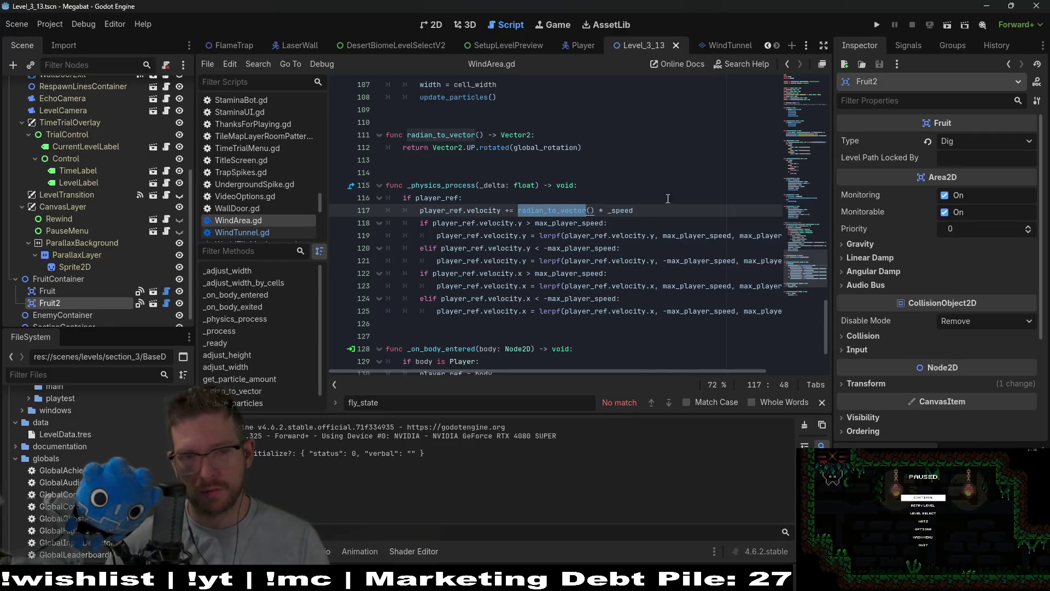
- Search for dig_state and bring up the Player.gd script
{"action": "key", "text": "ctrl+f"}
{"action": "type", "text": "dig_state"}
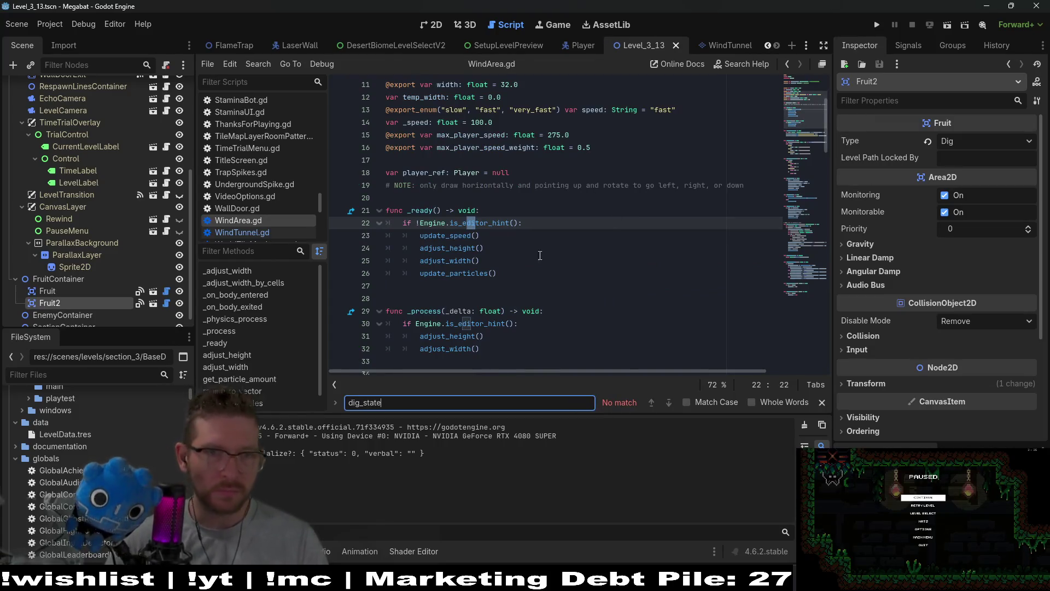
{"action": "left_click", "coordinate": [577, 48]}
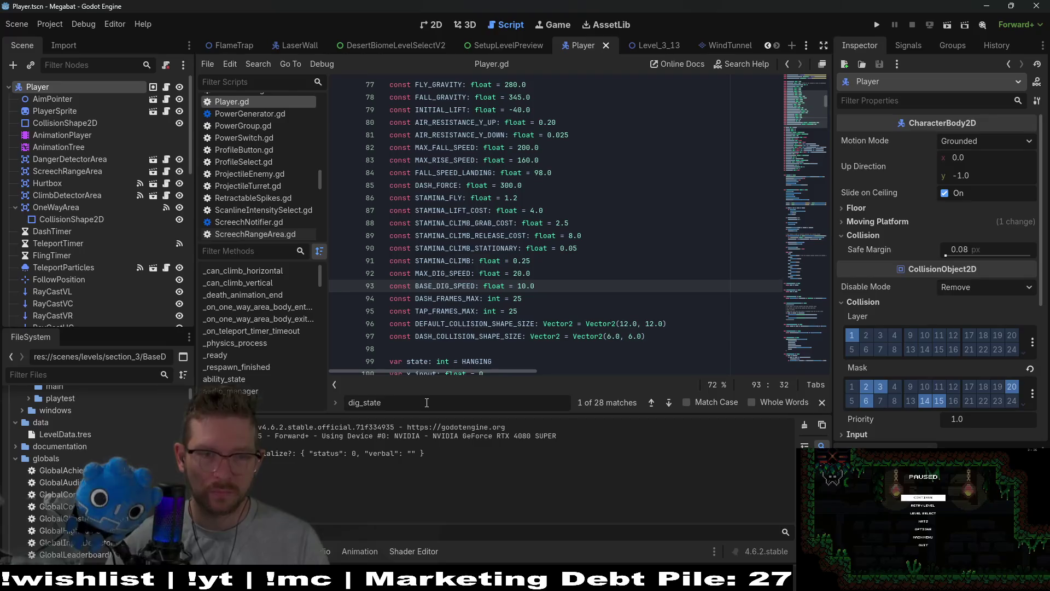
- Narrow the search to dig_state( and inspect the dig velocity assignment on line 747
{"action": "key", "text": "Return"}
{"action": "key", "text": "Return"}
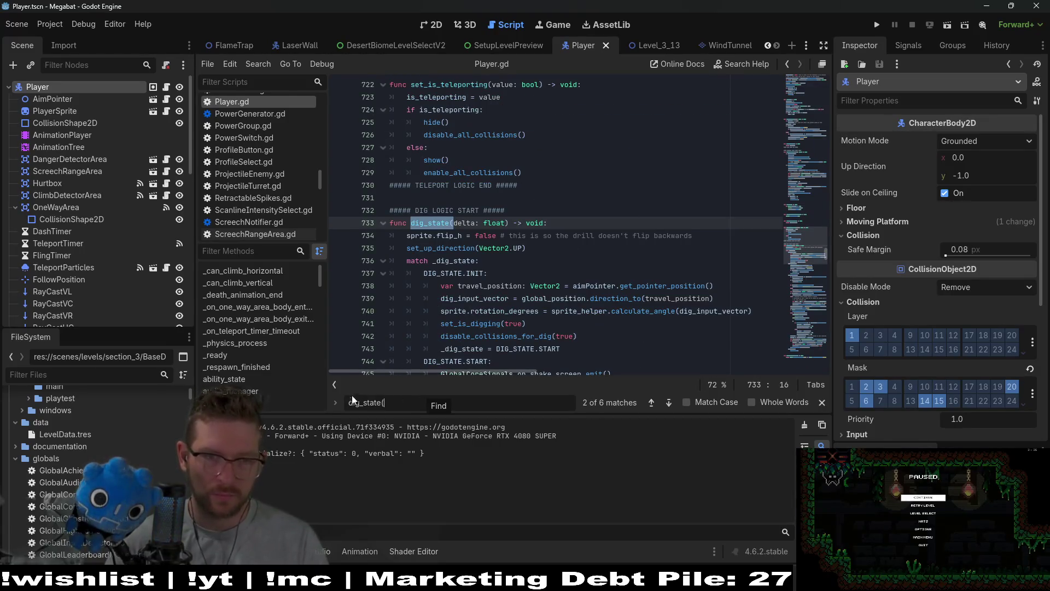
{"action": "type", "text": "("}
{"action": "left_click", "coordinate": [618, 285]}
{"action": "scroll", "coordinate": [619, 279], "scroll_direction": "down", "scroll_amount": 2}
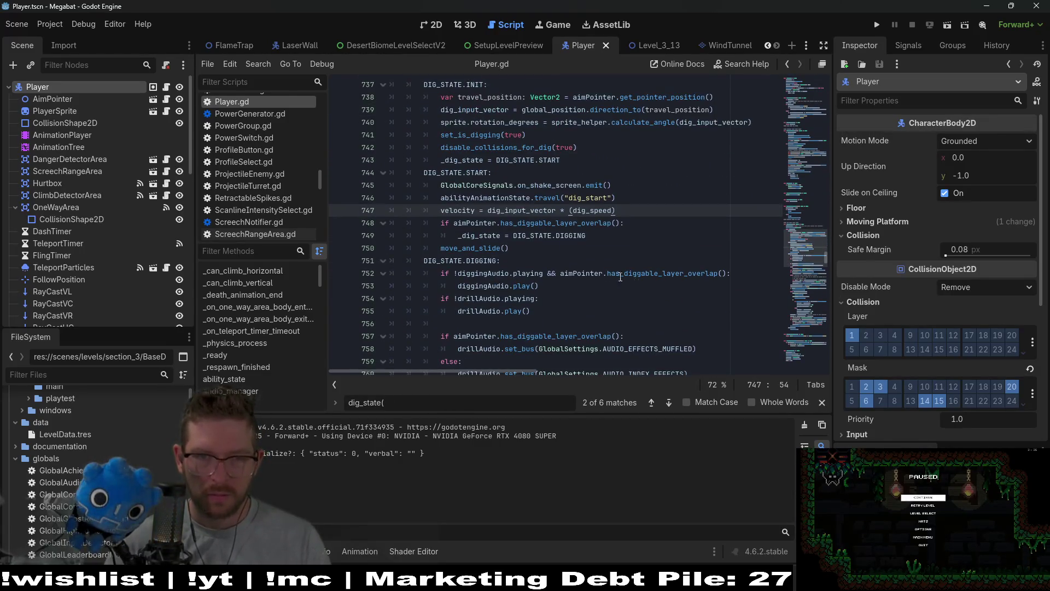
{"action": "left_click", "coordinate": [484, 210]}
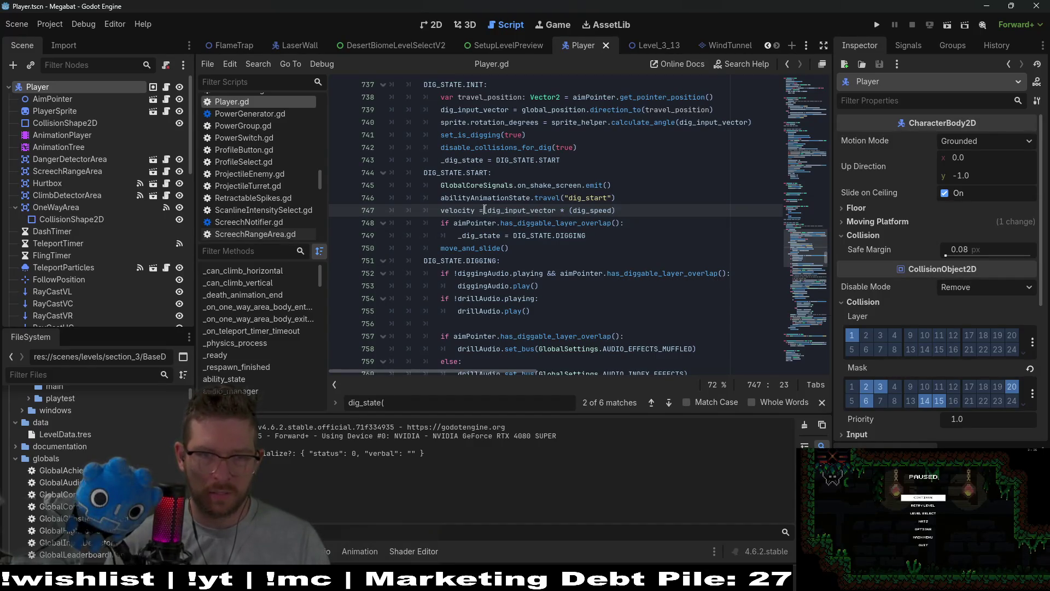
{"action": "scroll", "coordinate": [613, 220], "scroll_direction": "down", "scroll_amount": 7}
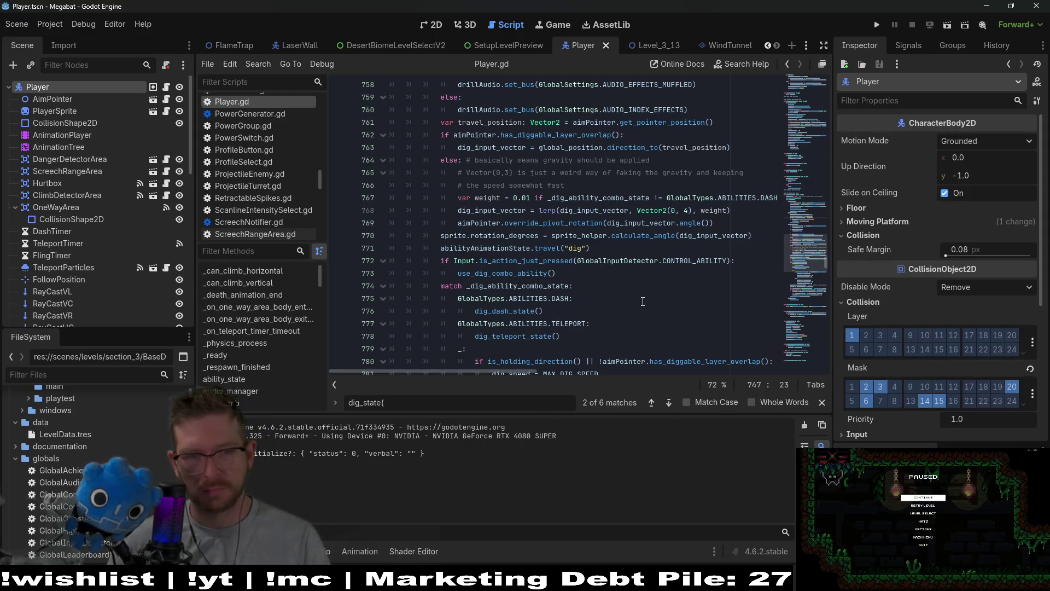
{"action": "scroll", "coordinate": [642, 301], "scroll_direction": "down", "scroll_amount": 1}
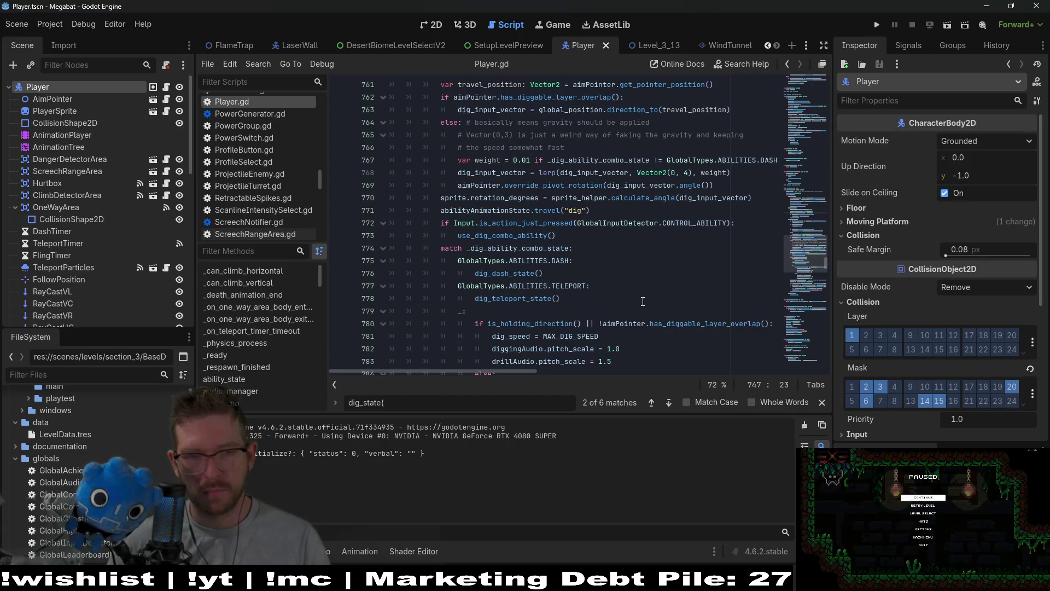
{"action": "scroll", "coordinate": [642, 302], "scroll_direction": "down", "scroll_amount": 3}
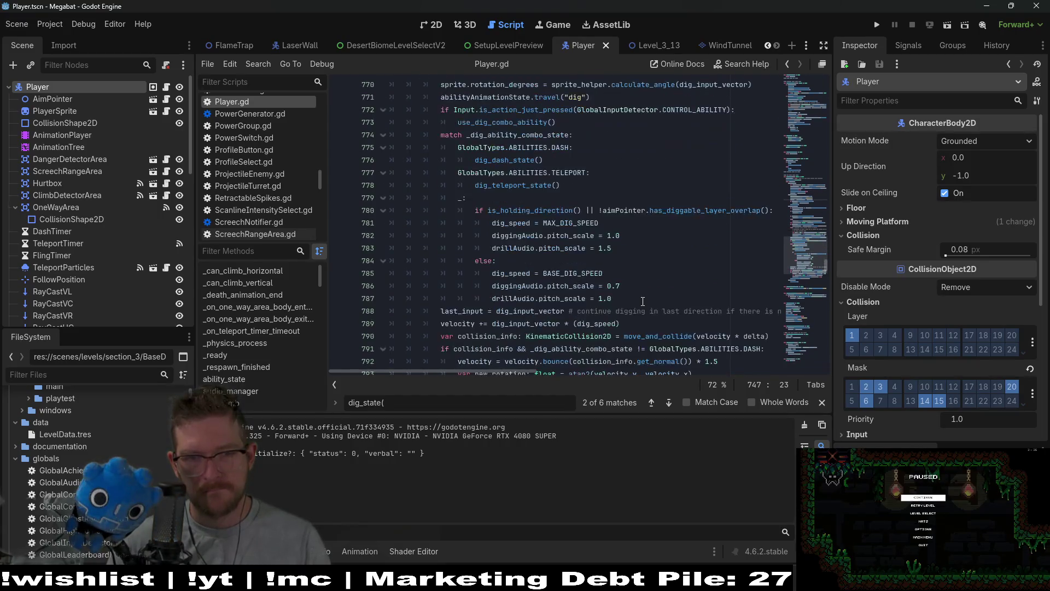
{"action": "scroll", "coordinate": [642, 301], "scroll_direction": "down", "scroll_amount": 1}
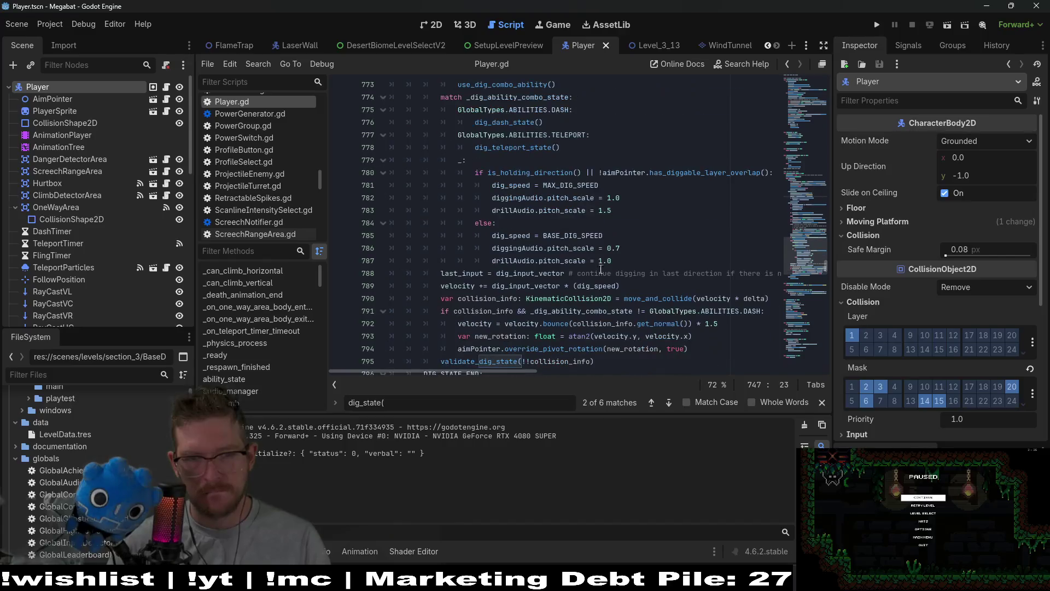
{"action": "double_click", "coordinate": [572, 236]}
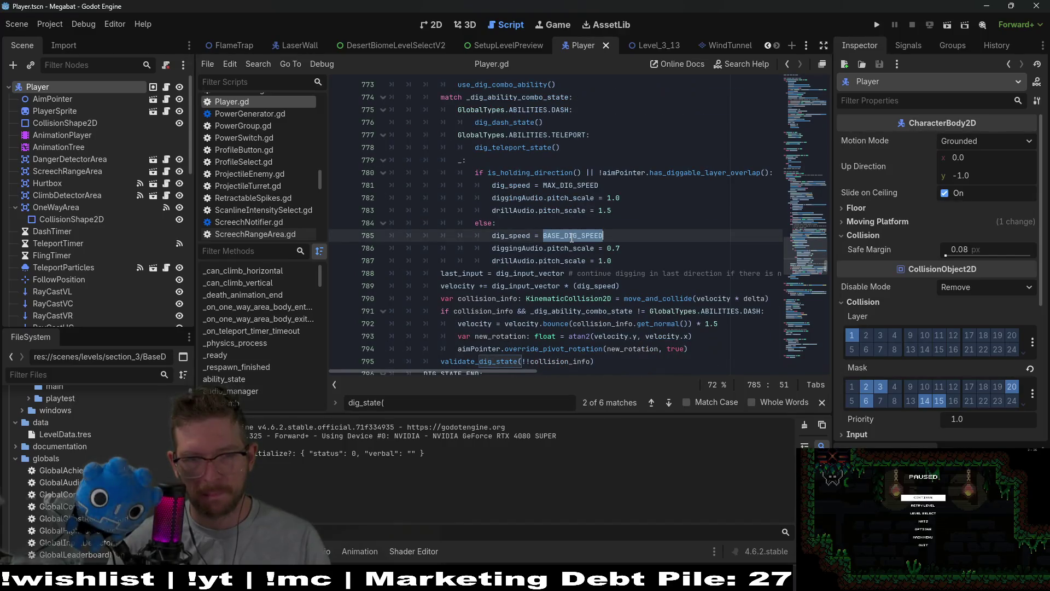
{"action": "double_click", "coordinate": [513, 236]}
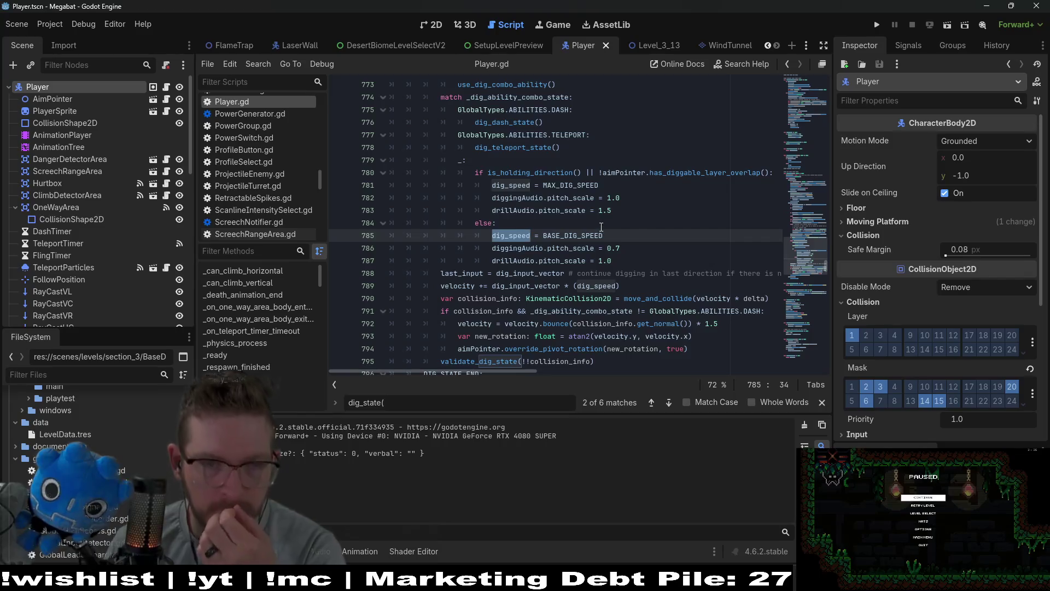
{"action": "double_click", "coordinate": [517, 322]}
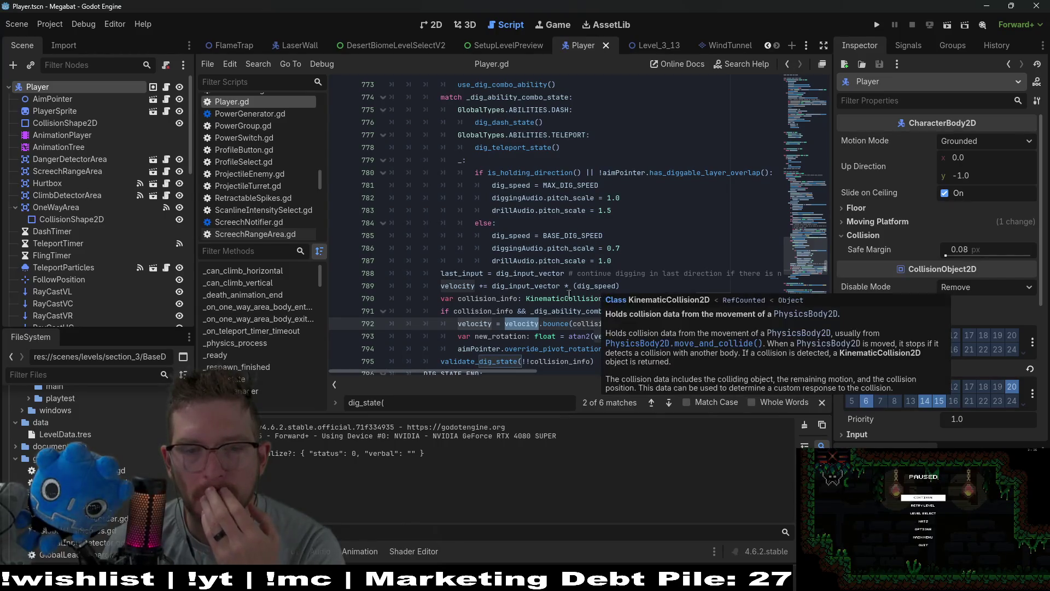
{"action": "left_click", "coordinate": [493, 287]}
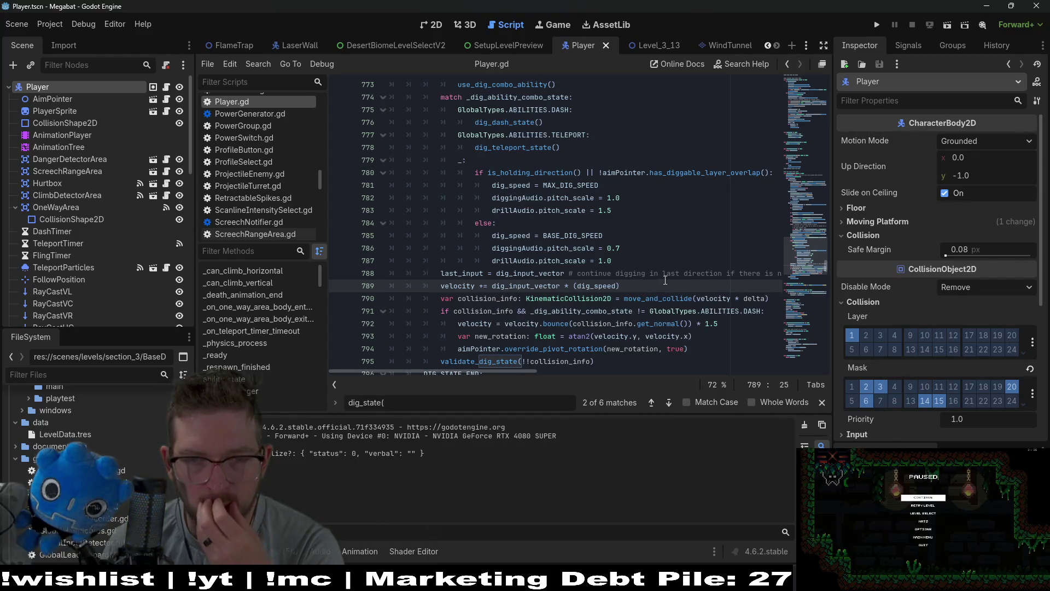
{"action": "left_click", "coordinate": [672, 241]}
- Step through every lerp match until gravity()'s air-resistance lerps, then undo recent edits
{"action": "key", "text": "ctrl+f"}
{"action": "type", "text": "ler"}
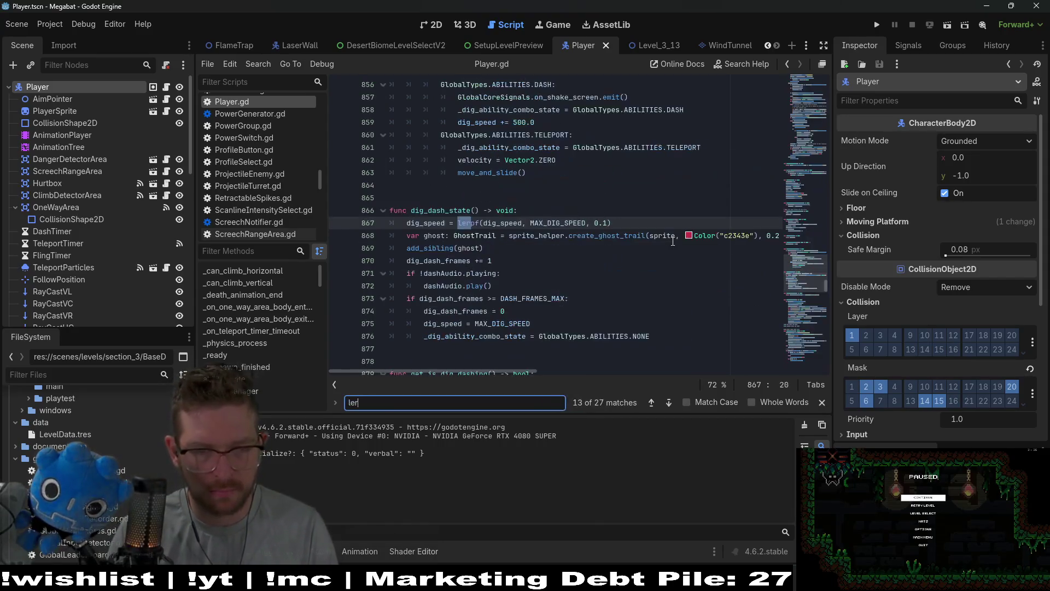
{"action": "type", "text": "p("}
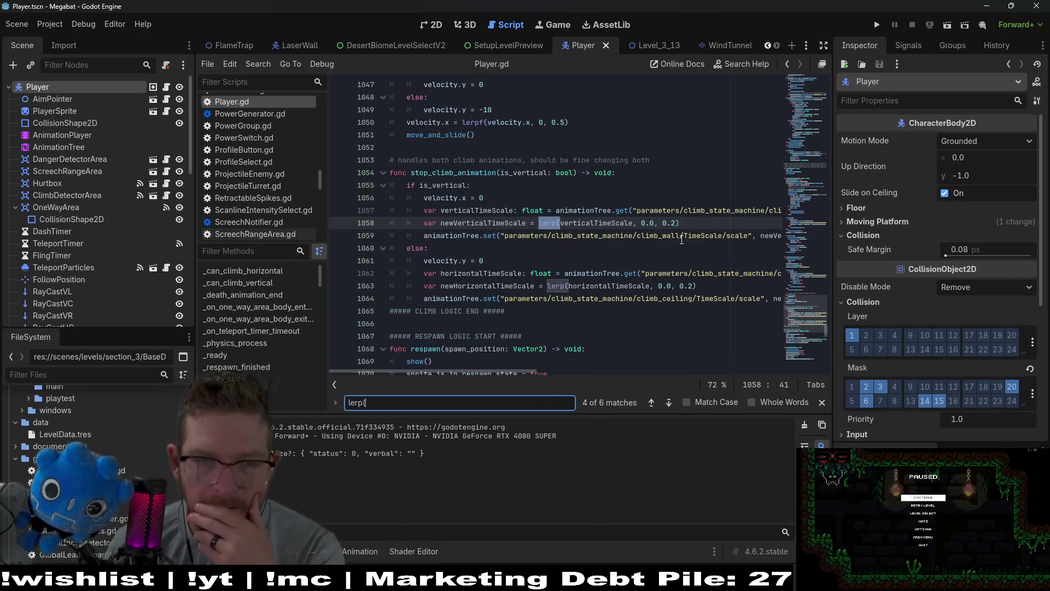
{"action": "key", "text": "BackSpace"}
{"action": "key", "text": "Return"}
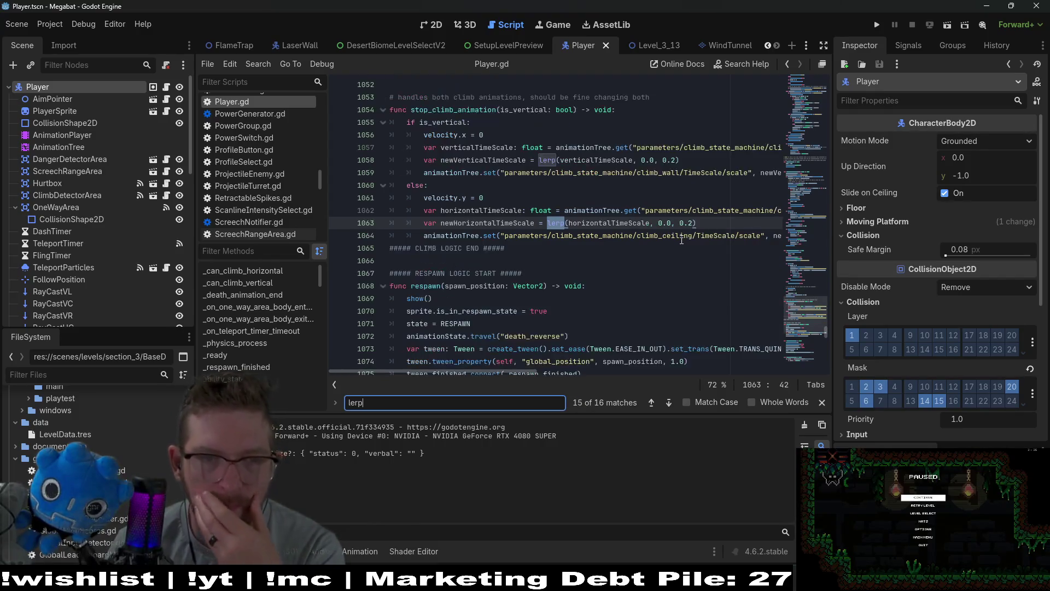
{"action": "key", "text": "Return"}
{"action": "key", "text": "Return"}
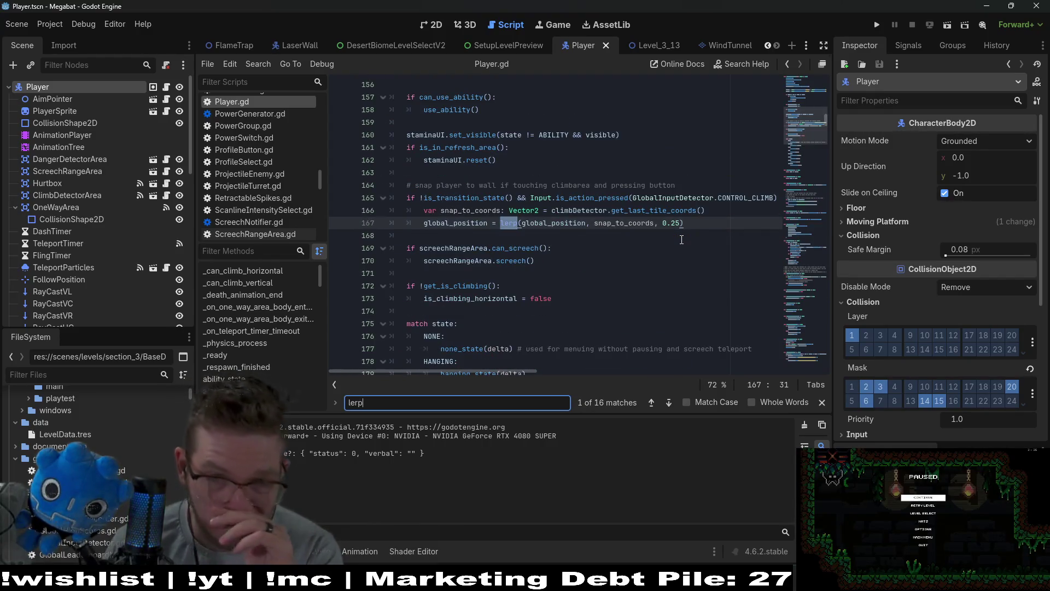
{"action": "key", "text": "Return"}
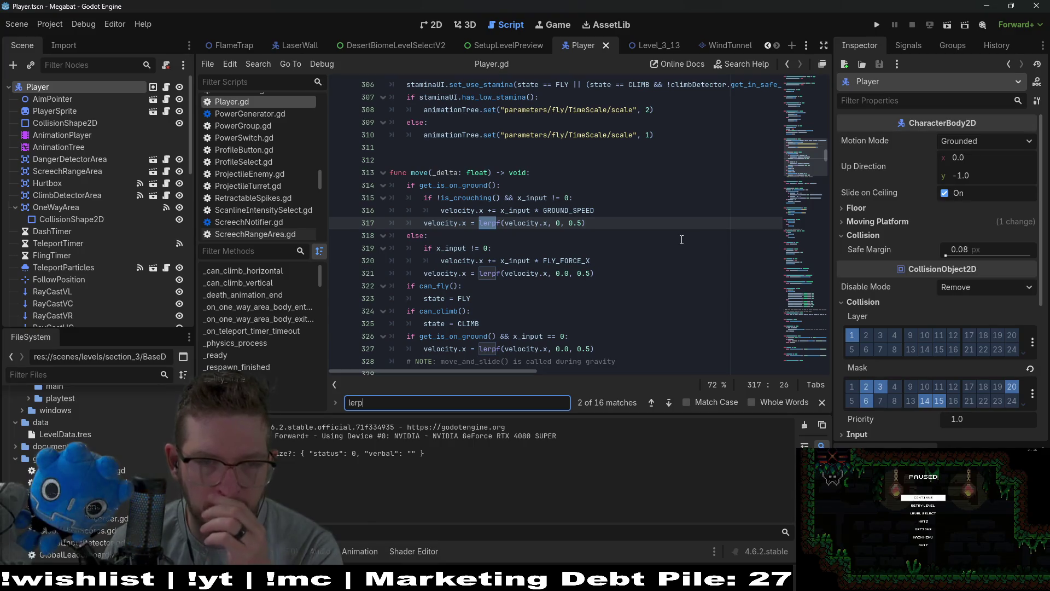
{"action": "key", "text": "Return"}
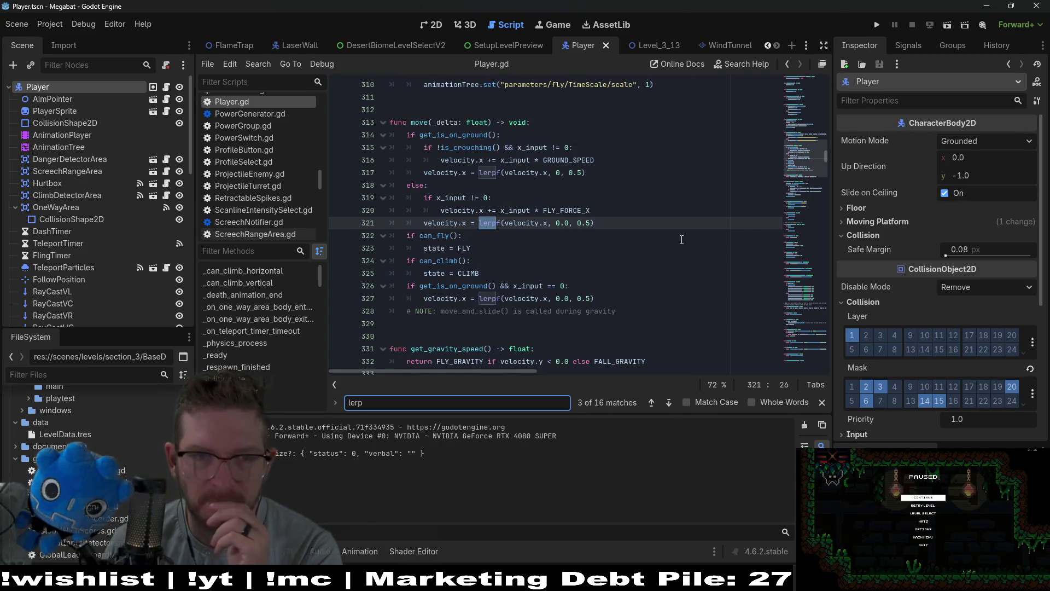
{"action": "key", "text": "Return"}
{"action": "key", "text": "Return"}
{"action": "key", "text": "Return"}
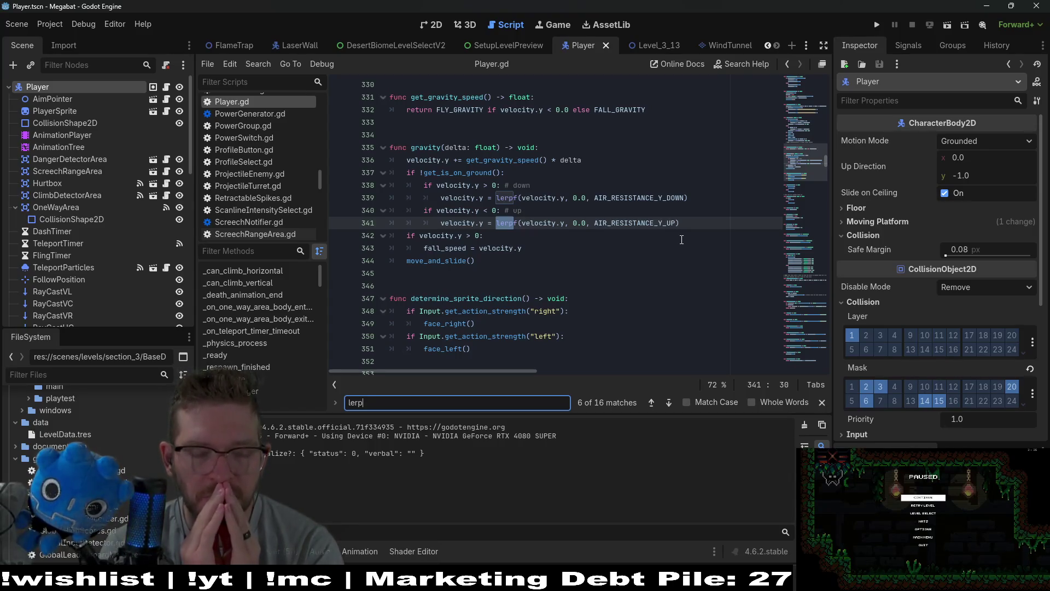
{"action": "key", "text": "ctrl+z"}
{"action": "key", "text": "ctrl+z"}
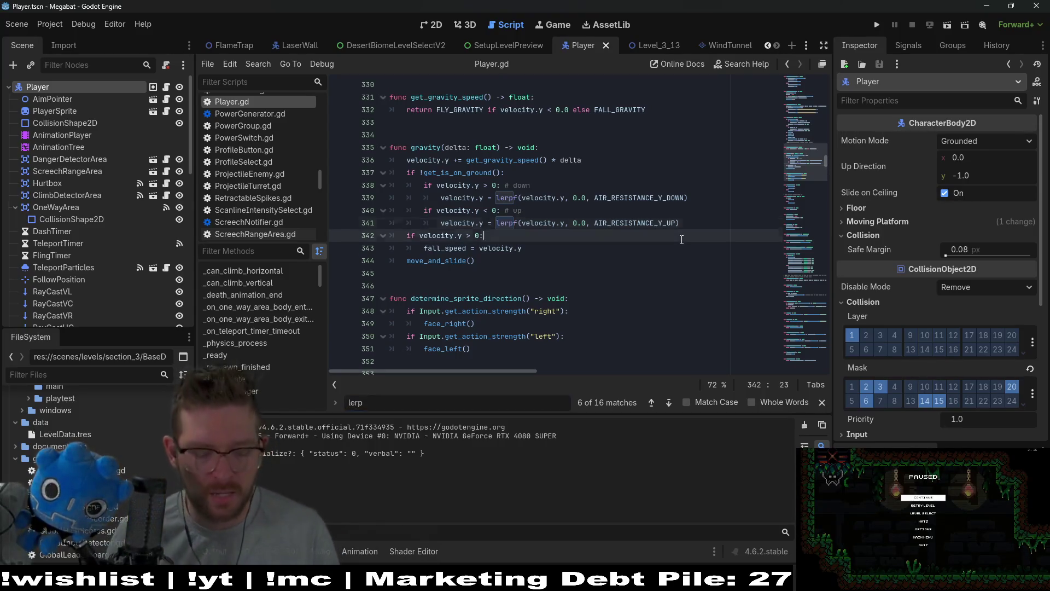
- Undo back to velocity = dig_input_vector * (dig_speed) on line 789 and save Player.gd
{"action": "key", "text": "ctrl+z"}
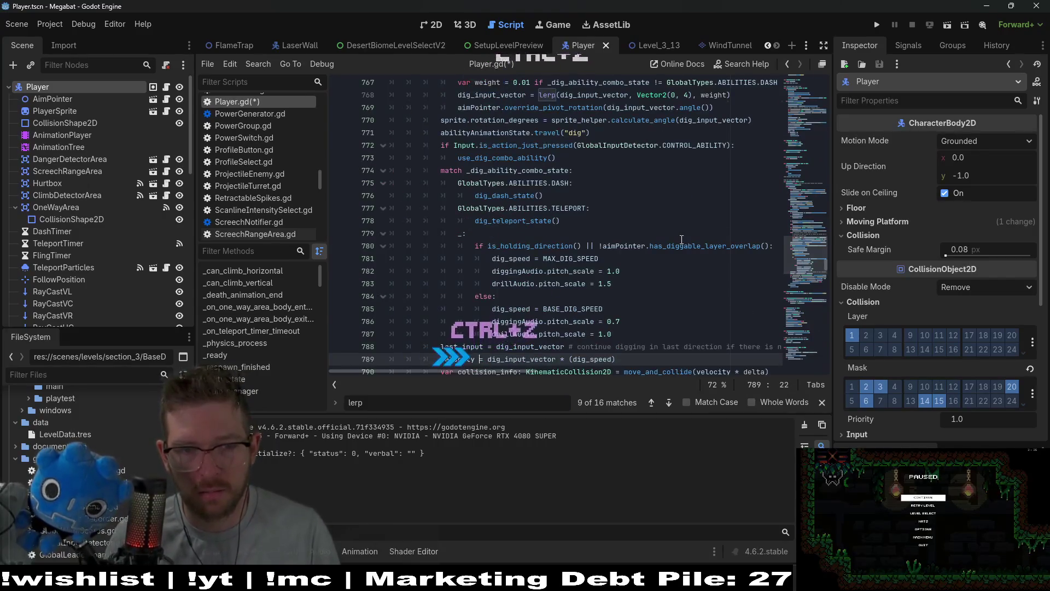
{"action": "left_click", "coordinate": [647, 246]}
{"action": "key", "text": "ctrl+s"}
- Select the whole dig velocity assignment on line 789
{"action": "scroll", "coordinate": [647, 245], "scroll_direction": "down", "scroll_amount": 2}
{"action": "left_click_drag", "start_coordinate": [617, 284], "coordinate": [442, 284]}
{"action": "left_click", "coordinate": [442, 284]}
{"action": "left_click", "coordinate": [572, 283]}
{"action": "key", "text": "shift+End"}
{"action": "key", "text": "shift+Up"}
{"action": "key", "text": "shift+Up"}
{"action": "key", "text": "shift+Up"}
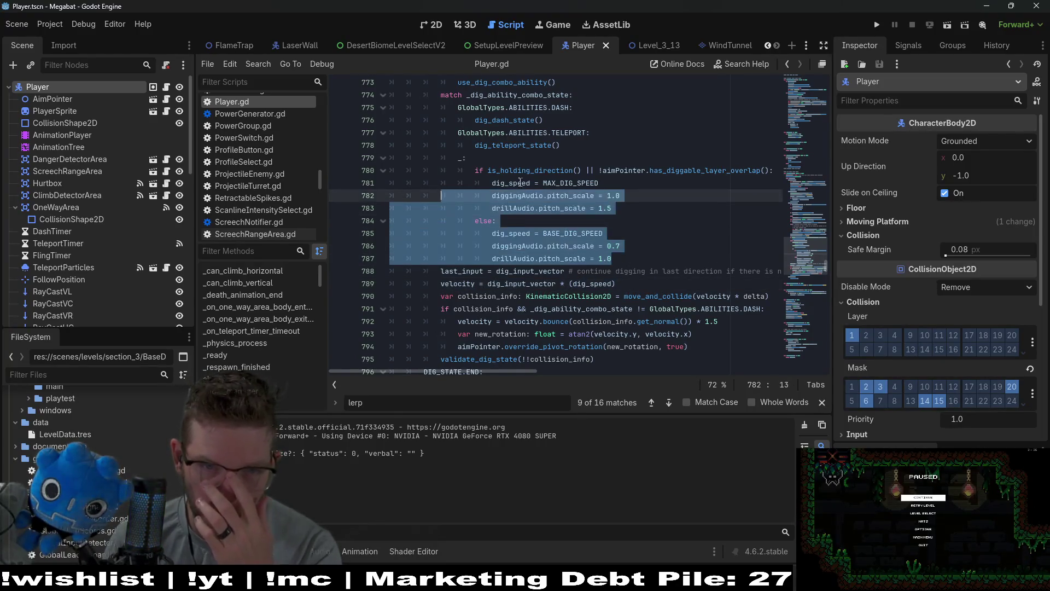
{"action": "key", "text": "End"}
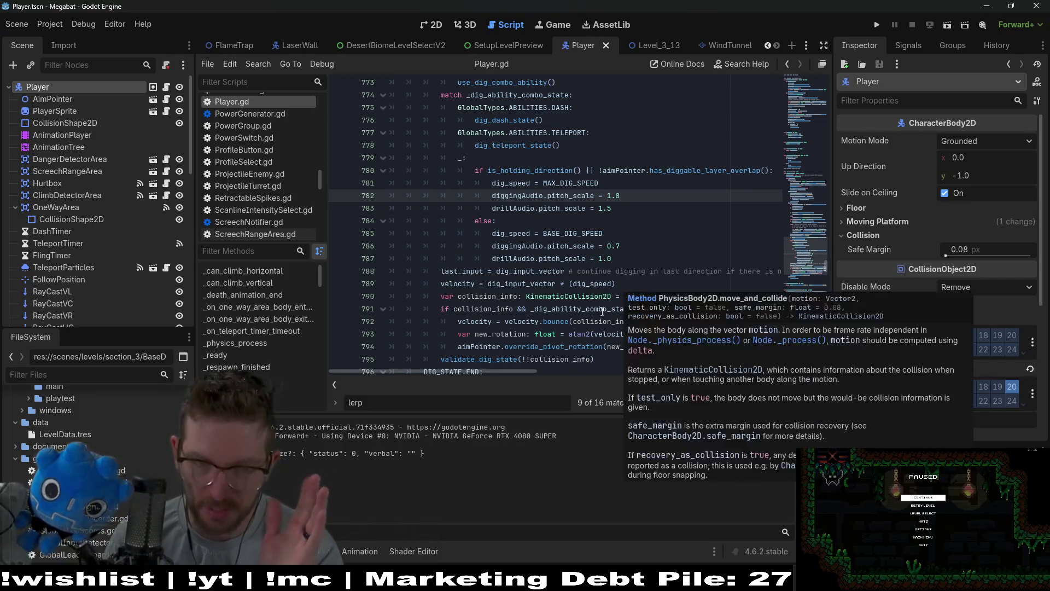
{"action": "key", "text": "Down"}
{"action": "key", "text": "Down"}
{"action": "key", "text": "Down"}
{"action": "key", "text": "shift+ctrl+Left"}
{"action": "key", "text": "shift+ctrl+Left"}
{"action": "key", "text": "shift+ctrl+Left"}
{"action": "left_click", "coordinate": [593, 284]}
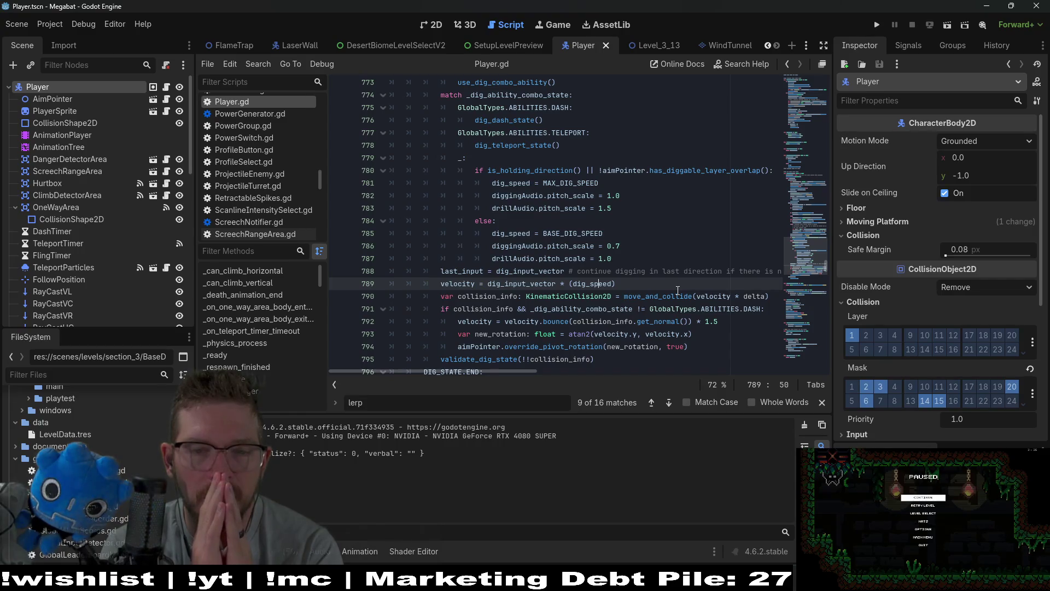
{"action": "left_click_drag", "start_coordinate": [629, 284], "coordinate": [441, 285]}
{"action": "scroll", "coordinate": [594, 264], "scroll_direction": "up", "scroll_amount": 2}
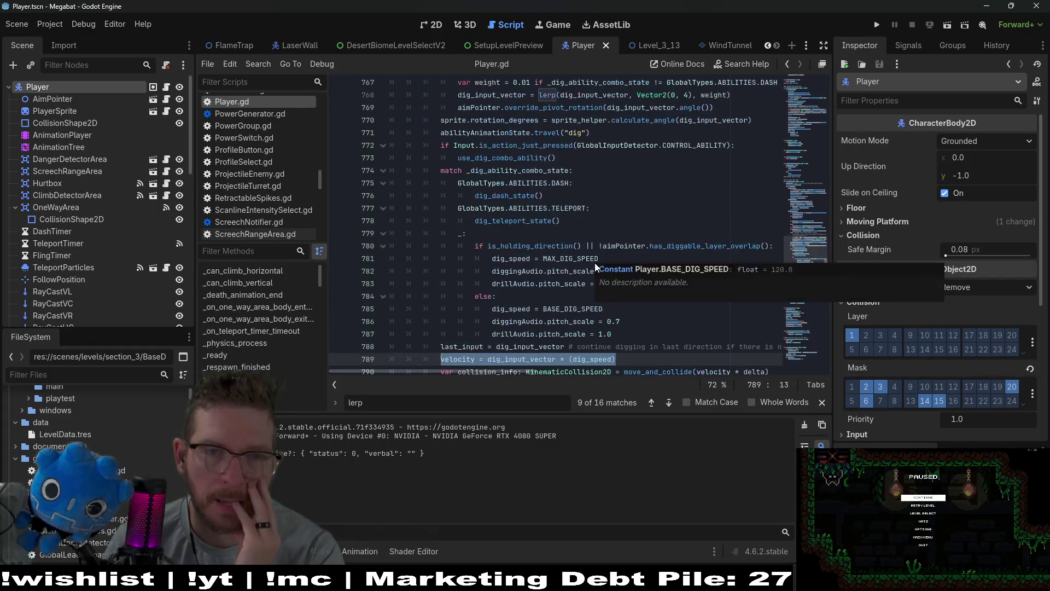
{"action": "scroll", "coordinate": [563, 245], "scroll_direction": "up", "scroll_amount": 2}
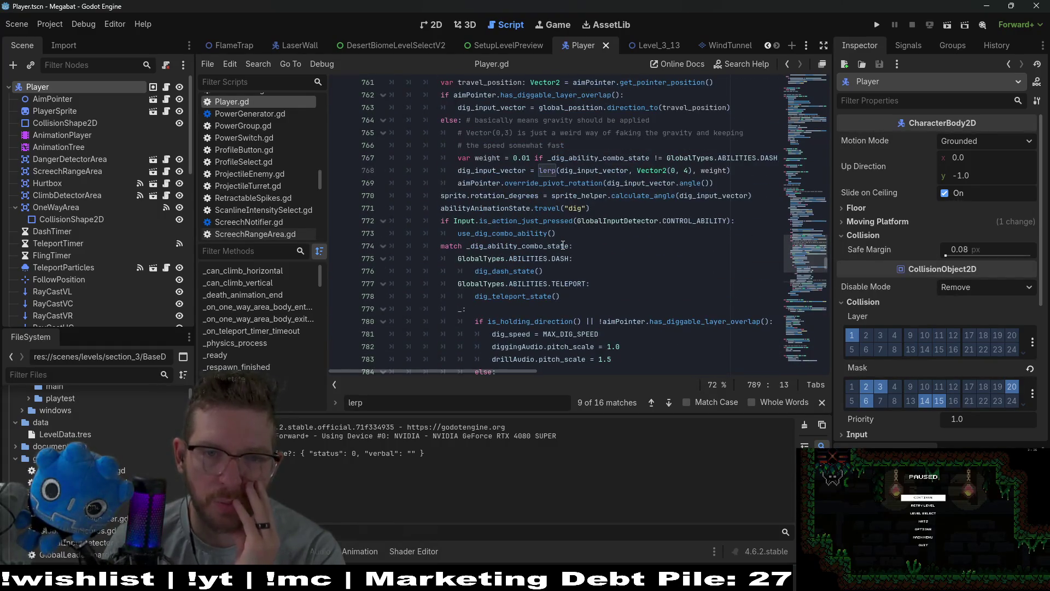
{"action": "mouse_move", "coordinate": [562, 246]}
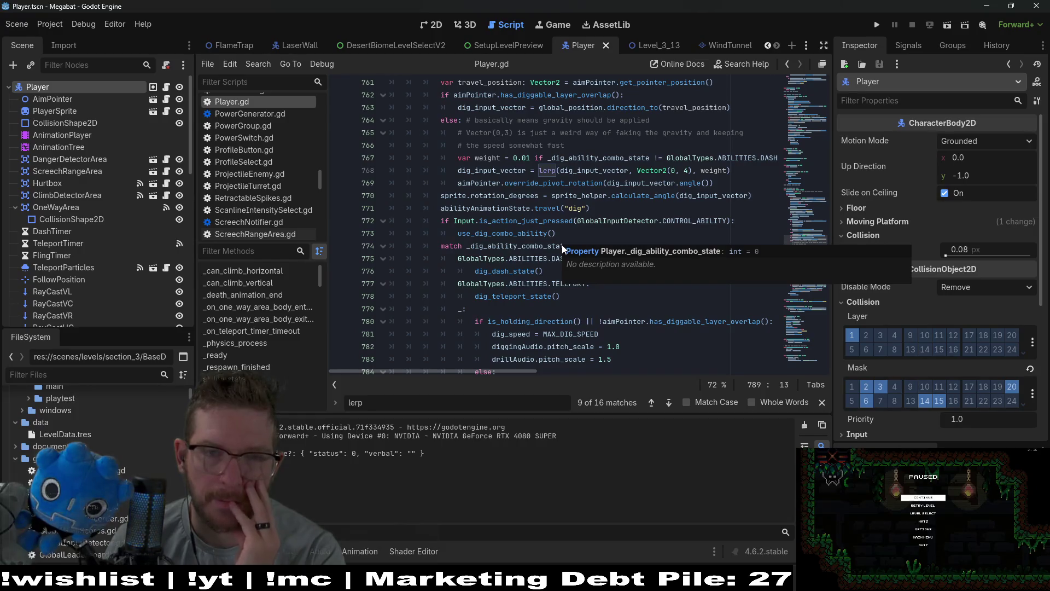
{"action": "scroll", "coordinate": [504, 248], "scroll_direction": "up", "scroll_amount": 2}
{"action": "mouse_move", "coordinate": [503, 247]}
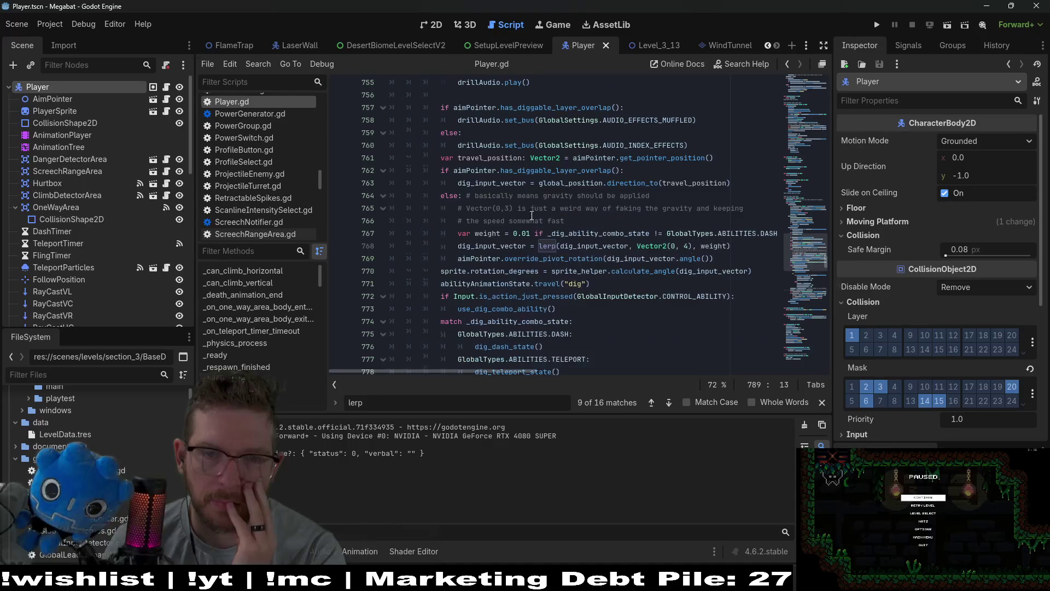
{"action": "scroll", "coordinate": [532, 216], "scroll_direction": "down", "scroll_amount": 4}
{"action": "scroll", "coordinate": [531, 216], "scroll_direction": "down", "scroll_amount": 1}
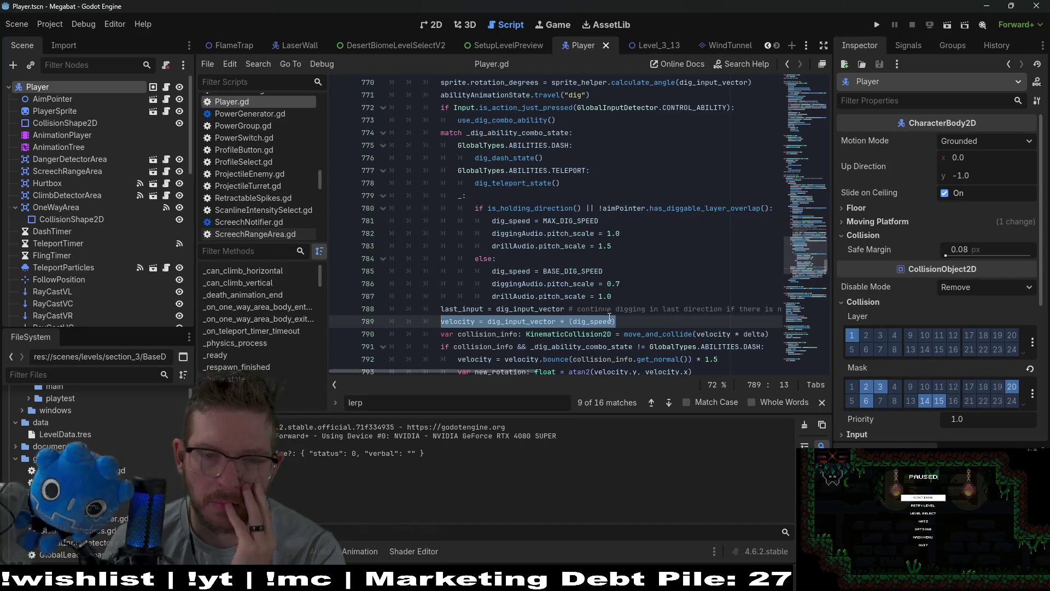
{"action": "double_click", "coordinate": [592, 321]}
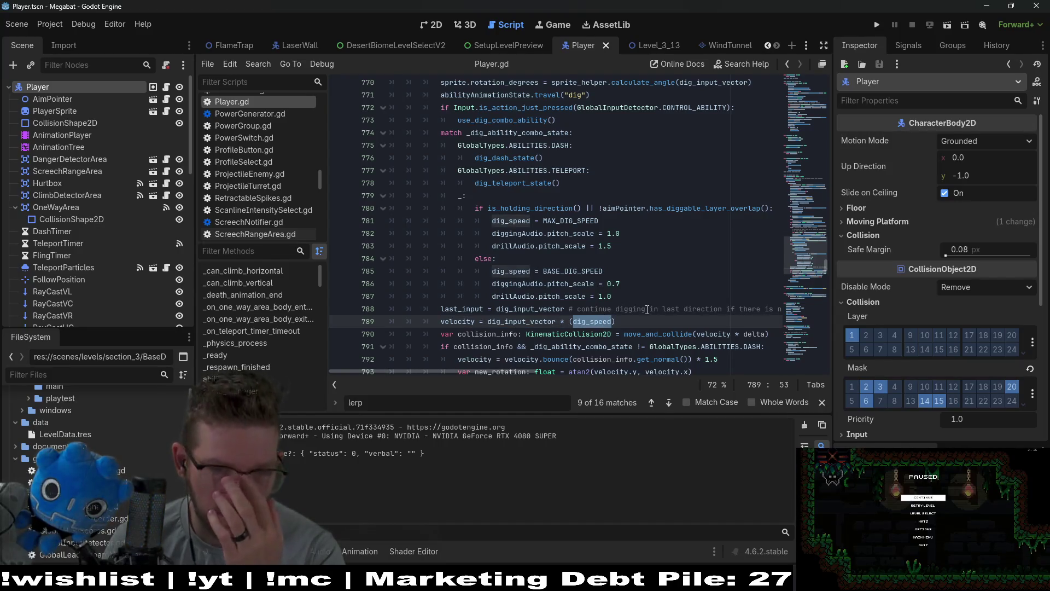
{"action": "left_click", "coordinate": [635, 321]}
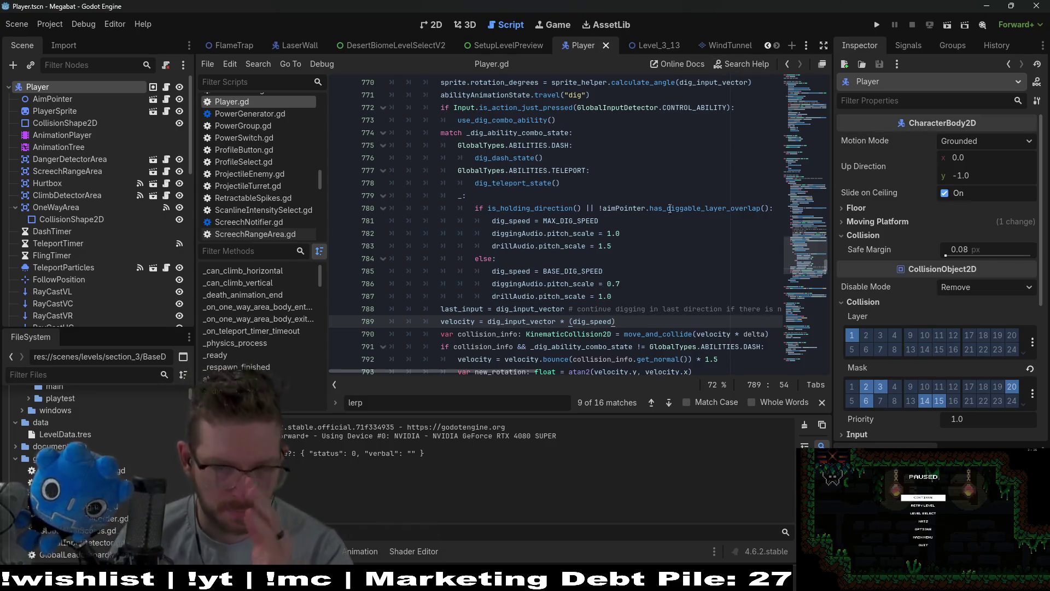
{"action": "scroll", "coordinate": [570, 222], "scroll_direction": "down", "scroll_amount": 1}
{"action": "scroll", "coordinate": [569, 222], "scroll_direction": "down", "scroll_amount": 2}
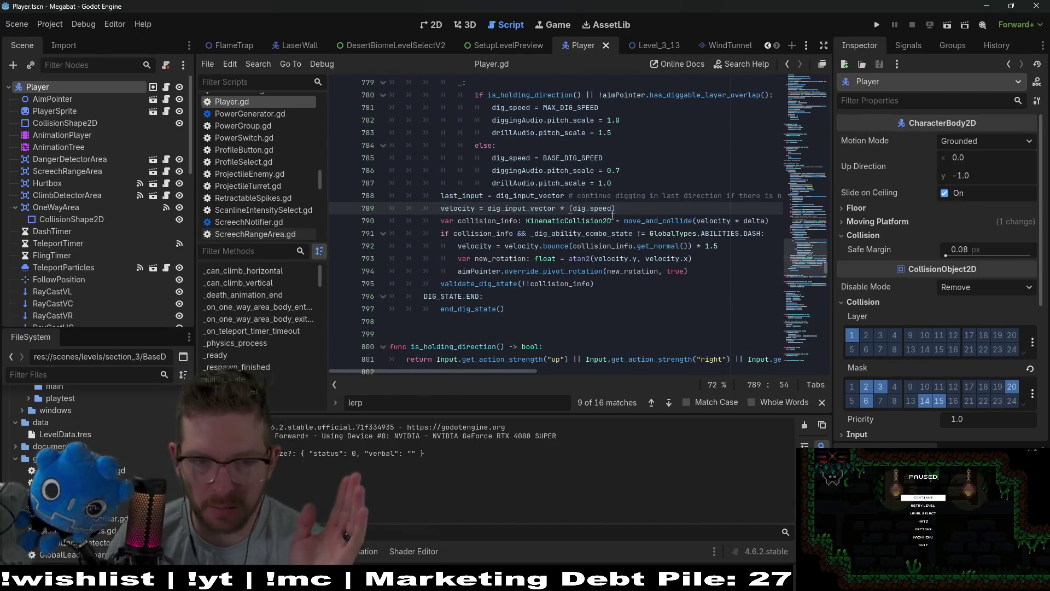
{"action": "scroll", "coordinate": [612, 219], "scroll_direction": "up", "scroll_amount": 2}
{"action": "scroll", "coordinate": [612, 219], "scroll_direction": "up", "scroll_amount": 6}
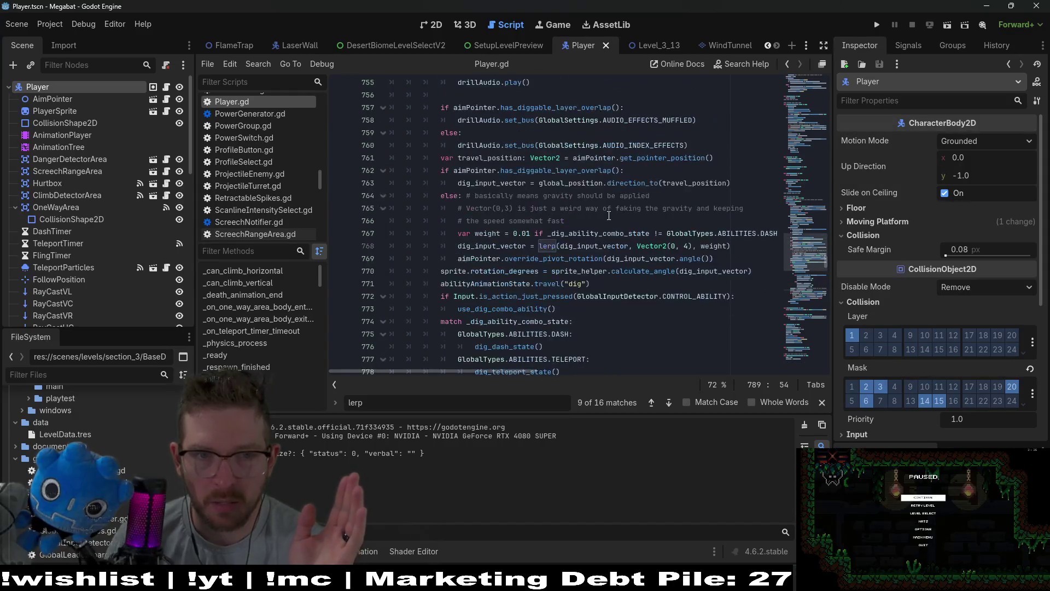
{"action": "scroll", "coordinate": [608, 215], "scroll_direction": "up", "scroll_amount": 3}
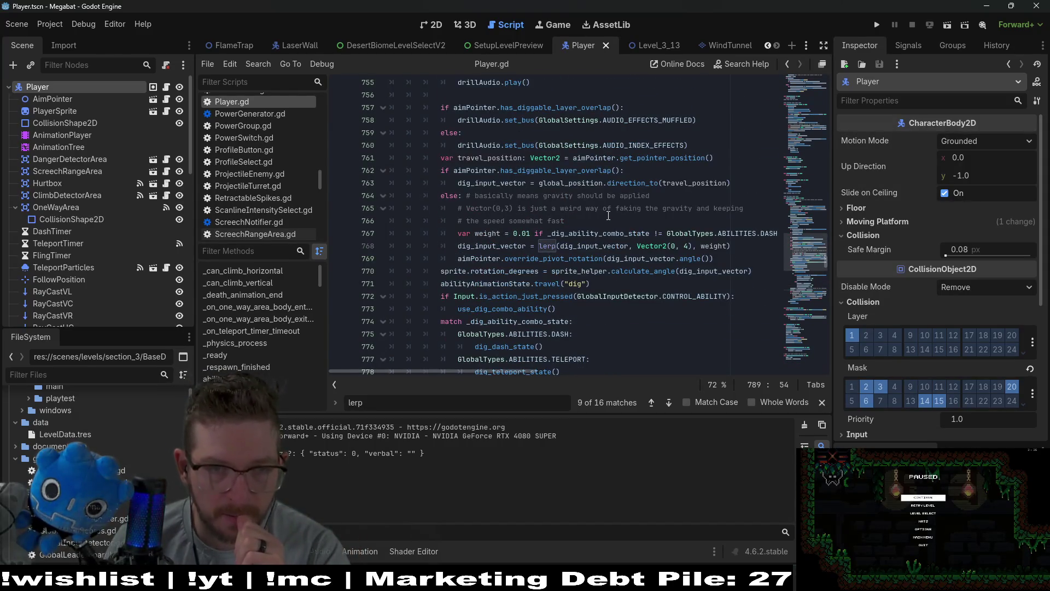
{"action": "left_click_drag", "start_coordinate": [499, 145], "coordinate": [408, 147]}
{"action": "scroll", "coordinate": [555, 197], "scroll_direction": "up", "scroll_amount": 4}
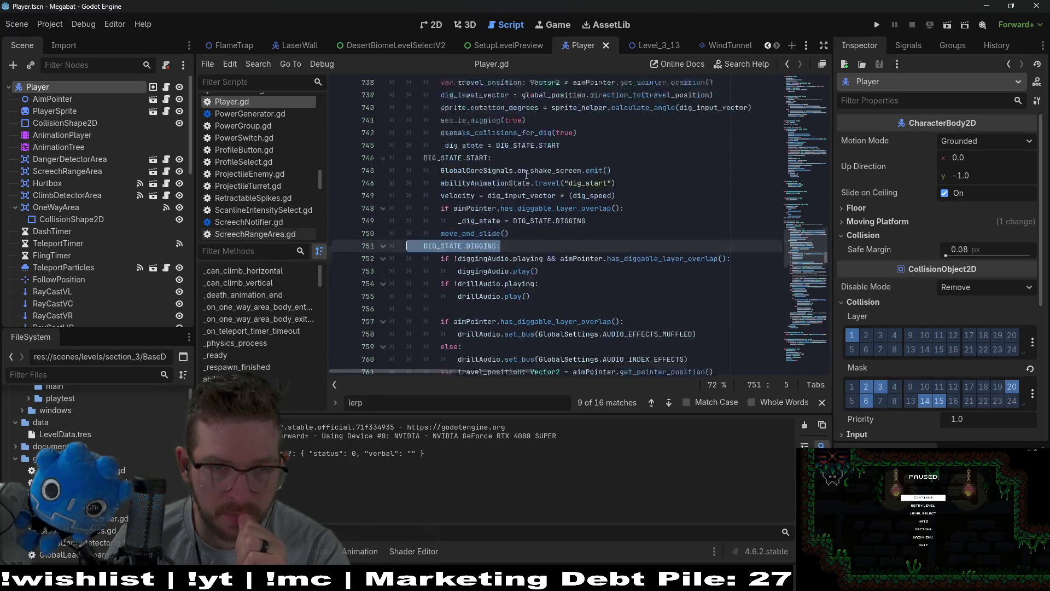
{"action": "scroll", "coordinate": [498, 159], "scroll_direction": "down", "scroll_amount": 1}
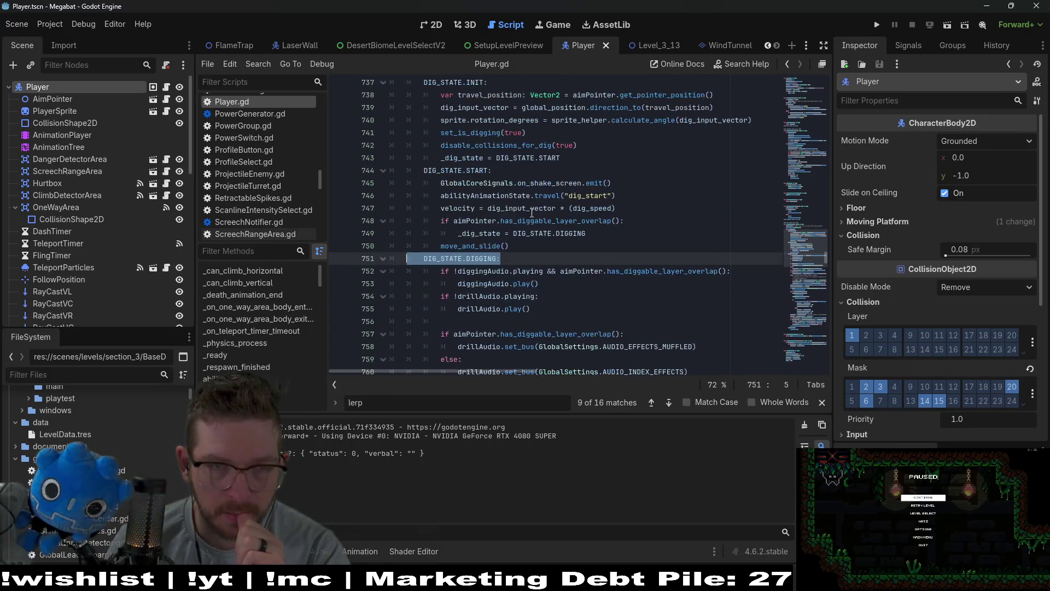
{"action": "scroll", "coordinate": [514, 185], "scroll_direction": "up", "scroll_amount": 2}
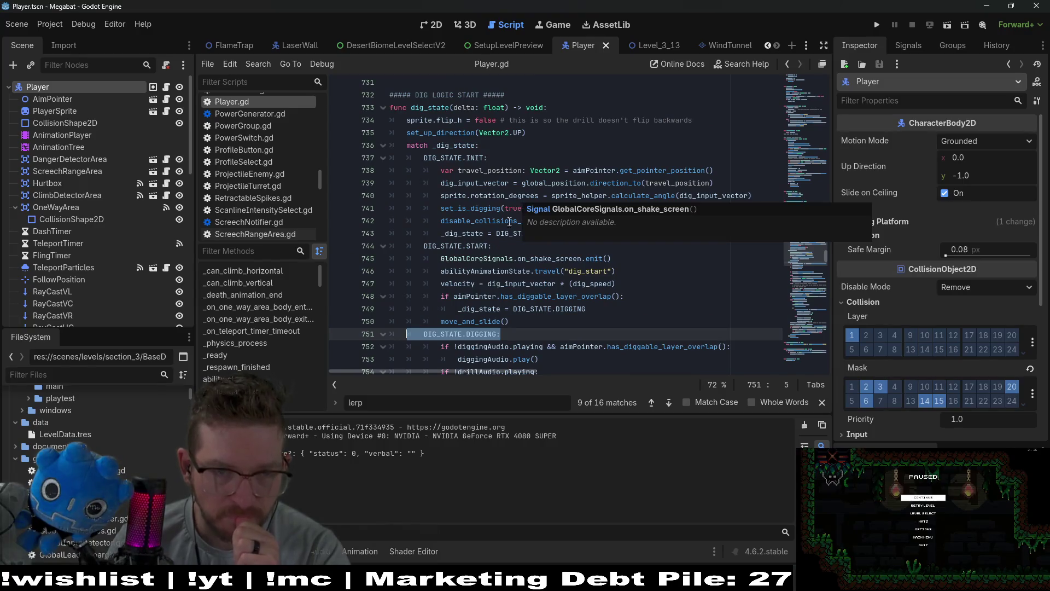
{"action": "scroll", "coordinate": [561, 224], "scroll_direction": "down", "scroll_amount": 7}
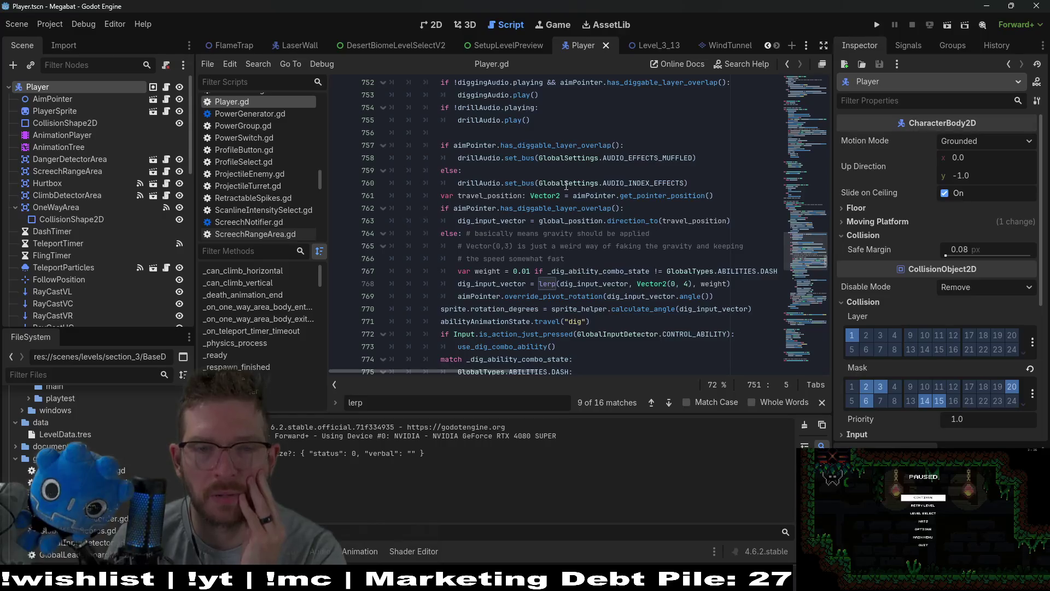
{"action": "left_click", "coordinate": [716, 197]}
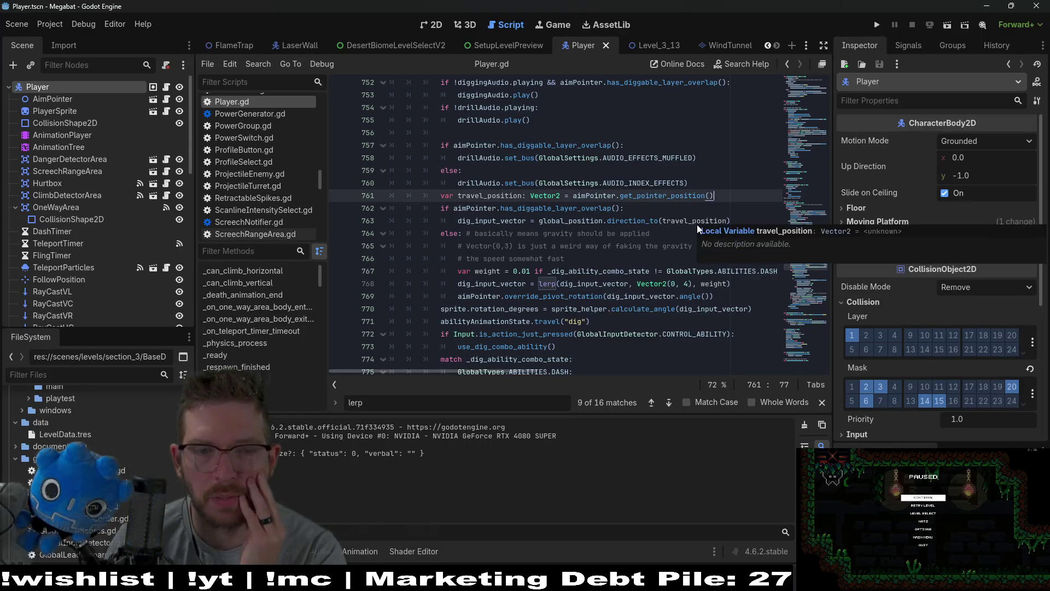
{"action": "scroll", "coordinate": [582, 245], "scroll_direction": "down", "scroll_amount": 1}
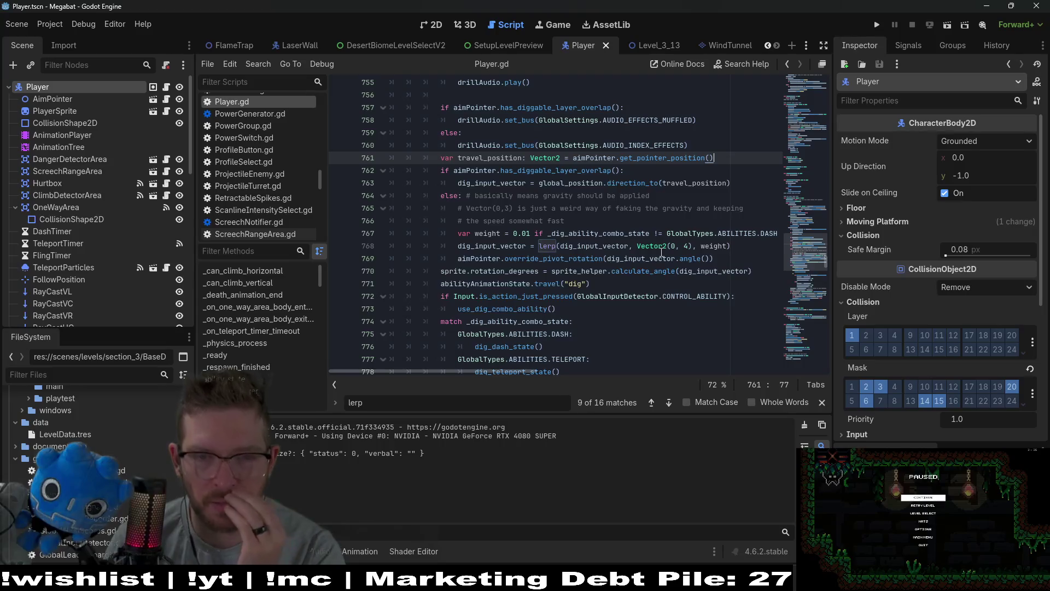
{"action": "scroll", "coordinate": [564, 250], "scroll_direction": "down", "scroll_amount": 1}
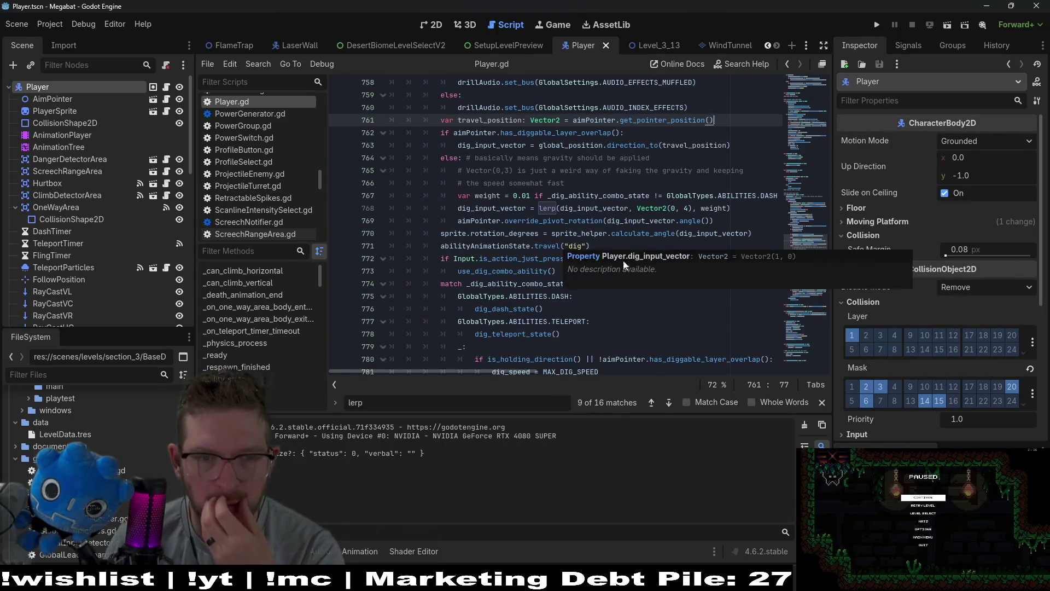
{"action": "scroll", "coordinate": [536, 241], "scroll_direction": "down", "scroll_amount": 2}
{"action": "scroll", "coordinate": [629, 252], "scroll_direction": "down", "scroll_amount": 3}
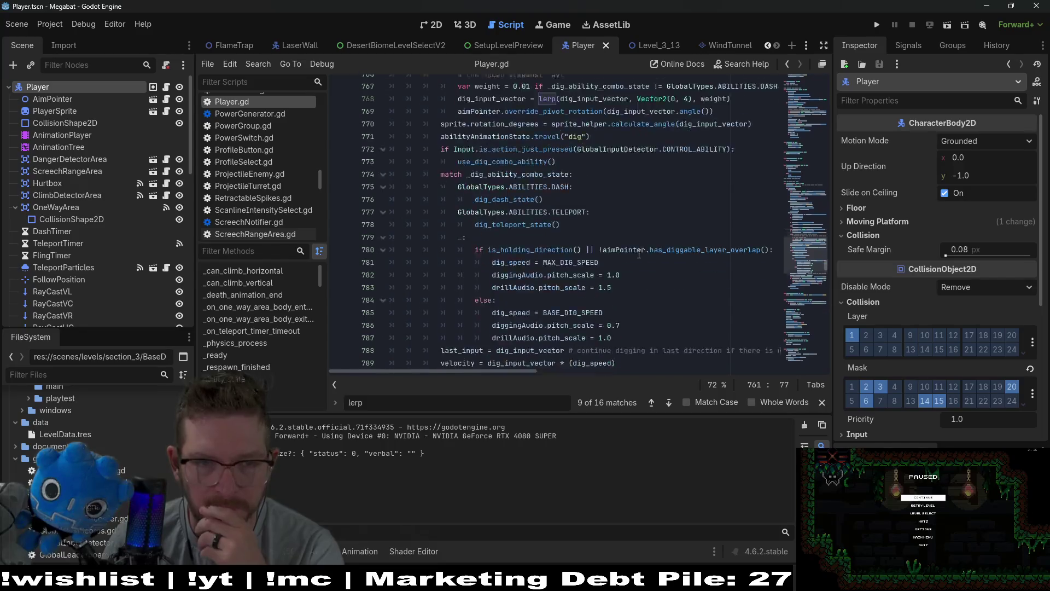
{"action": "scroll", "coordinate": [638, 254], "scroll_direction": "down", "scroll_amount": 2}
{"action": "left_click_drag", "start_coordinate": [616, 209], "coordinate": [446, 207]}
{"action": "left_click", "coordinate": [611, 232]}
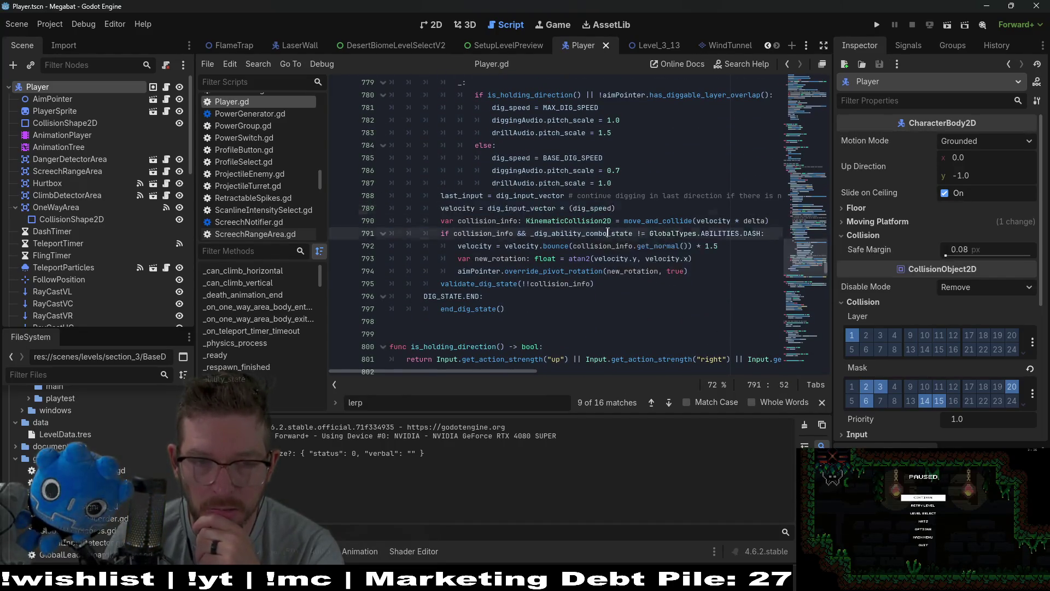
{"action": "double_click", "coordinate": [529, 195]}
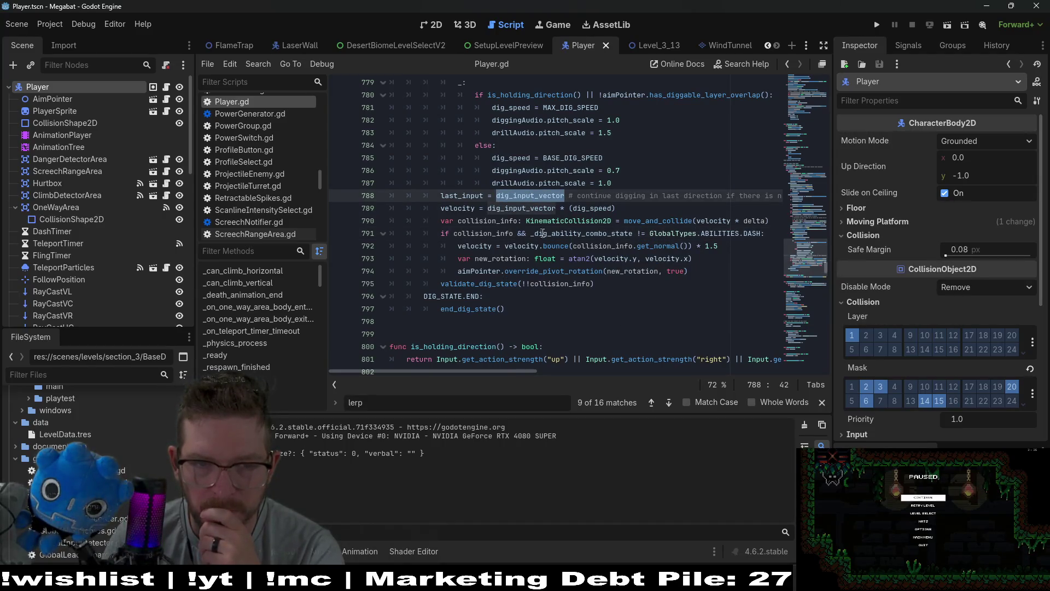
{"action": "double_click", "coordinate": [574, 234]}
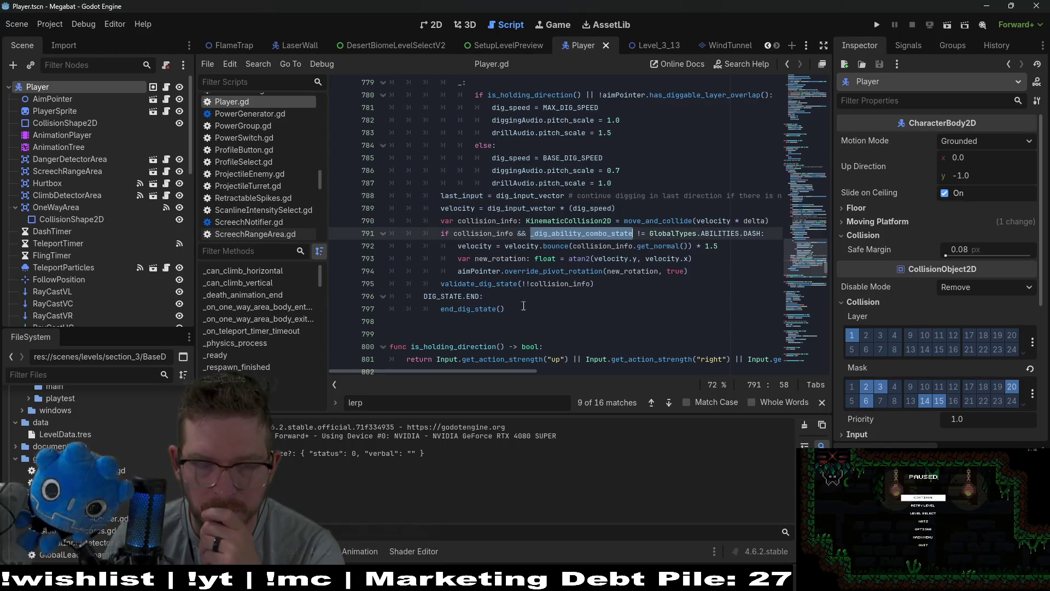
{"action": "scroll", "coordinate": [642, 257], "scroll_direction": "up", "scroll_amount": 4}
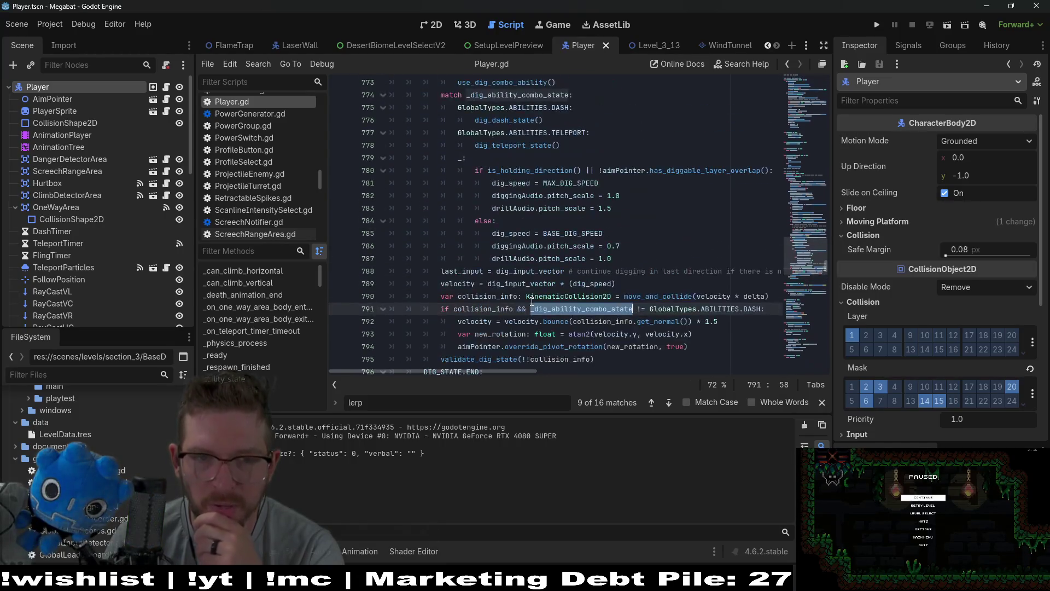
{"action": "key", "text": "Up"}
{"action": "key", "text": "Up"}
{"action": "key", "text": "Up"}
{"action": "scroll", "coordinate": [643, 257], "scroll_direction": "up", "scroll_amount": 3}
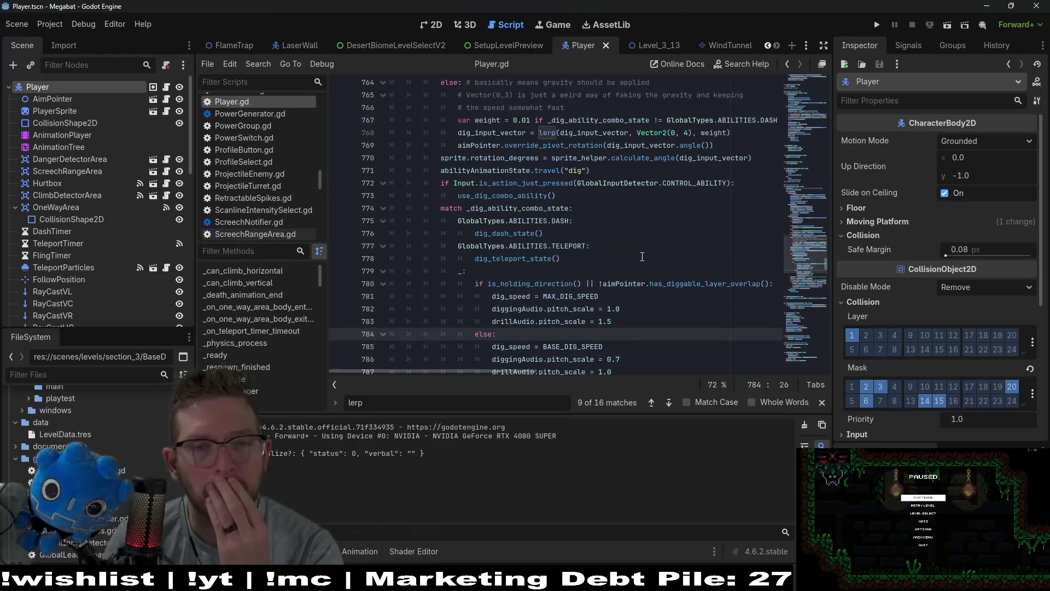
{"action": "scroll", "coordinate": [598, 257], "scroll_direction": "up", "scroll_amount": 3}
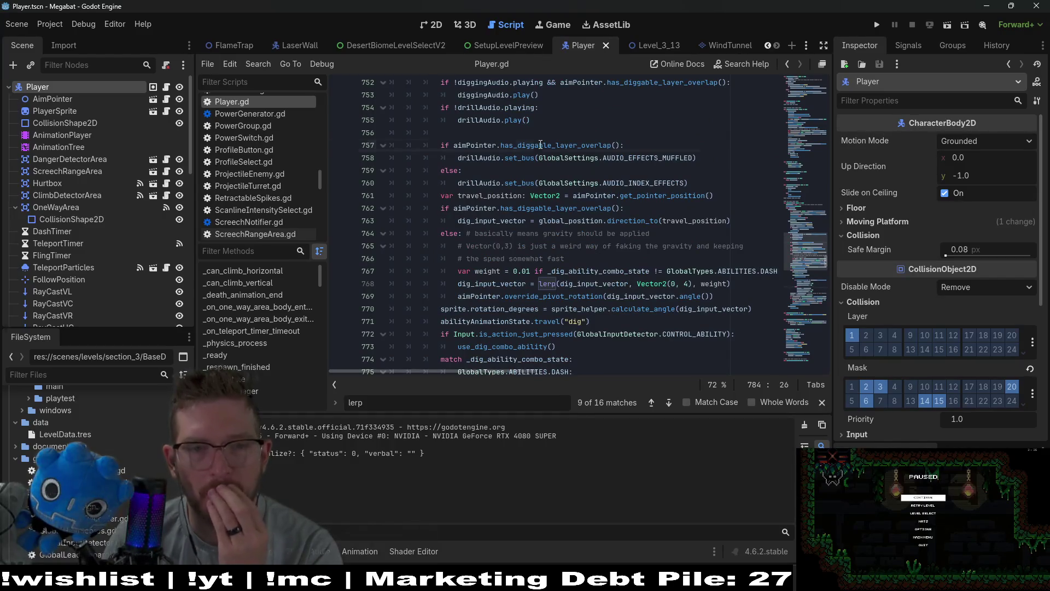
{"action": "double_click", "coordinate": [599, 146]}
{"action": "double_click", "coordinate": [473, 145]}
{"action": "scroll", "coordinate": [624, 238], "scroll_direction": "up", "scroll_amount": 2}
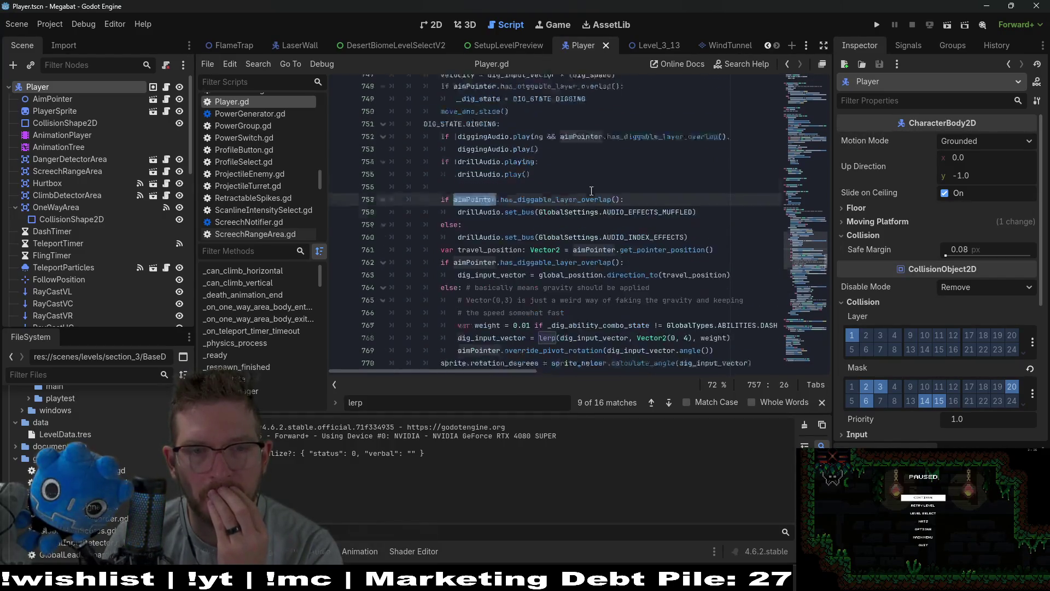
{"action": "left_click_drag", "start_coordinate": [620, 221], "coordinate": [453, 220]}
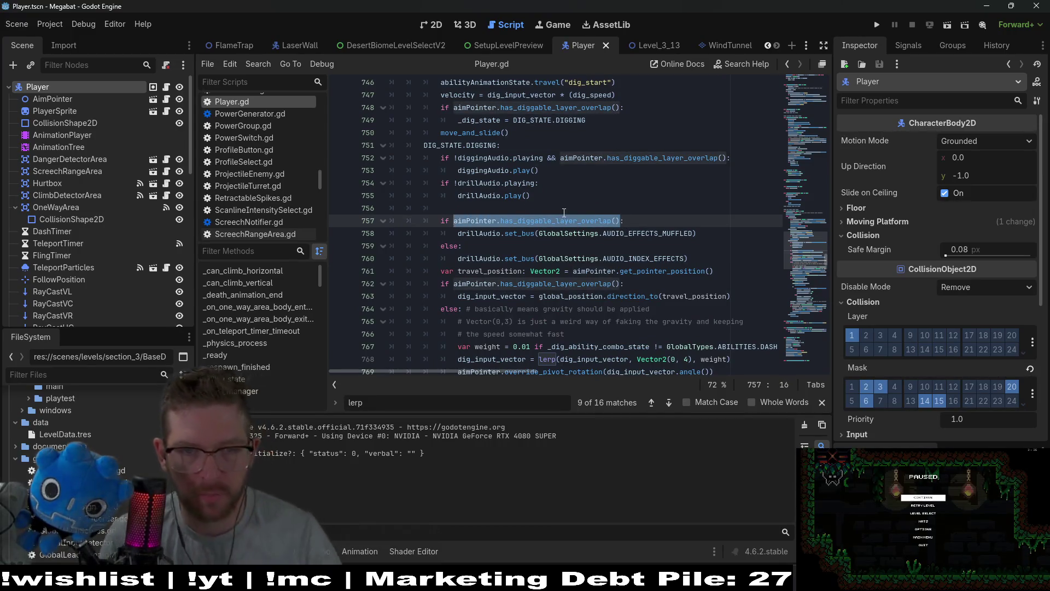
- Step through aimPointer.has_diggable_layer_overlap() matches at lines 748, 752, 757, then select line 789's velocity
{"action": "key", "text": "ctrl+f"}
{"action": "key", "text": "Return"}
{"action": "key", "text": "Return"}
{"action": "key", "text": "Return"}
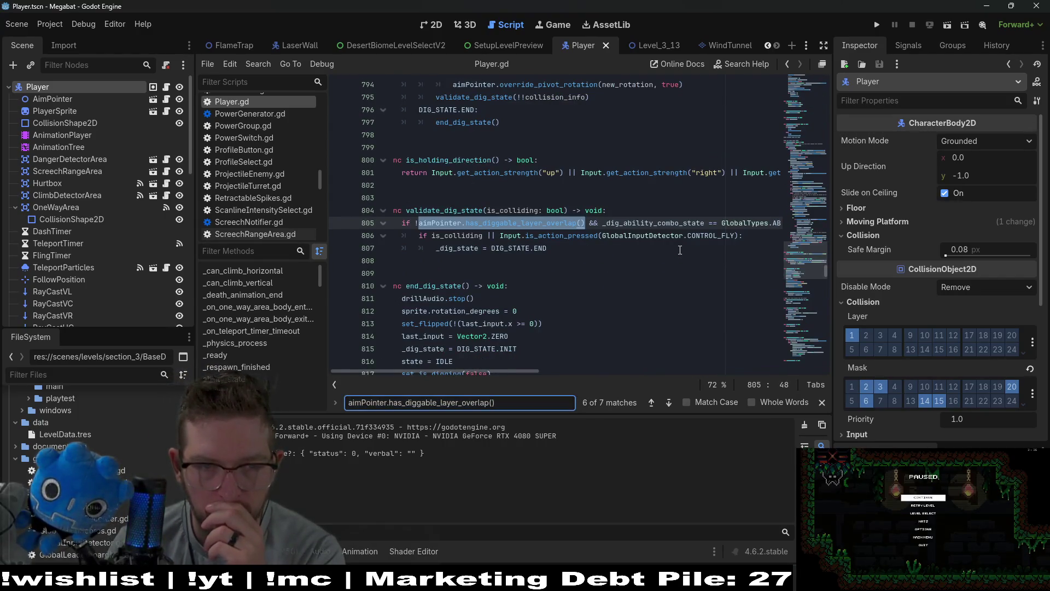
{"action": "key", "text": "Return"}
{"action": "key", "text": "Return"}
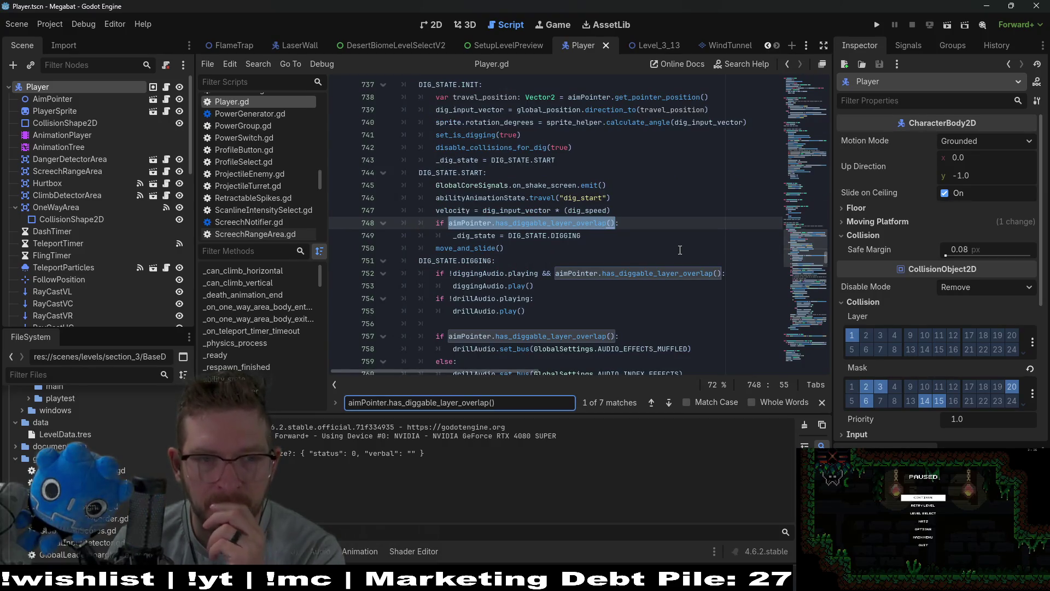
{"action": "key", "text": "Return"}
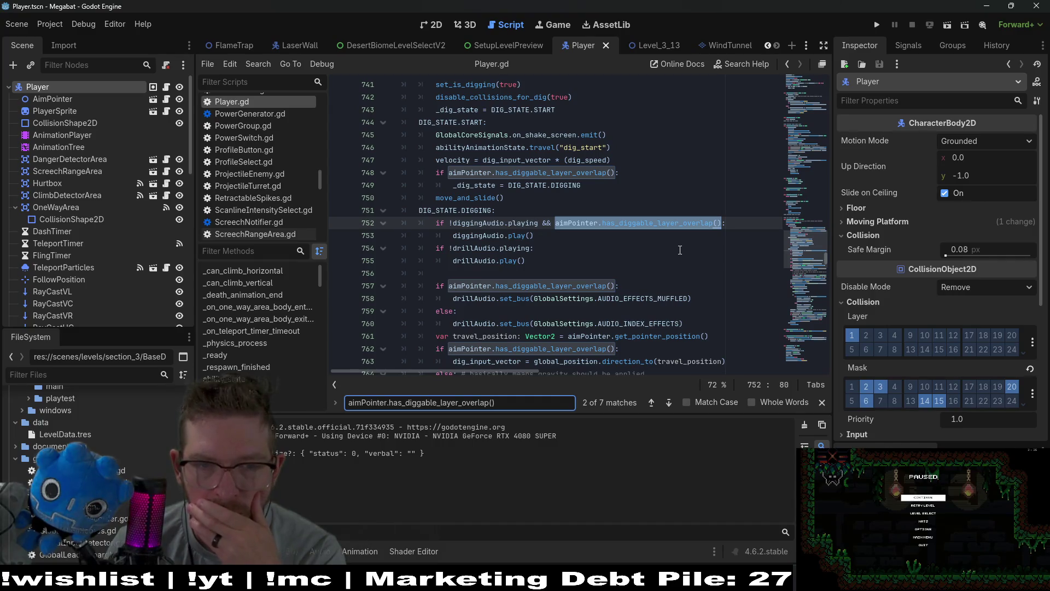
{"action": "key", "text": "Return"}
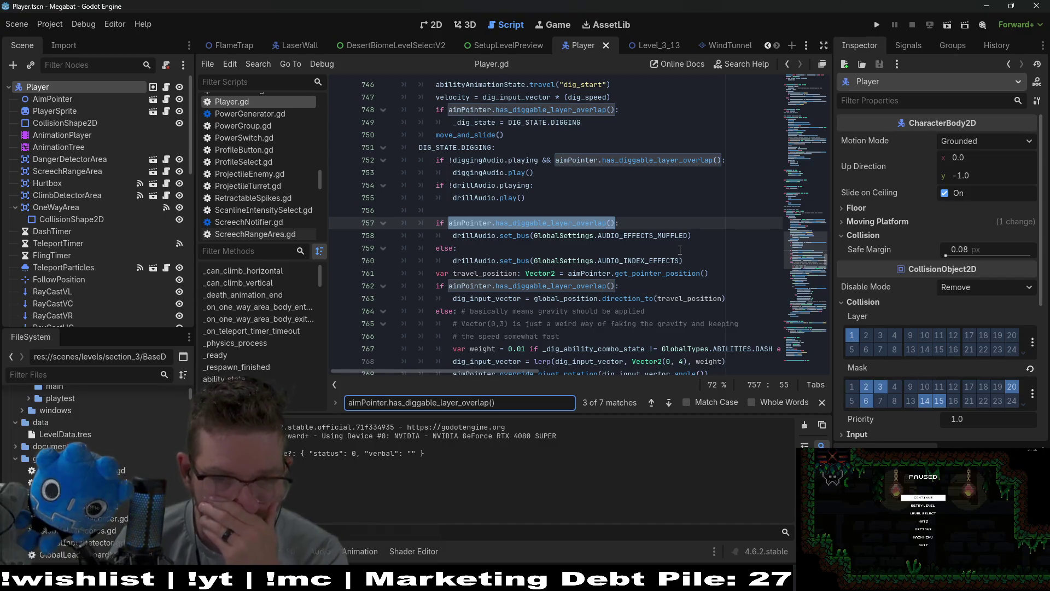
{"action": "scroll", "coordinate": [680, 249], "scroll_direction": "down", "scroll_amount": 3}
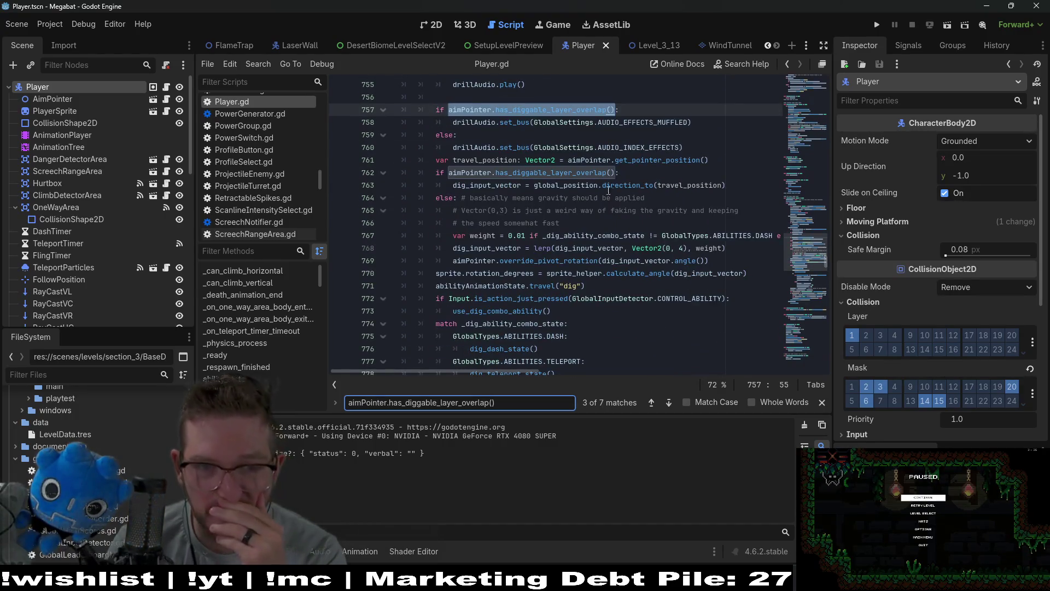
{"action": "scroll", "coordinate": [589, 235], "scroll_direction": "down", "scroll_amount": 6}
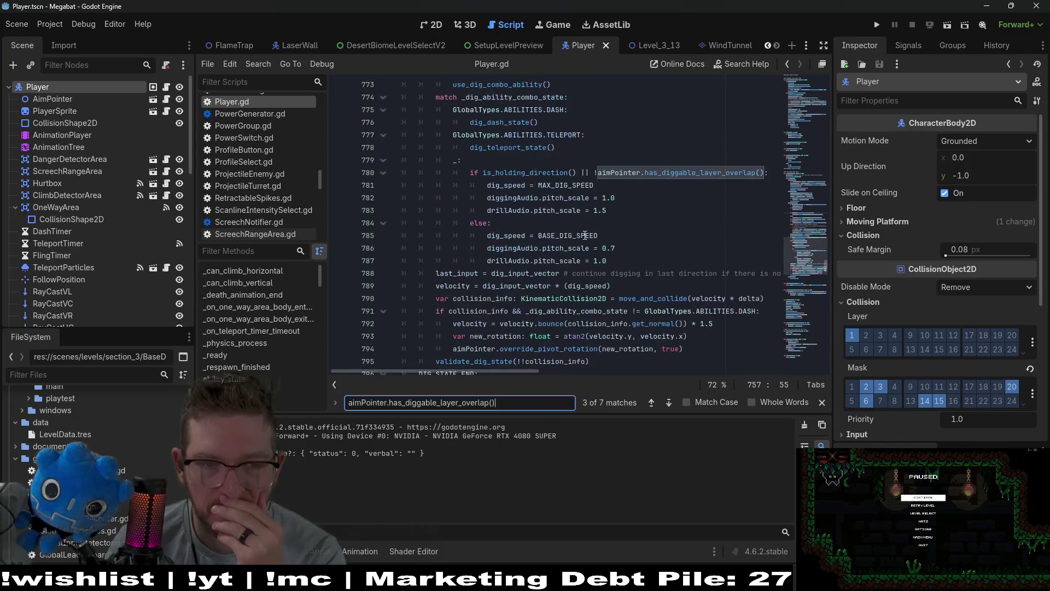
{"action": "left_click_drag", "start_coordinate": [618, 286], "coordinate": [441, 286]}
{"action": "scroll", "coordinate": [448, 280], "scroll_direction": "up", "scroll_amount": 3}
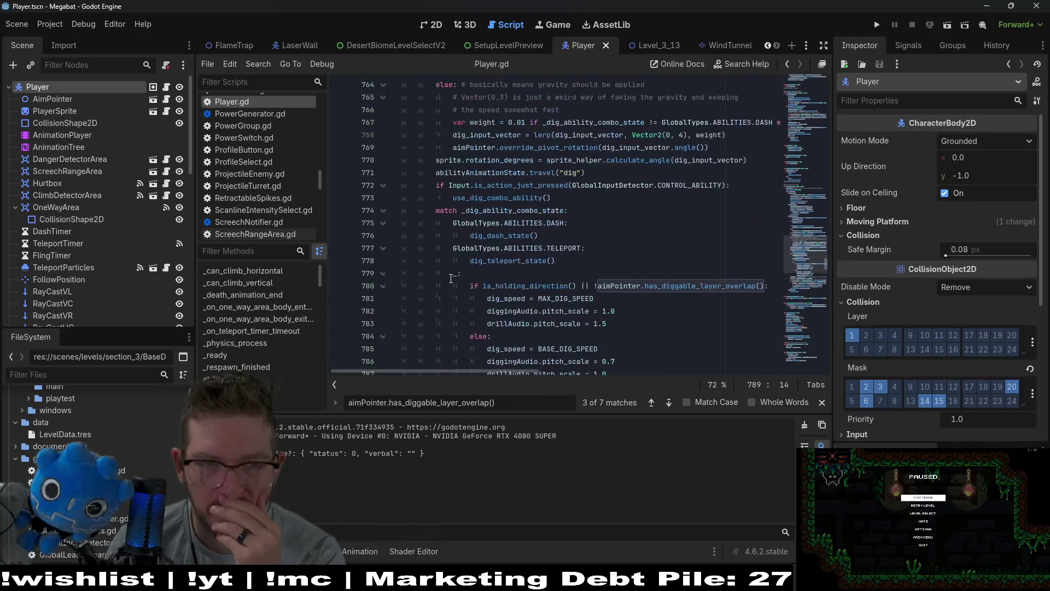
{"action": "scroll", "coordinate": [450, 279], "scroll_direction": "up", "scroll_amount": 2}
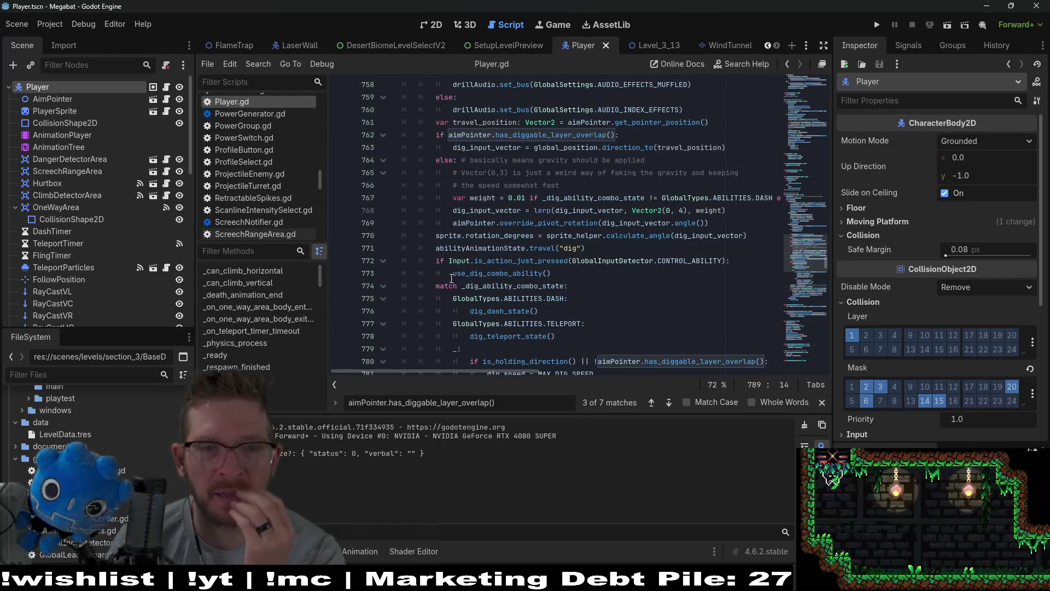
{"action": "mouse_move", "coordinate": [589, 223]}
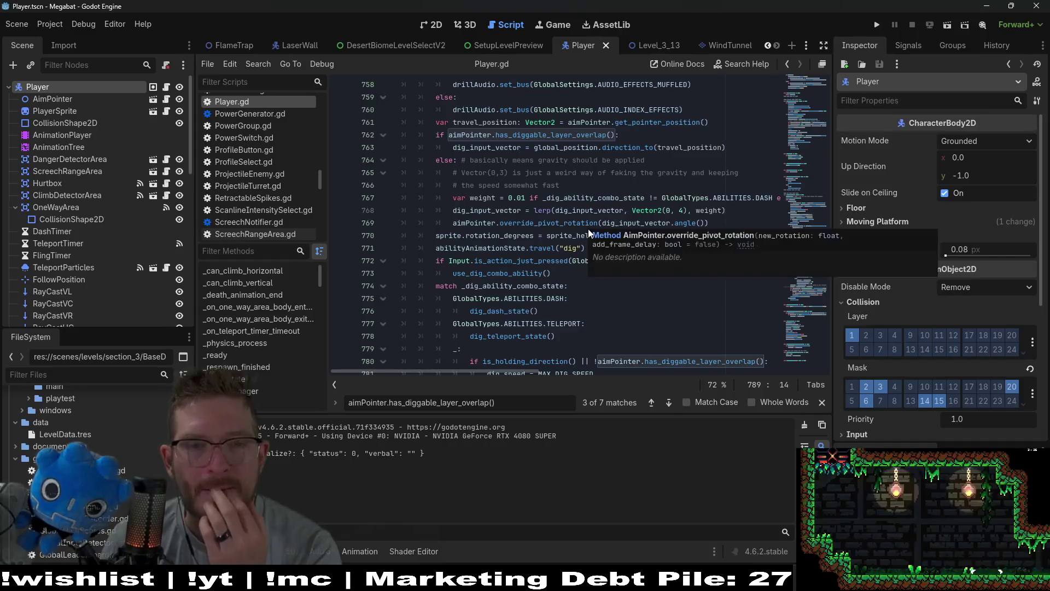
{"action": "left_click", "coordinate": [481, 160]}
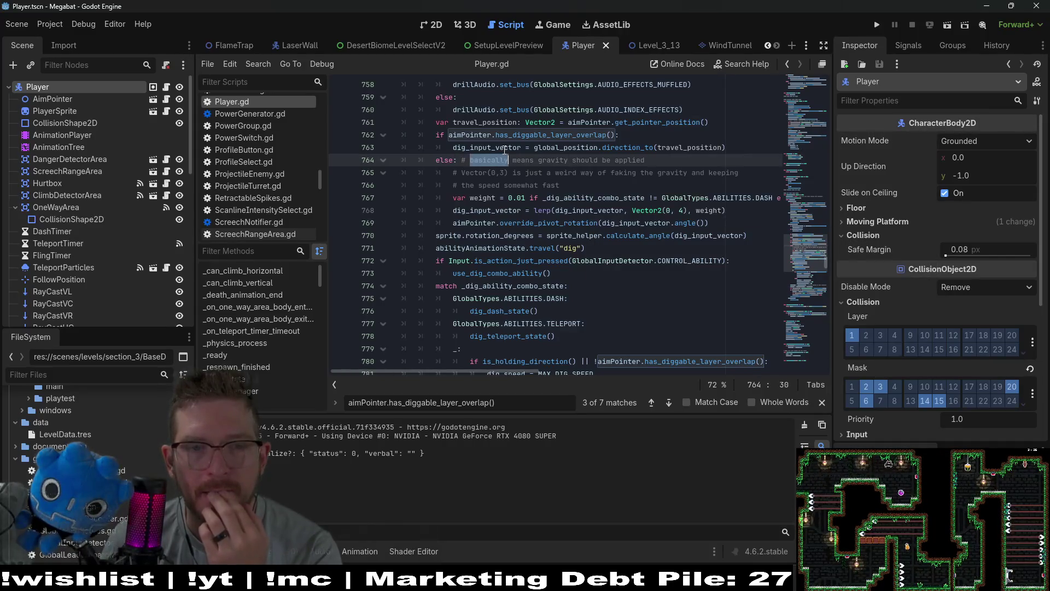
{"action": "double_click", "coordinate": [509, 148]}
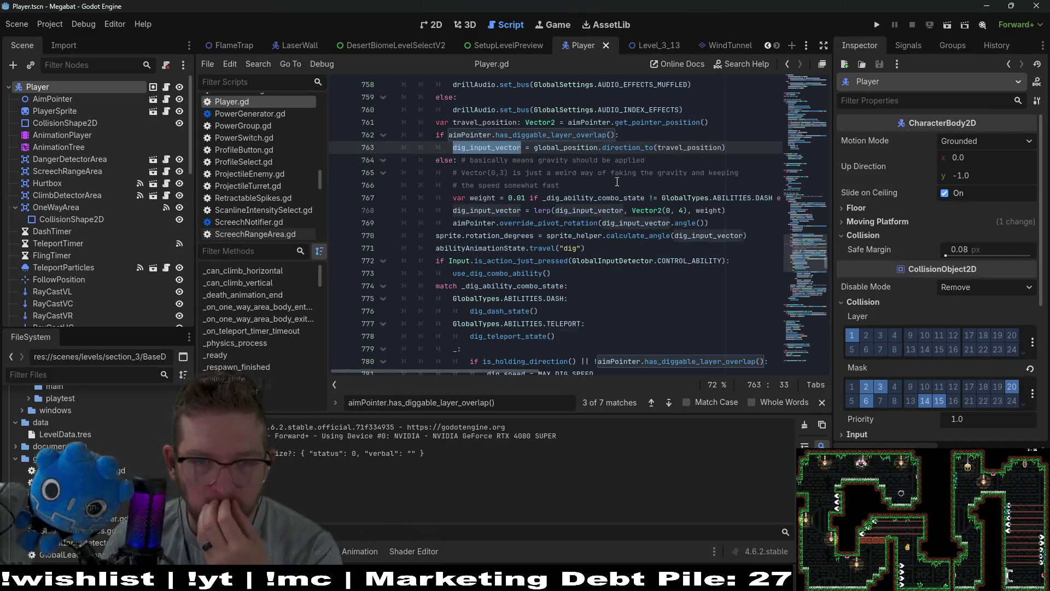
{"action": "double_click", "coordinate": [566, 148]}
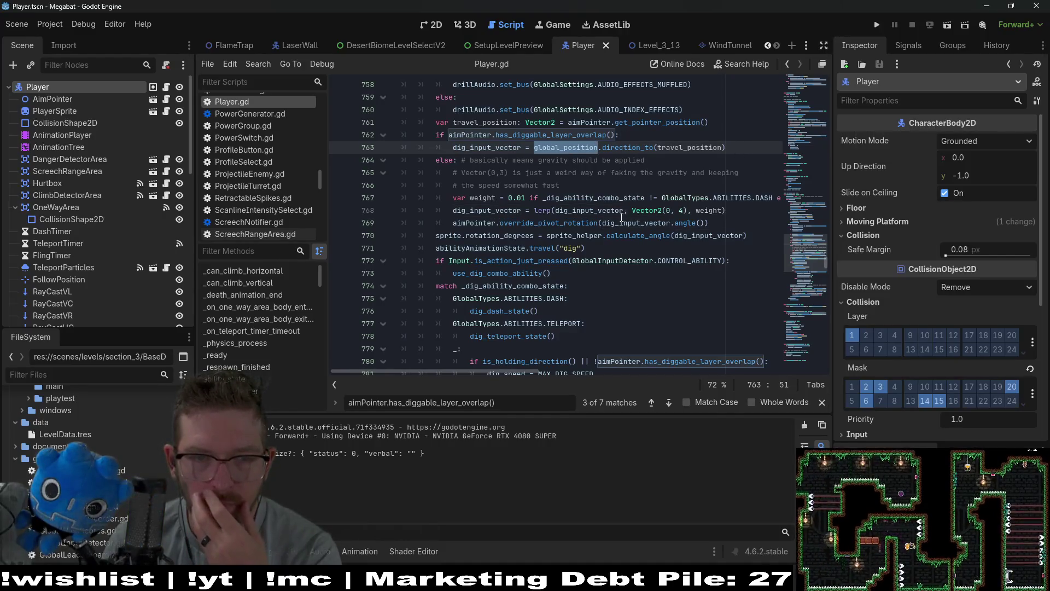
{"action": "left_click", "coordinate": [712, 223]}
{"action": "key", "text": "shift+Up"}
{"action": "key", "text": "shift+Up"}
{"action": "key", "text": "shift+Home"}
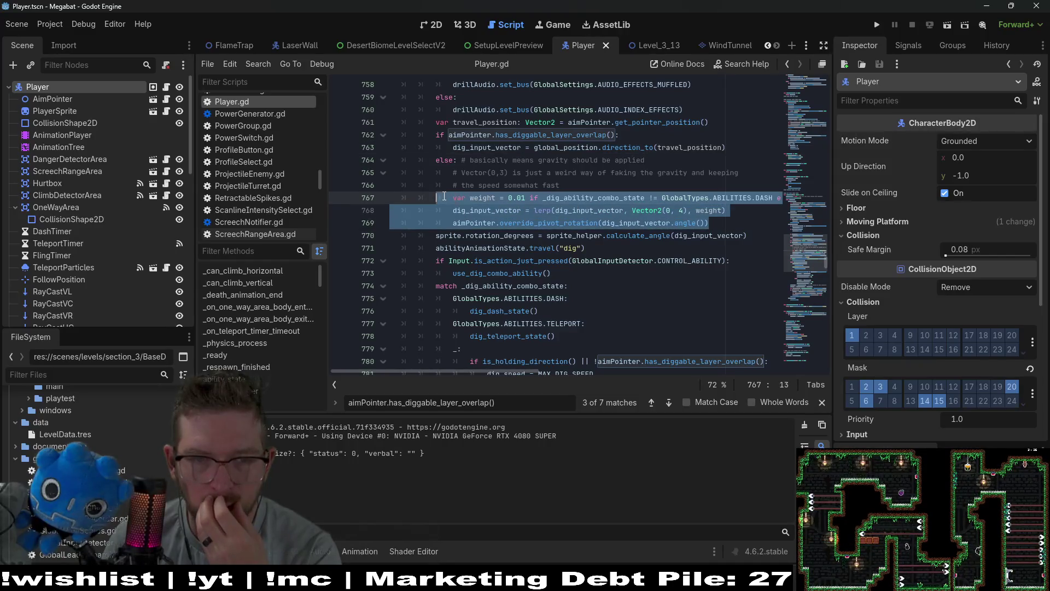
{"action": "left_click", "coordinate": [713, 220]}
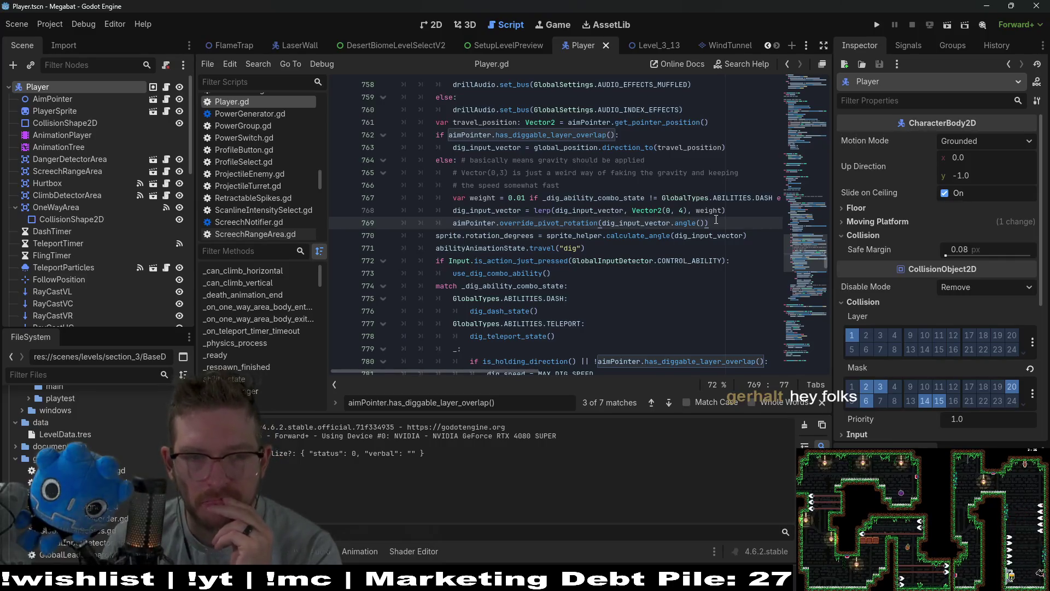
{"action": "scroll", "coordinate": [716, 219], "scroll_direction": "down", "scroll_amount": 1}
{"action": "scroll", "coordinate": [715, 219], "scroll_direction": "down", "scroll_amount": 1}
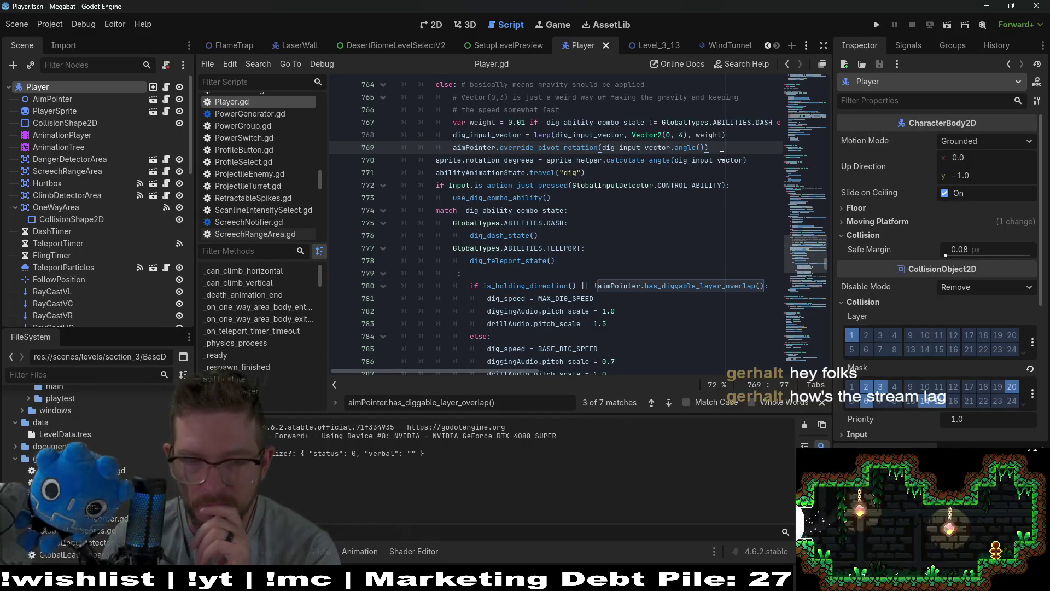
{"action": "mouse_move", "coordinate": [718, 171]}
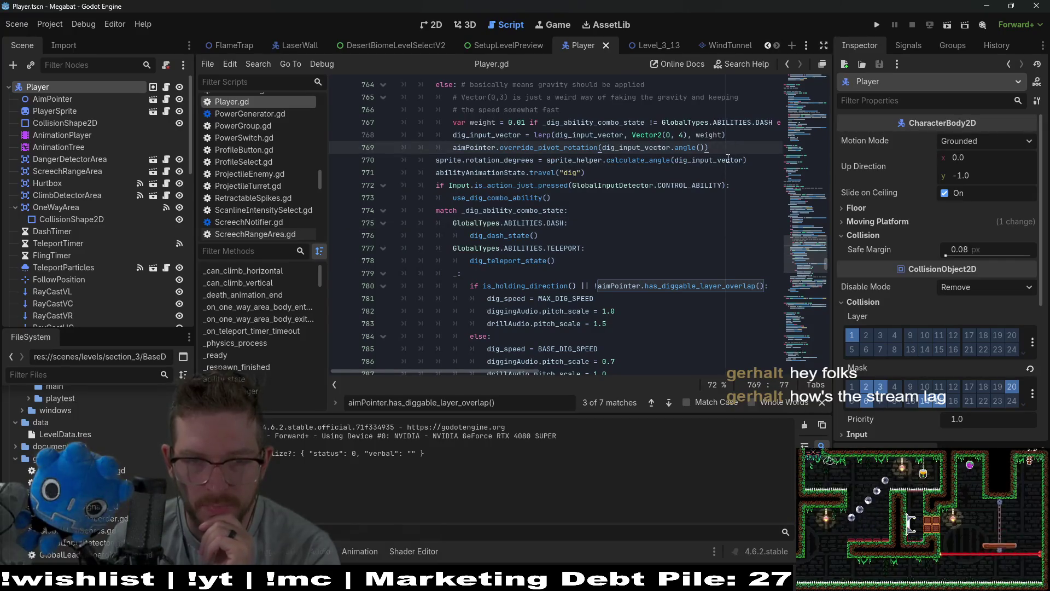
{"action": "scroll", "coordinate": [723, 182], "scroll_direction": "up", "scroll_amount": 1}
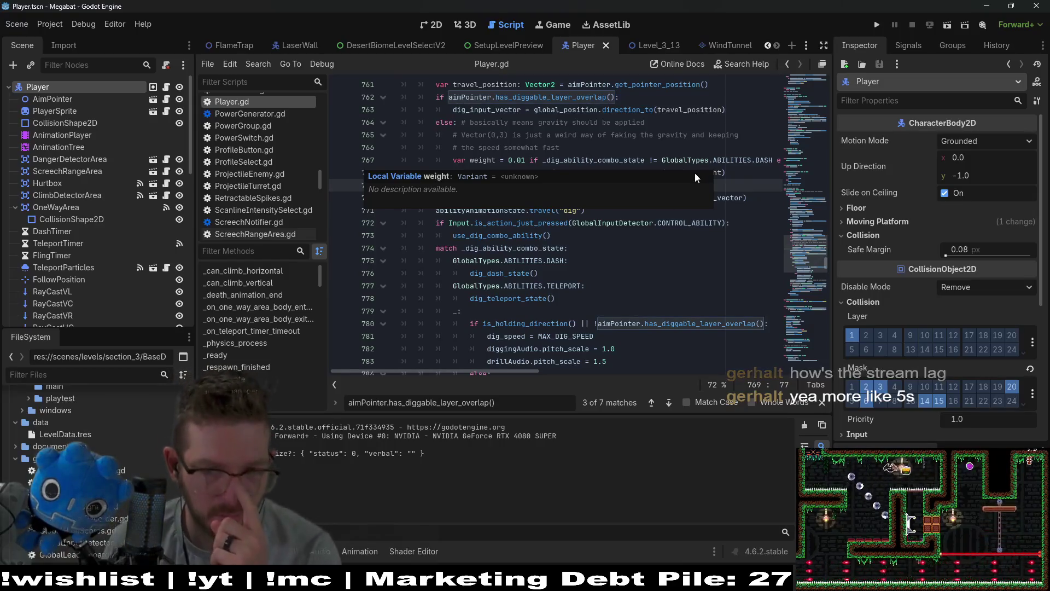
{"action": "left_click", "coordinate": [754, 194]}
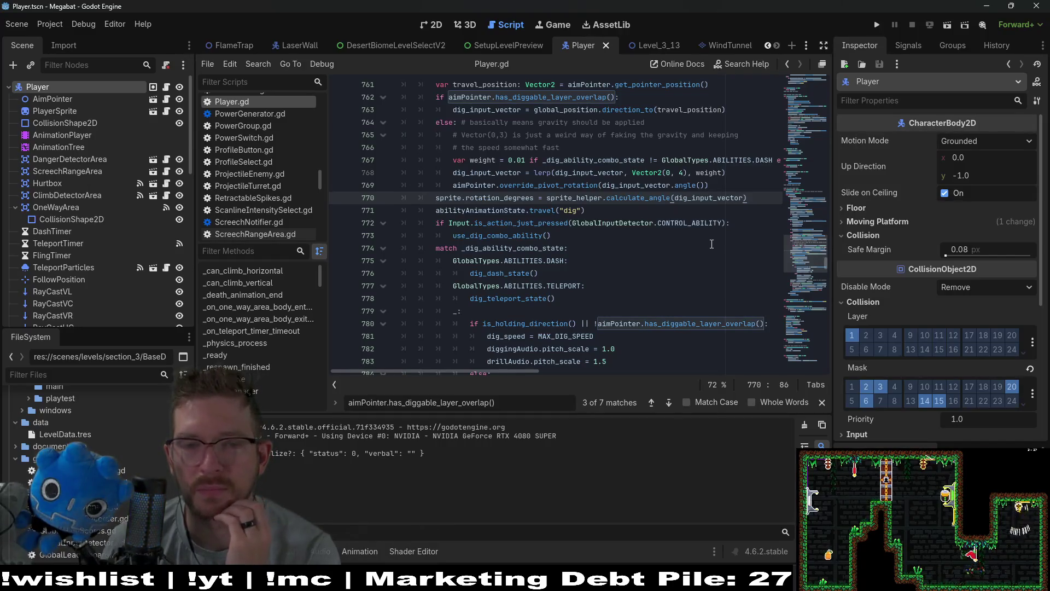
{"action": "left_click", "coordinate": [730, 222]}
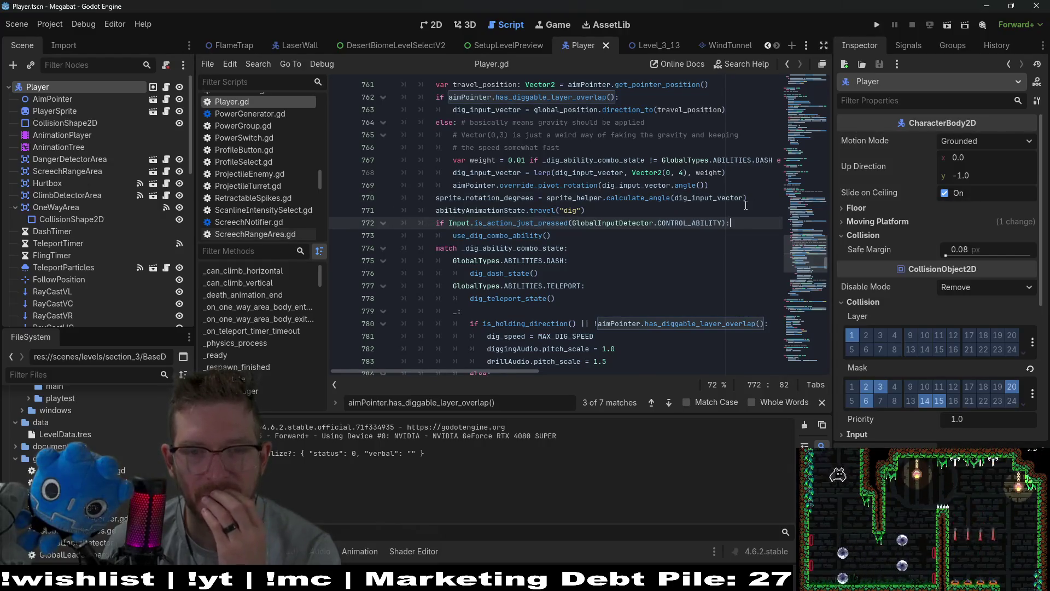
{"action": "left_click", "coordinate": [593, 209]}
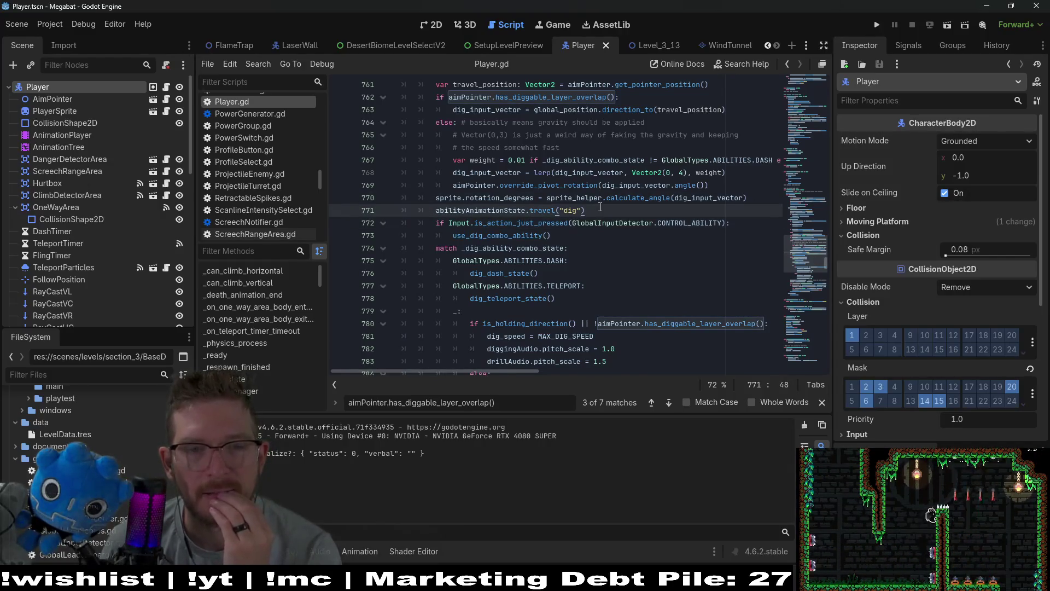
{"action": "left_click", "coordinate": [735, 180]}
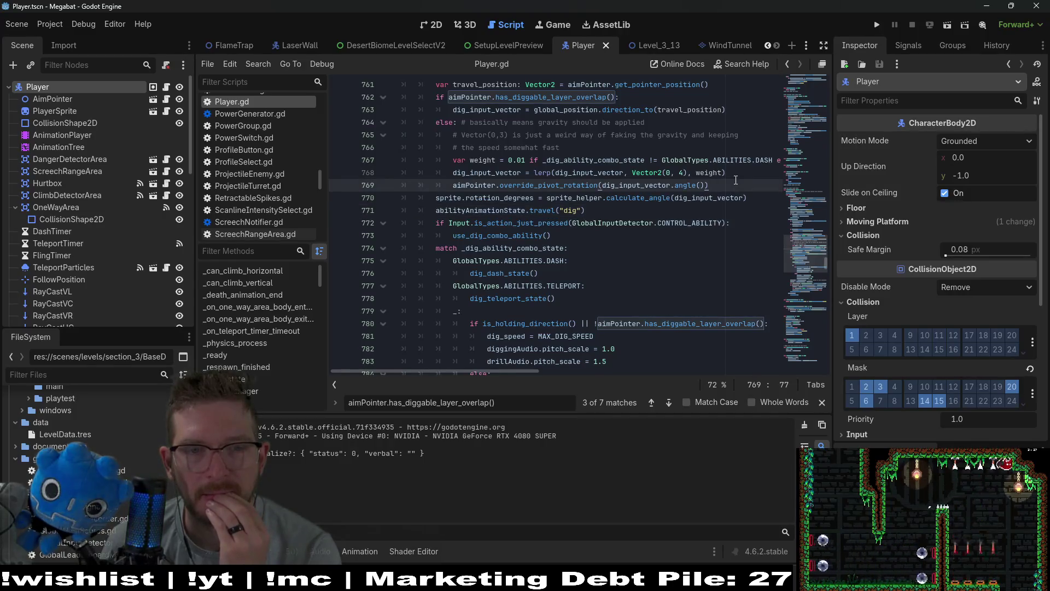
{"action": "scroll", "coordinate": [735, 180], "scroll_direction": "up", "scroll_amount": 1}
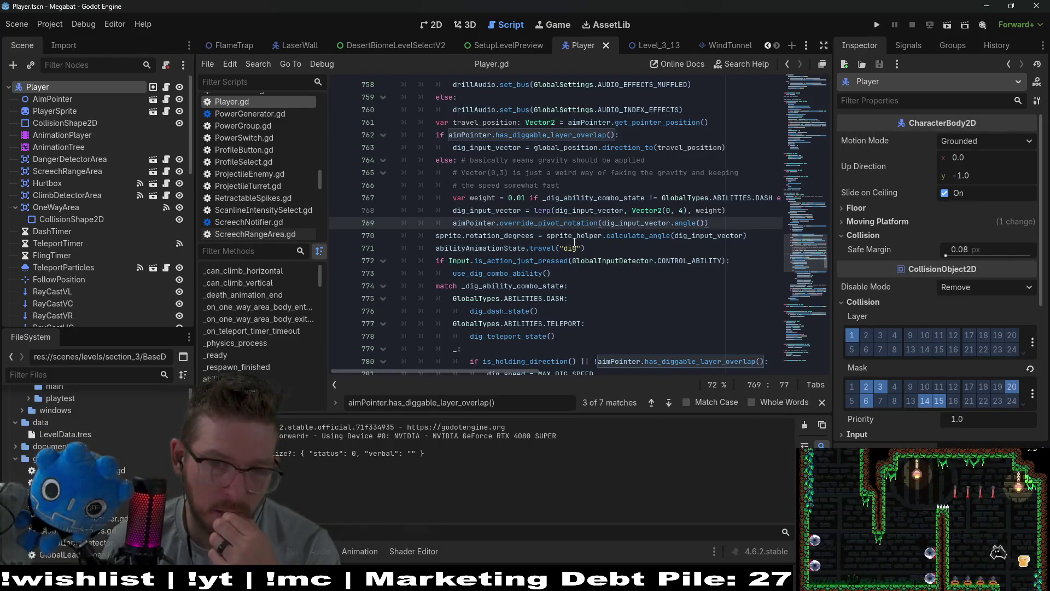
{"action": "scroll", "coordinate": [574, 242], "scroll_direction": "down", "scroll_amount": 6}
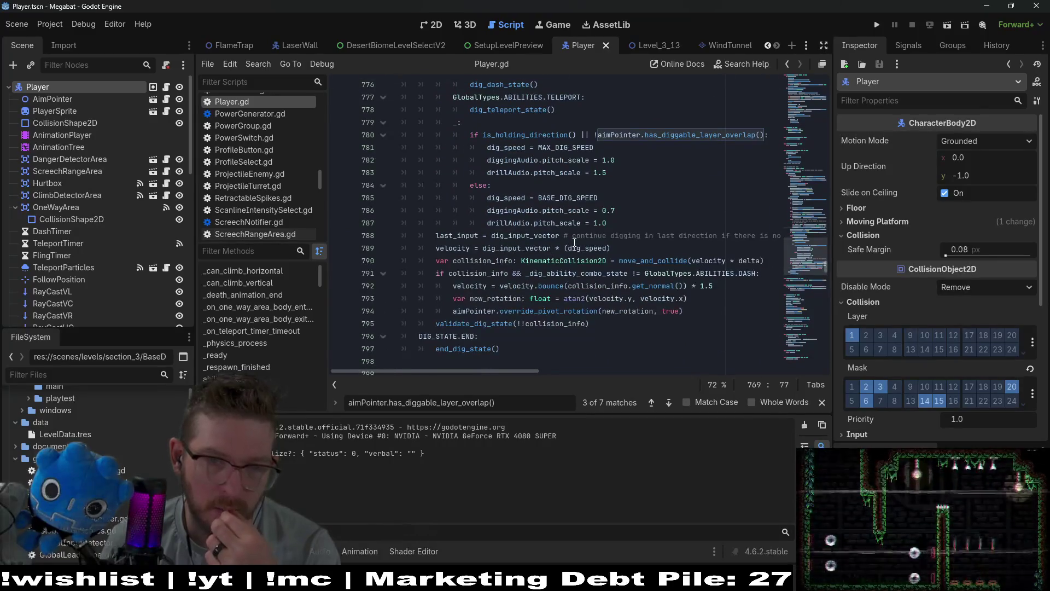
{"action": "scroll", "coordinate": [574, 242], "scroll_direction": "up", "scroll_amount": 1}
{"action": "left_click", "coordinate": [525, 287]}
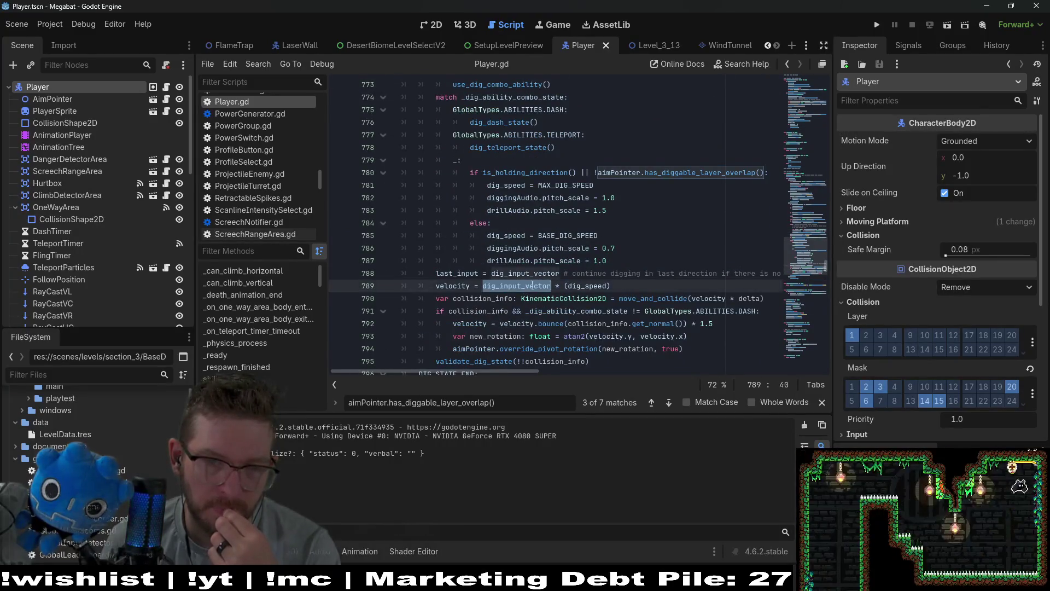
{"action": "scroll", "coordinate": [551, 271], "scroll_direction": "up", "scroll_amount": 3}
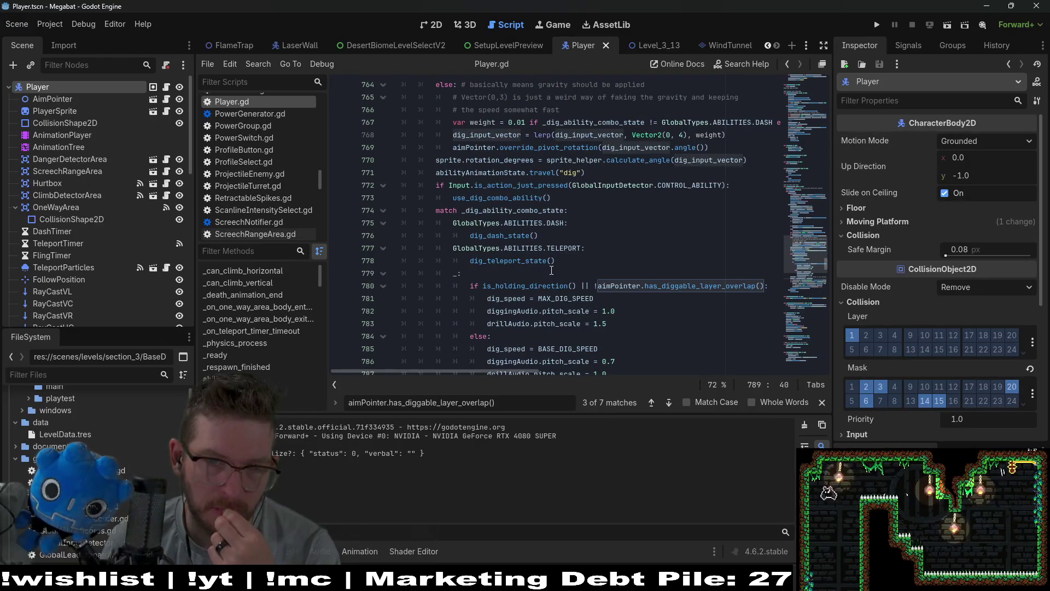
{"action": "scroll", "coordinate": [551, 270], "scroll_direction": "down", "scroll_amount": 2}
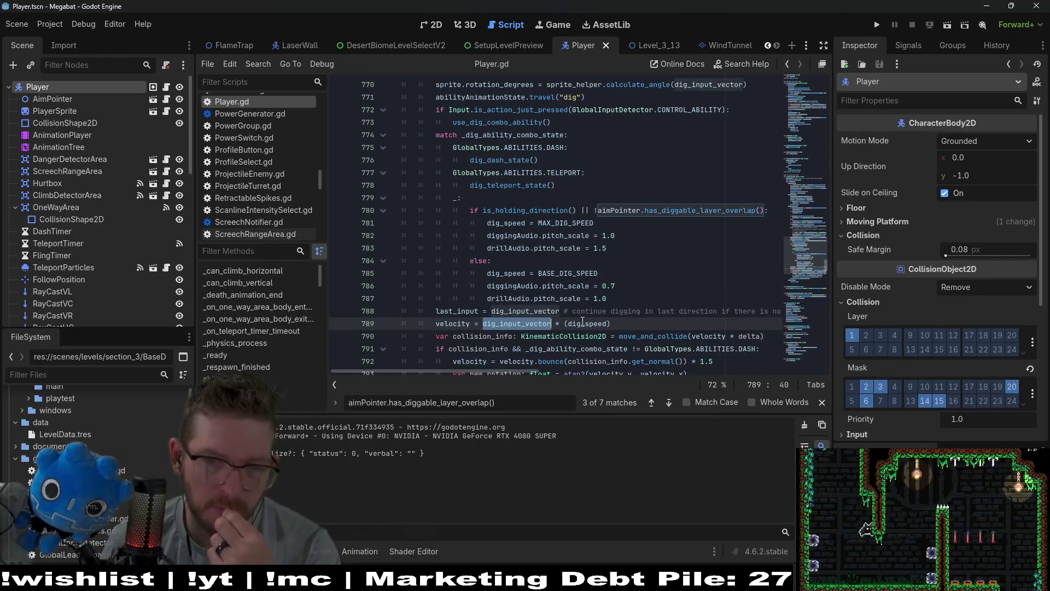
{"action": "mouse_move", "coordinate": [582, 324]}
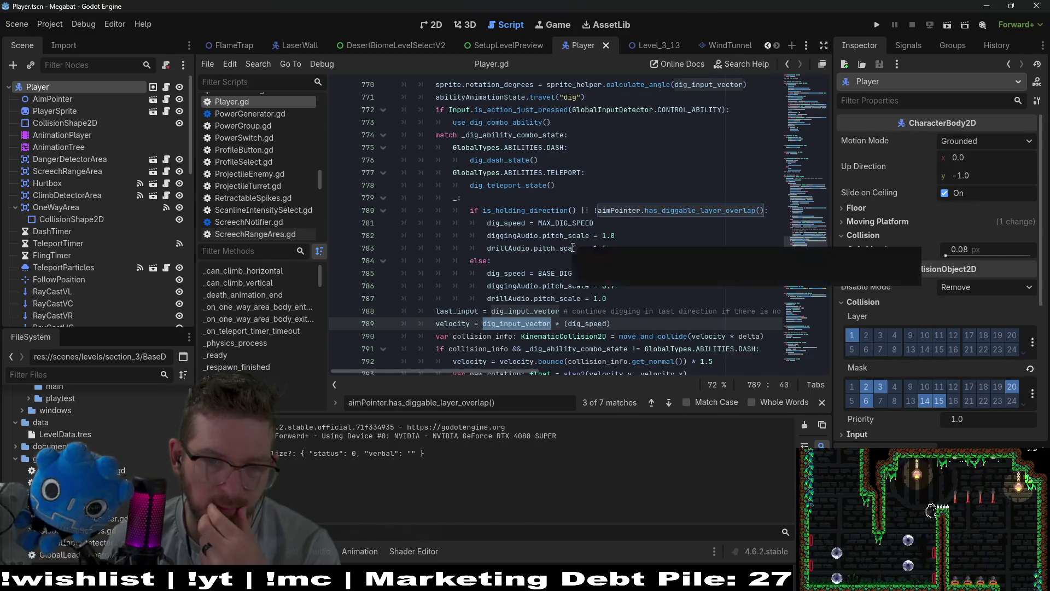
{"action": "scroll", "coordinate": [617, 185], "scroll_direction": "up", "scroll_amount": 1}
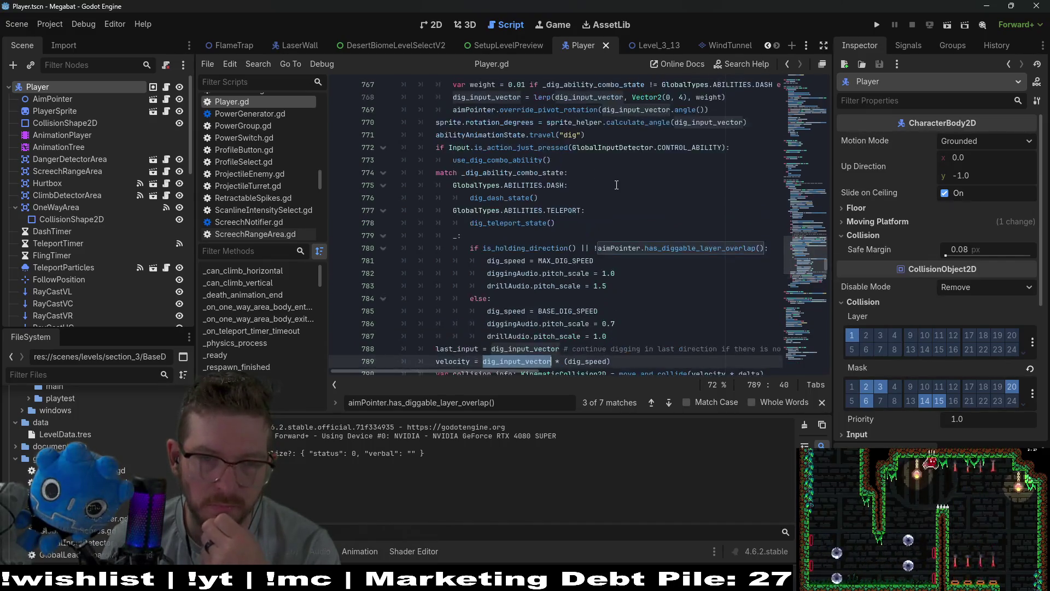
{"action": "scroll", "coordinate": [616, 185], "scroll_direction": "up", "scroll_amount": 2}
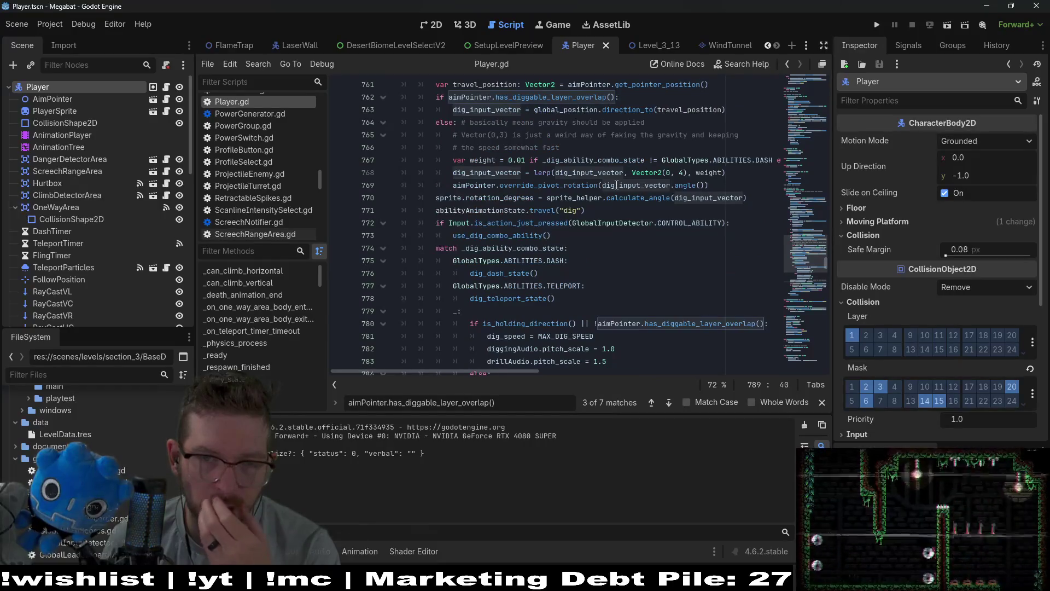
{"action": "scroll", "coordinate": [616, 185], "scroll_direction": "up", "scroll_amount": 1}
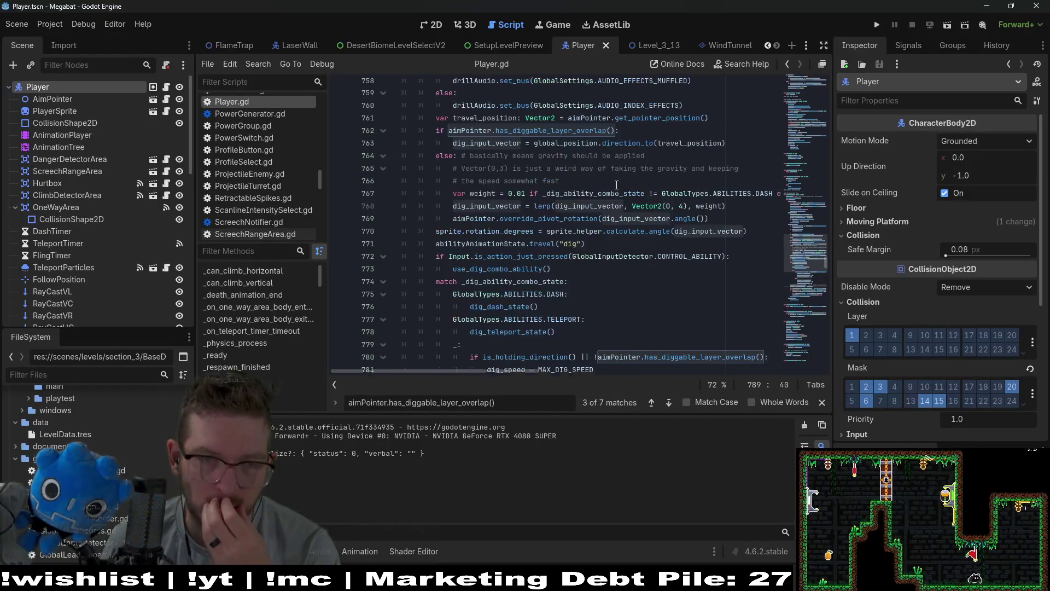
{"action": "left_click", "coordinate": [733, 224]}
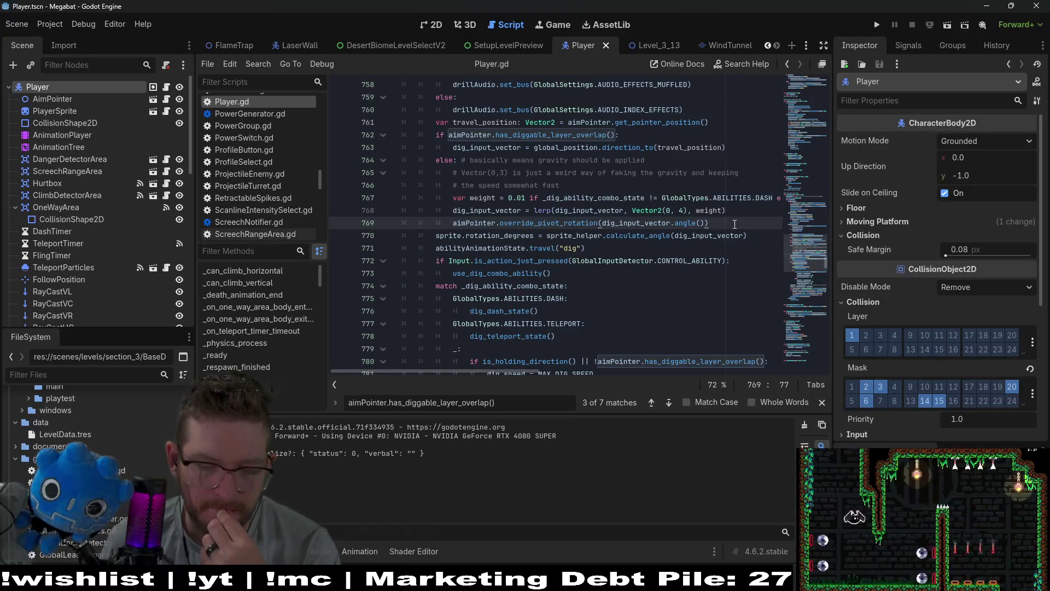
{"action": "scroll", "coordinate": [734, 224], "scroll_direction": "up", "scroll_amount": 2}
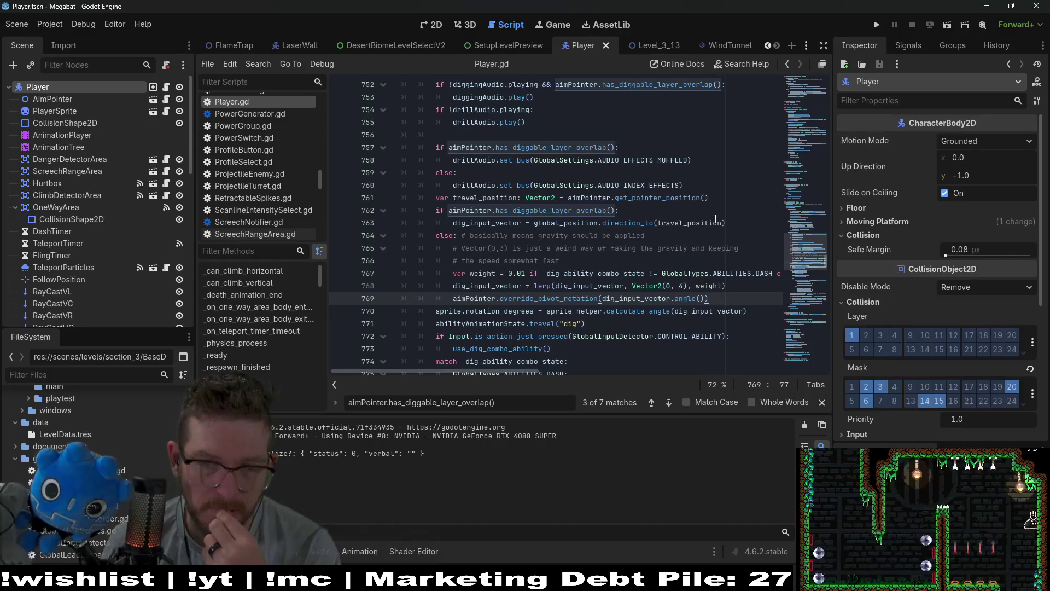
{"action": "left_click", "coordinate": [715, 218]}
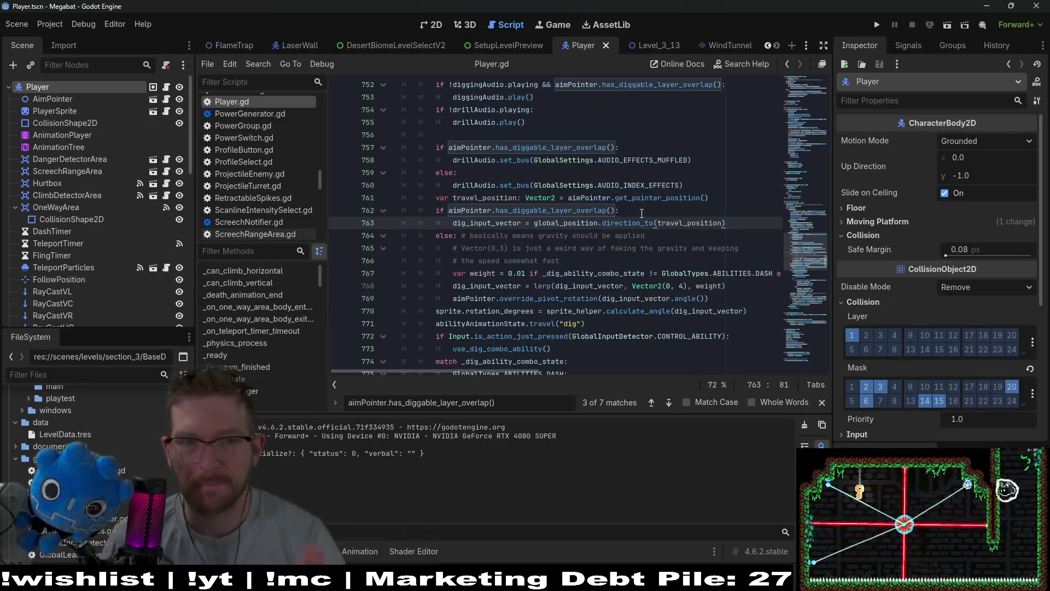
{"action": "scroll", "coordinate": [642, 214], "scroll_direction": "up", "scroll_amount": 1}
- Add 'var added_velocity: Vector2 = Vector2.ZERO' below the travel_position line and select the name
{"action": "left_click", "coordinate": [716, 234]}
{"action": "key", "text": "Return"}
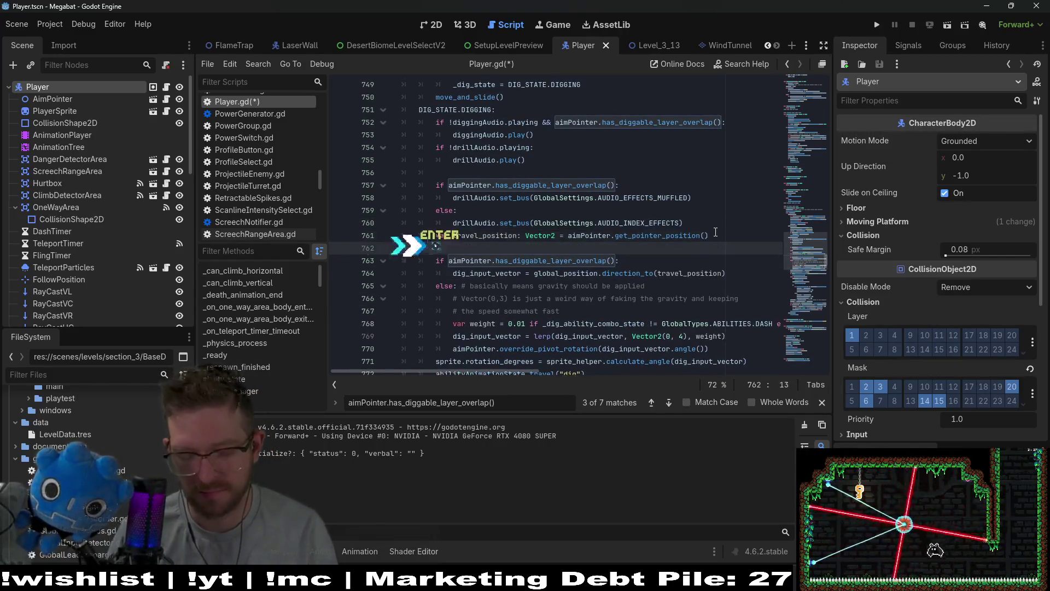
{"action": "type", "text": "var extr"}
{"action": "key", "text": "BackSpace"}
{"action": "key", "text": "BackSpace"}
{"action": "key", "text": "BackSpace"}
{"action": "type", "text": "added"}
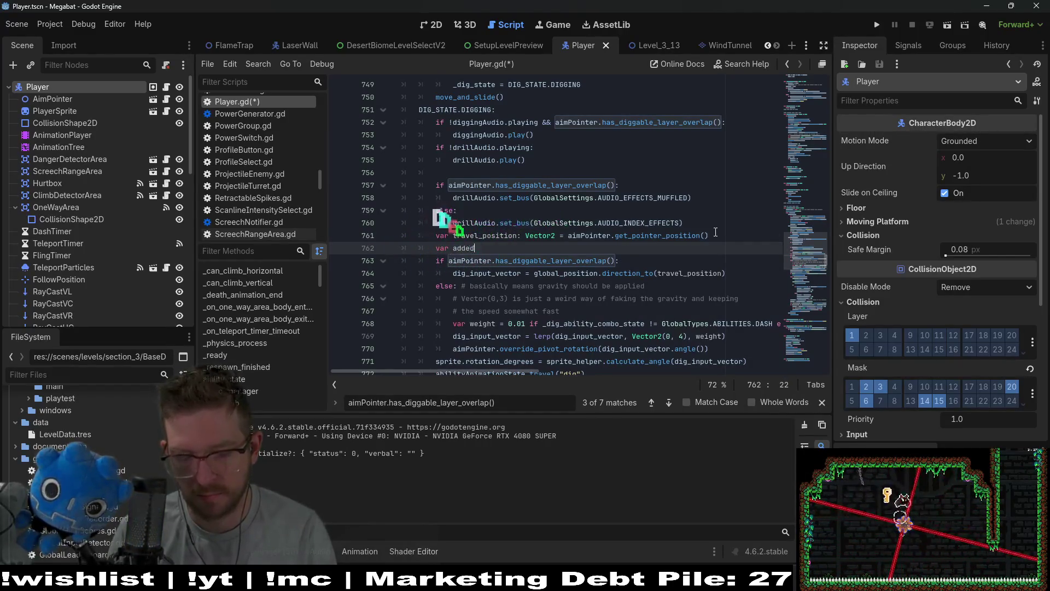
{"action": "type", "text": "_velocity:"}
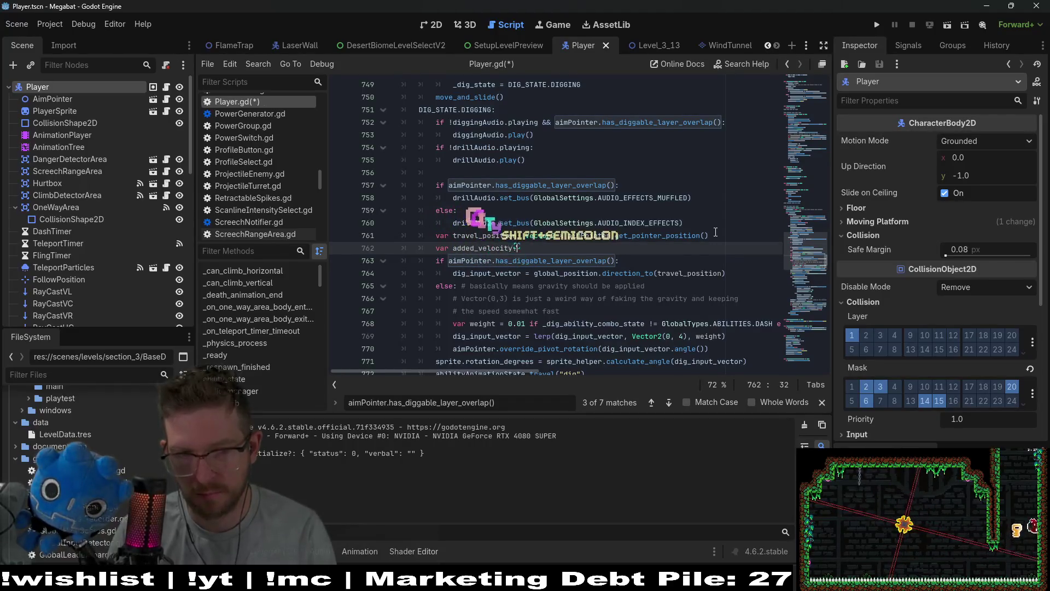
{"action": "type", "text": " Vecotr2"}
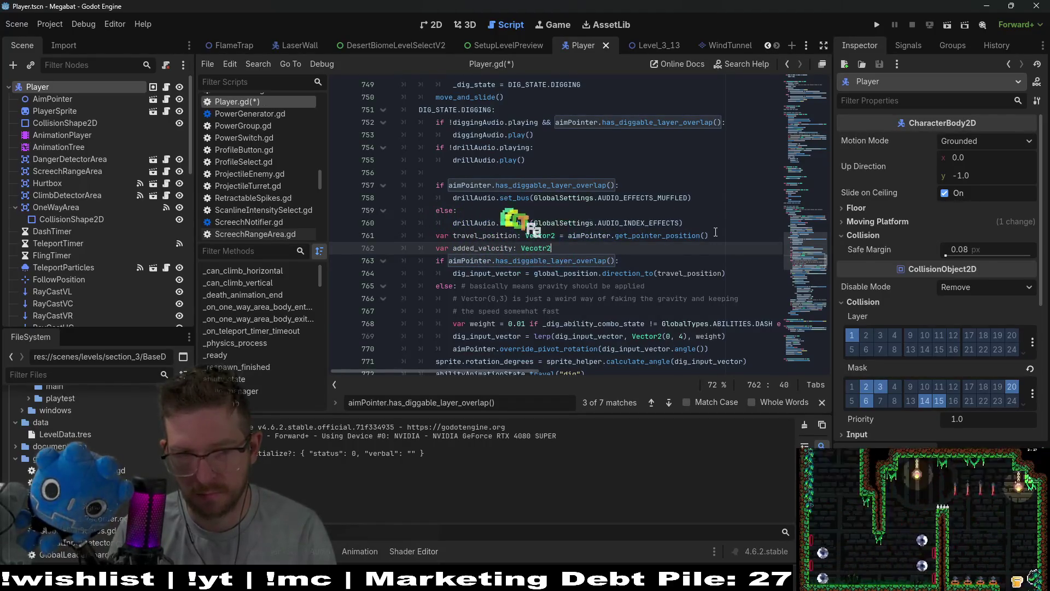
{"action": "key", "text": "BackSpace"}
{"action": "key", "text": "BackSpace"}
{"action": "key", "text": "BackSpace"}
{"action": "key", "text": "BackSpace"}
{"action": "type", "text": "tor"}
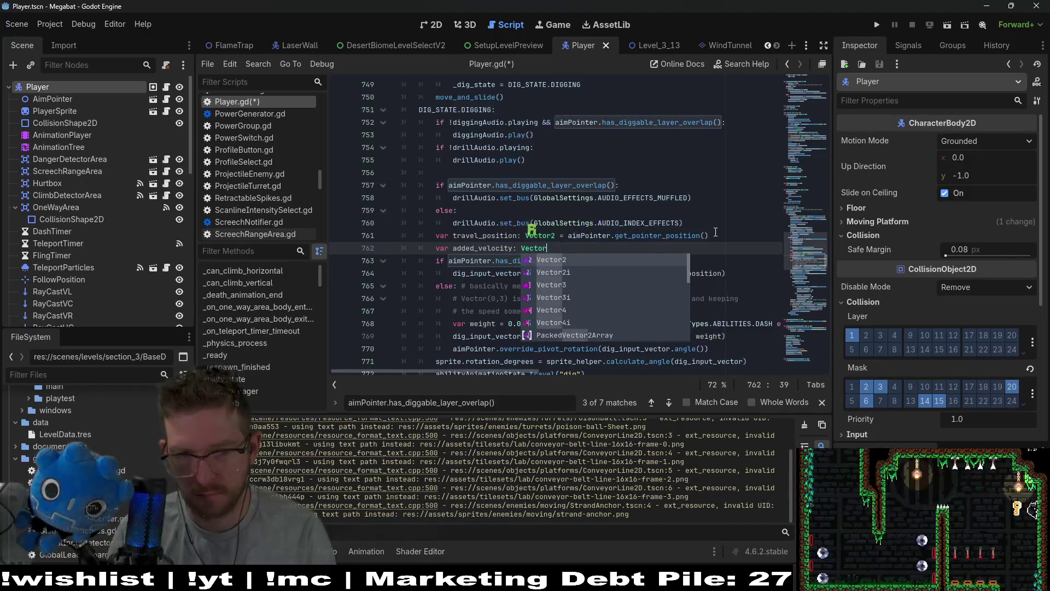
{"action": "key", "text": "Return"}
{"action": "type", "text": "= Vec"}
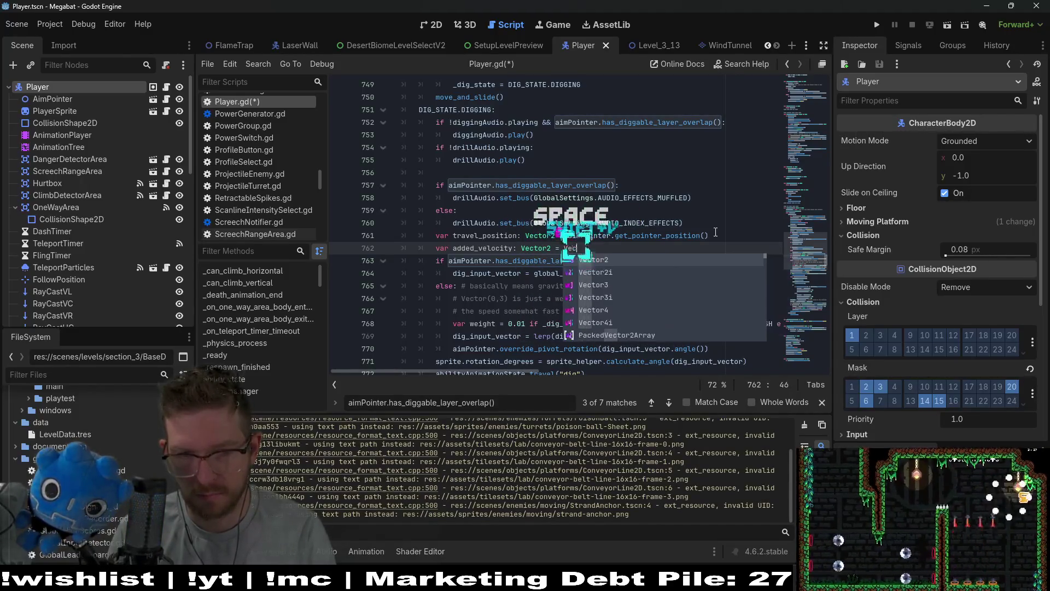
{"action": "key", "text": "Return"}
{"action": "type", "text": ".ZERO"}
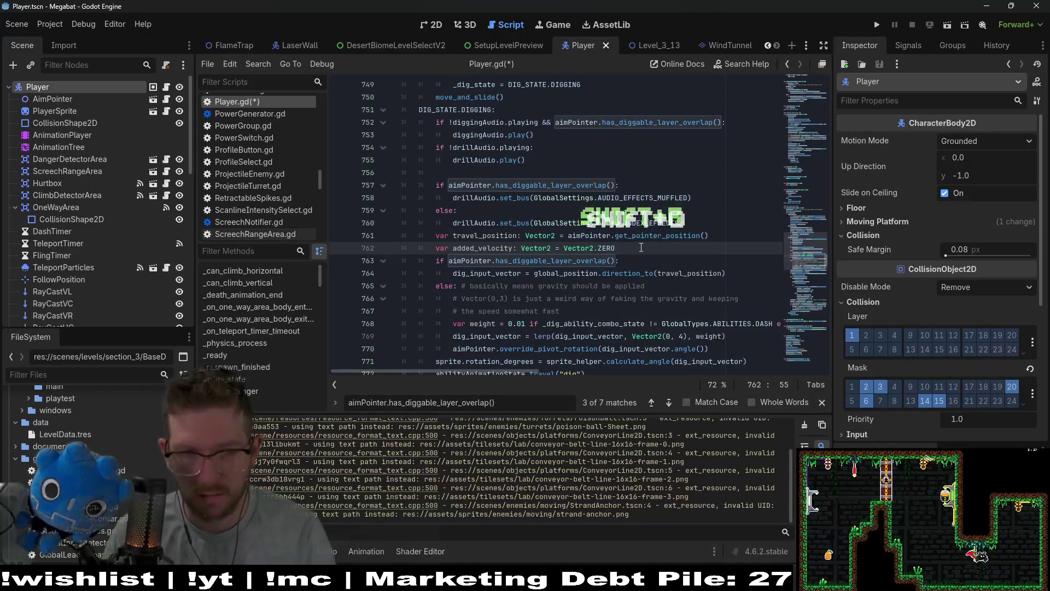
{"action": "double_click", "coordinate": [488, 248]}
{"action": "key", "text": "ctrl+c"}
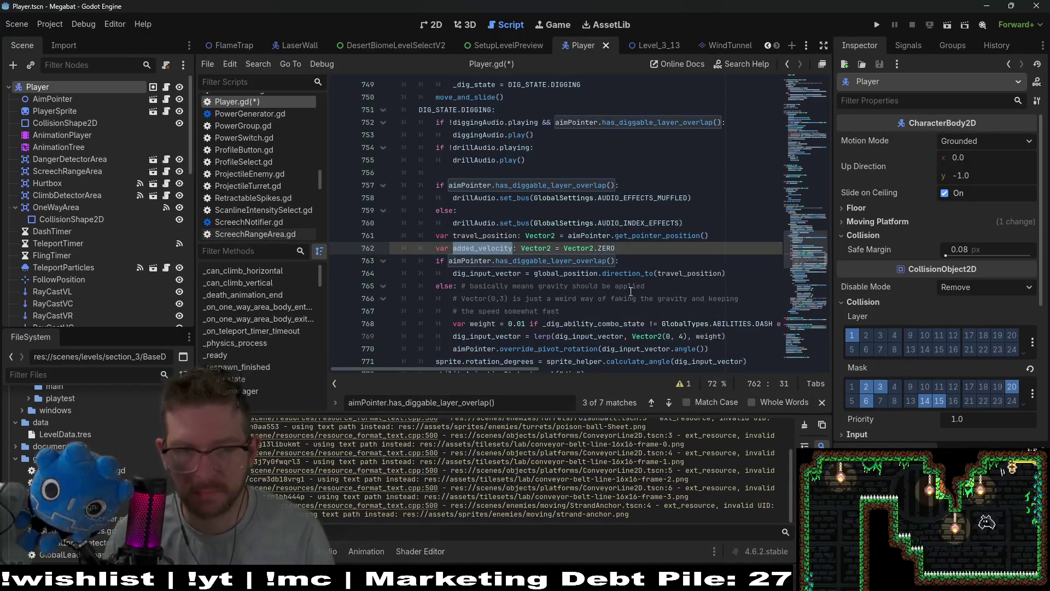
{"action": "scroll", "coordinate": [630, 292], "scroll_direction": "down", "scroll_amount": 3}
{"action": "scroll", "coordinate": [625, 132], "scroll_direction": "down", "scroll_amount": 6}
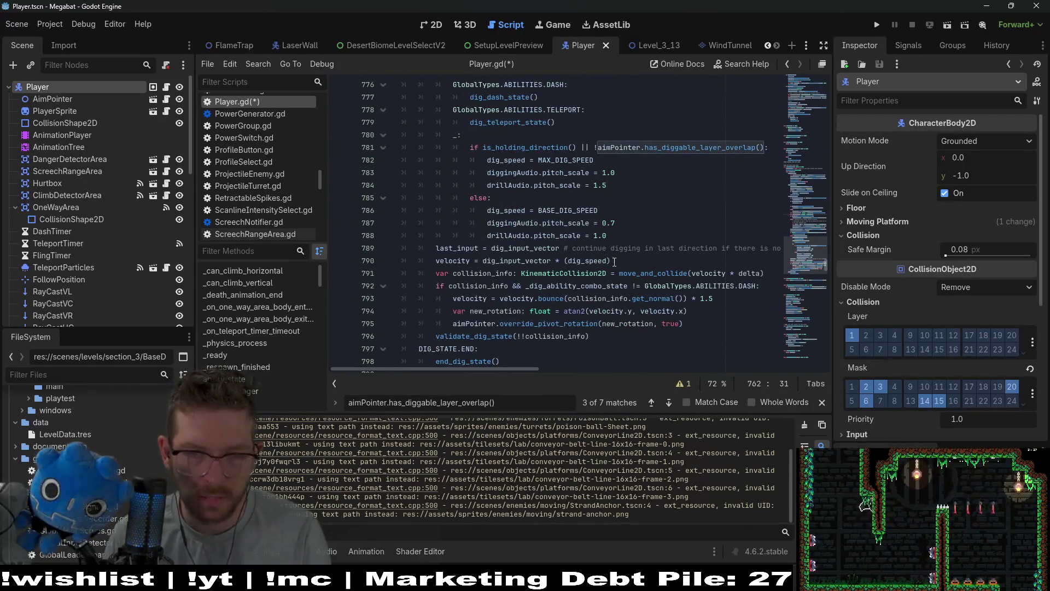
- Rewrite line 790 as velocity = (dig_input_vector + added_velocity) * (dig_speed)
{"action": "left_click", "coordinate": [614, 261]}
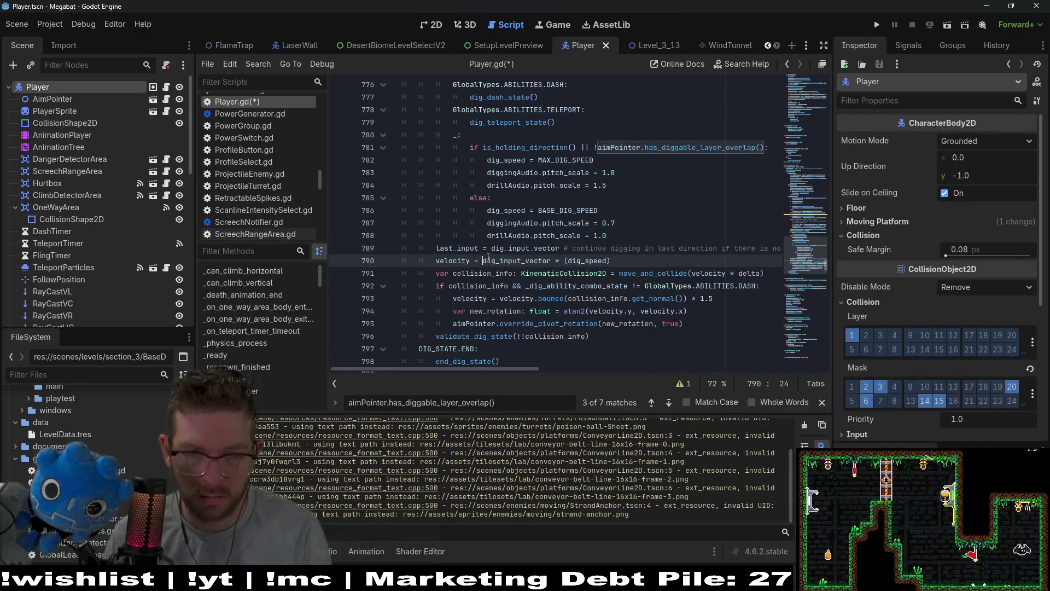
{"action": "type", "text": "("}
{"action": "key", "text": "ctrl+Right"}
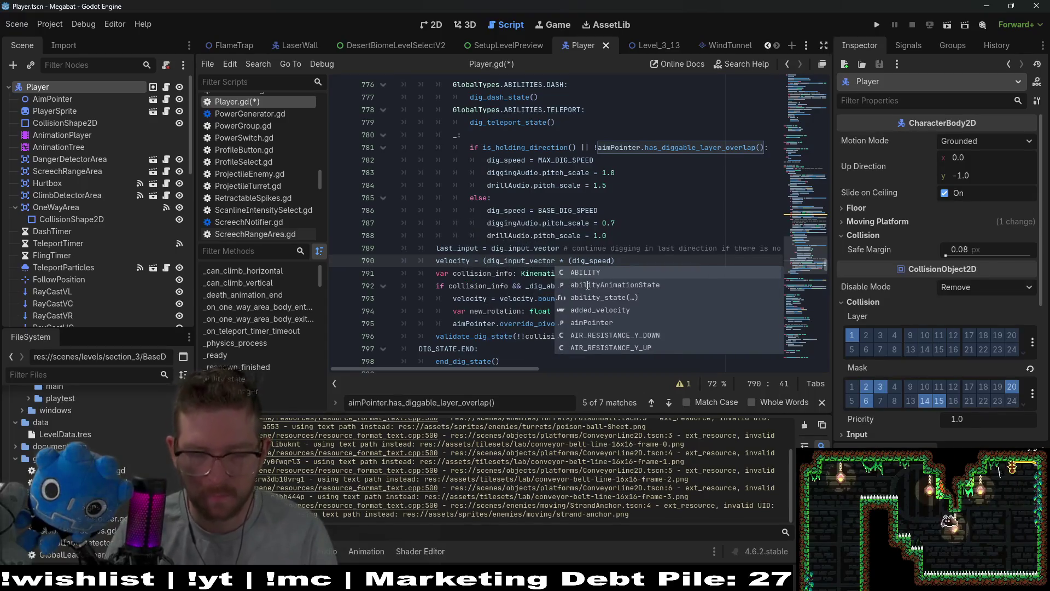
{"action": "type", "text": ") "}
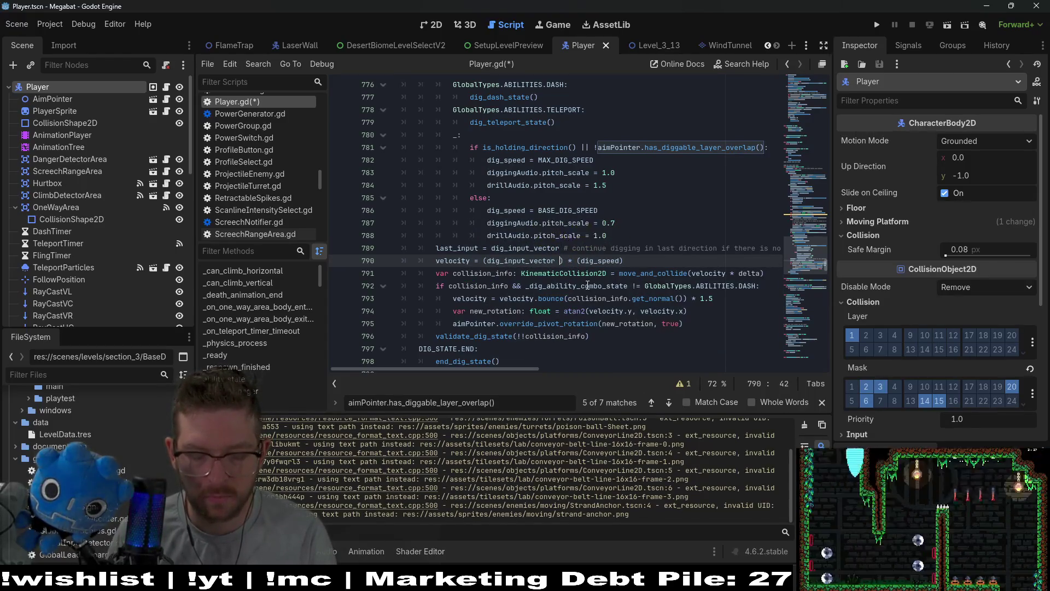
{"action": "type", "text": "+"}
{"action": "key", "text": "ctrl+v"}
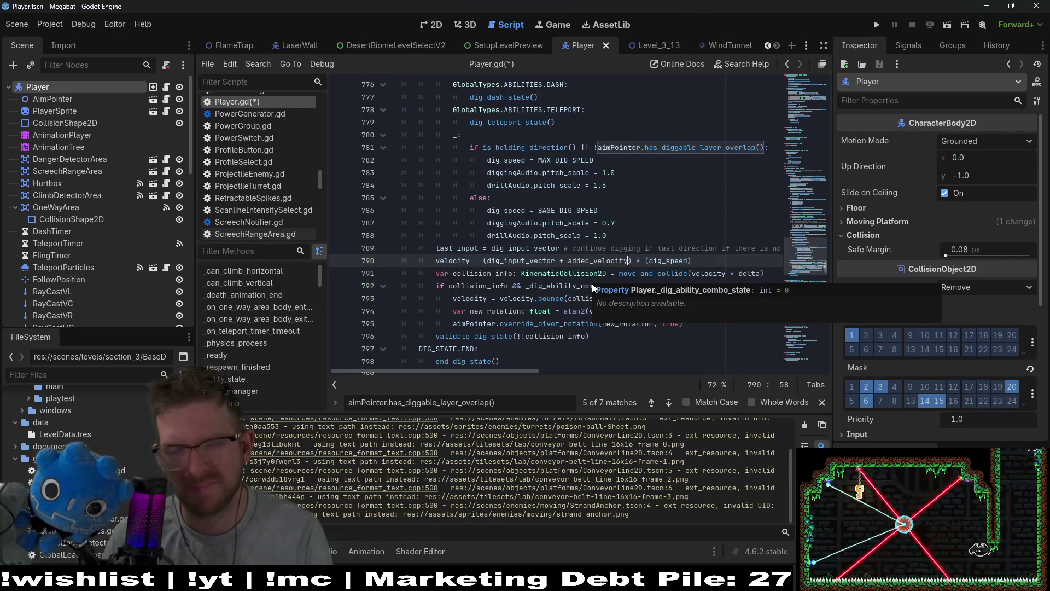
{"action": "scroll", "coordinate": [589, 223], "scroll_direction": "up", "scroll_amount": 5}
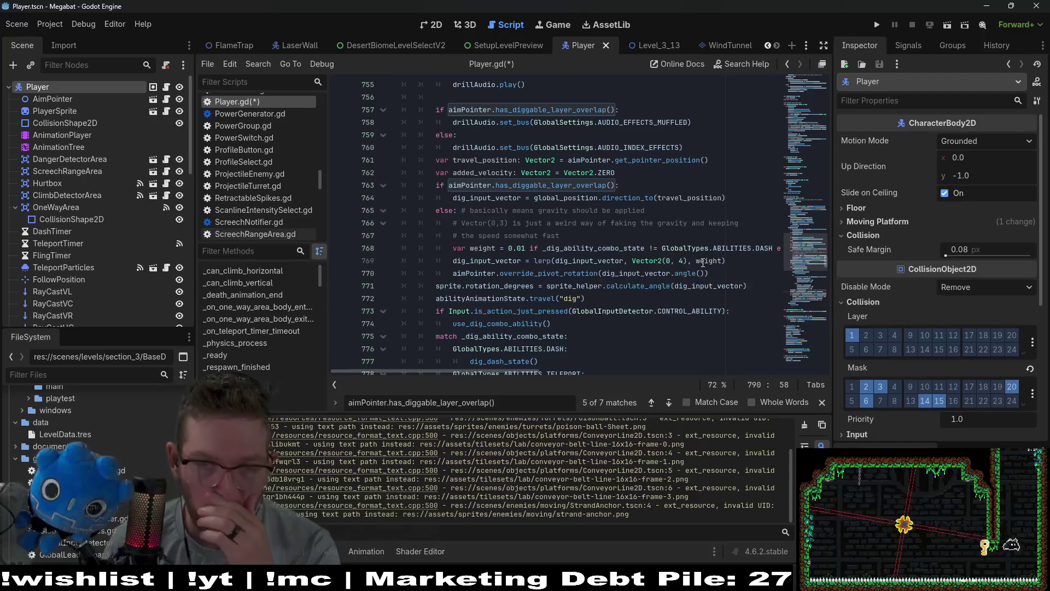
- Insert 'added_velocity = velocity' on line 768 after the gravity comment and save
{"action": "left_click", "coordinate": [599, 239]}
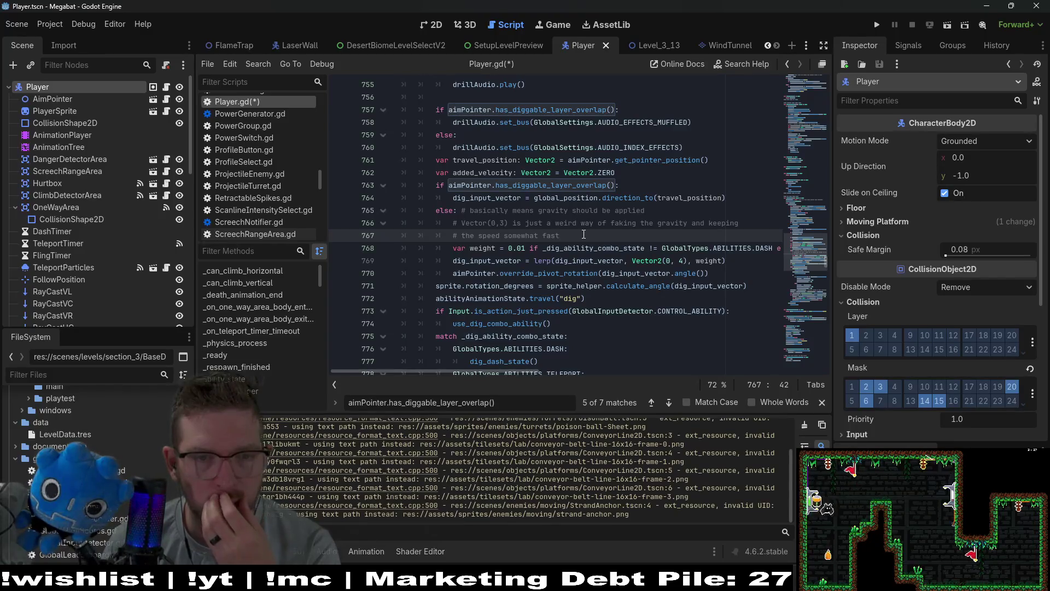
{"action": "key", "text": "Return"}
{"action": "type", "text": "added"}
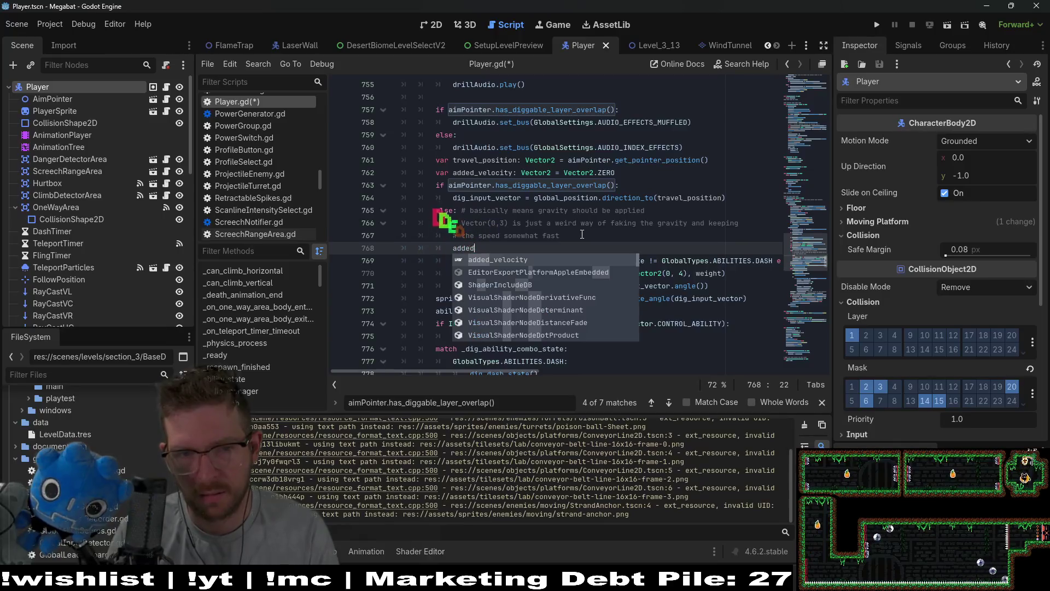
{"action": "key", "text": "Return"}
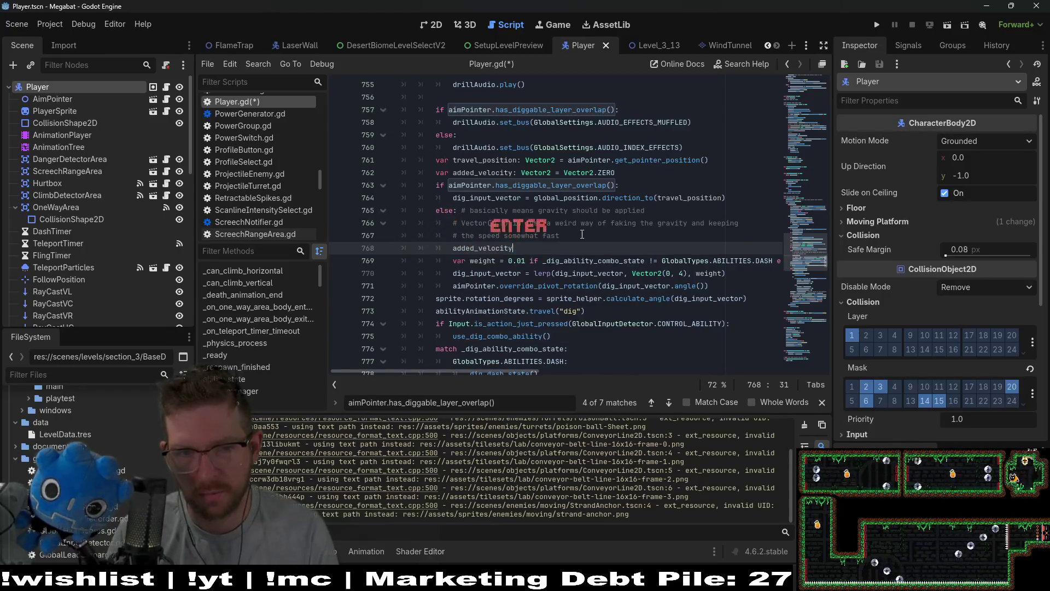
{"action": "type", "text": " = Ve"}
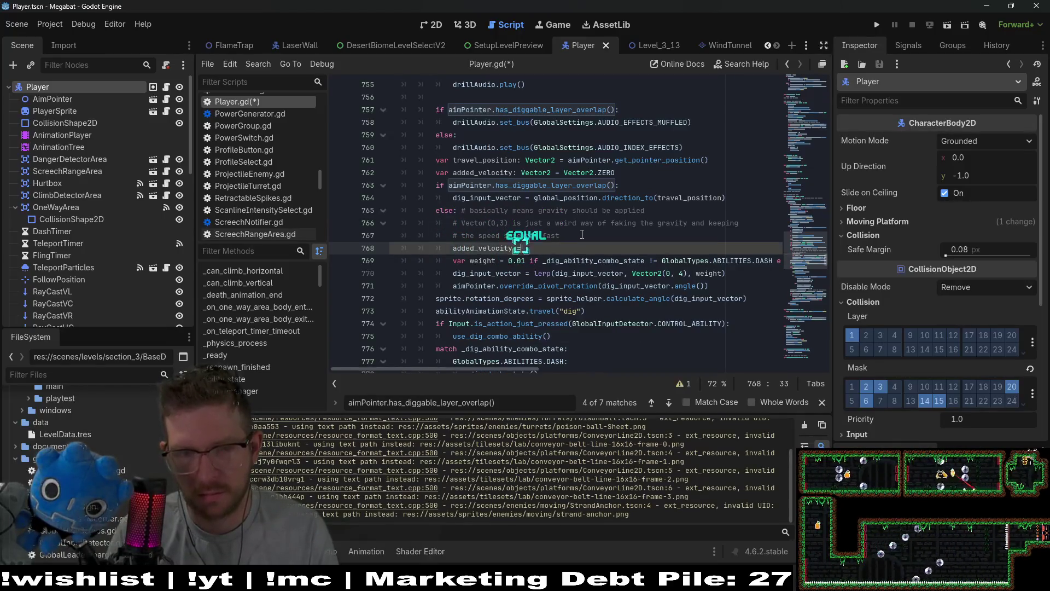
{"action": "key", "text": "ctrl+space"}
{"action": "key", "text": "Return"}
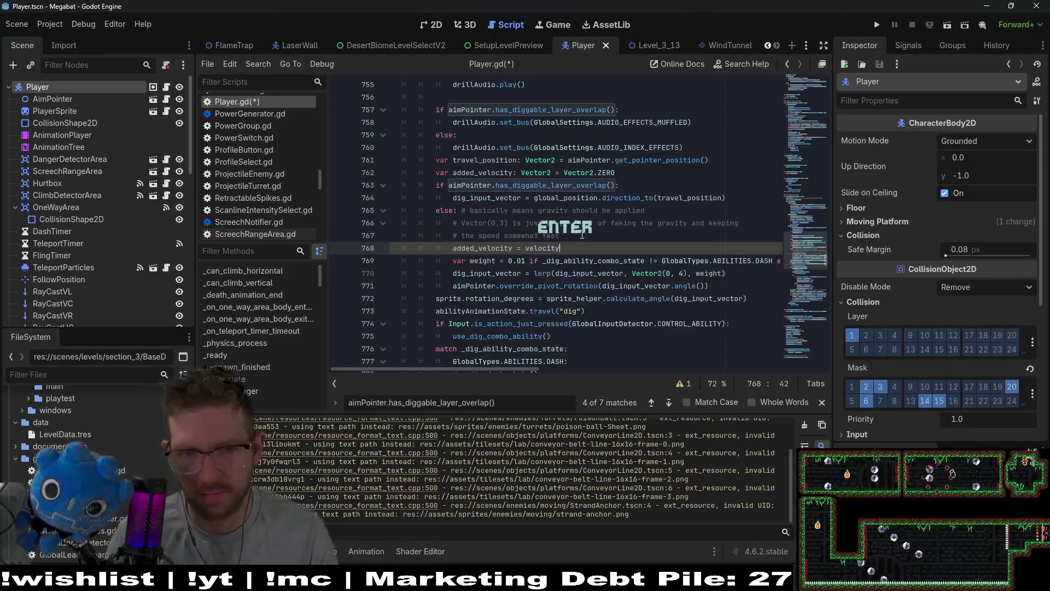
{"action": "scroll", "coordinate": [590, 231], "scroll_direction": "down", "scroll_amount": 1}
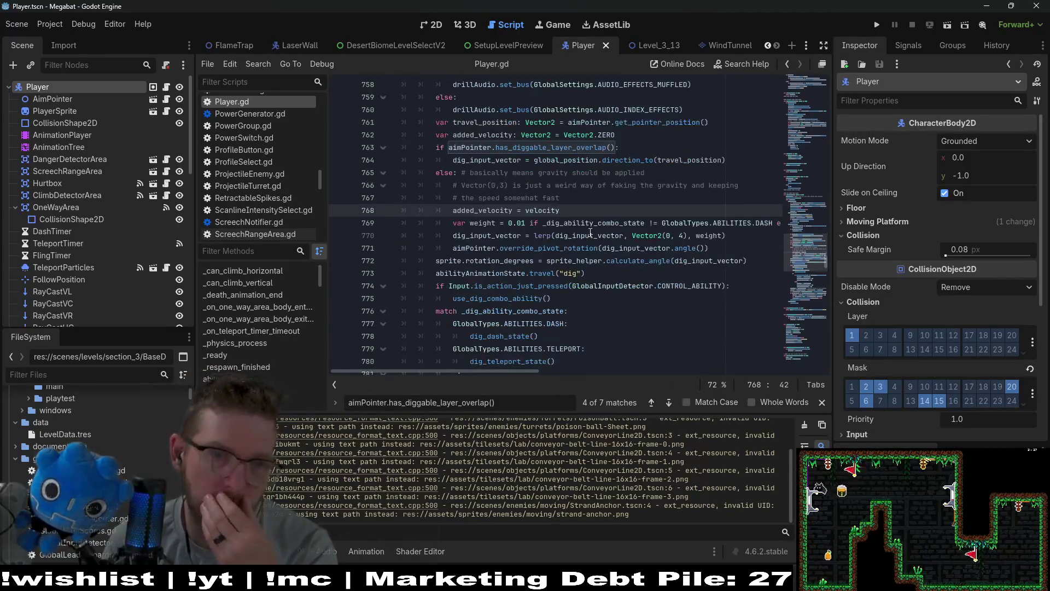
- Undo the four added_velocity edits, including the declaration, and save Player.gd
{"action": "scroll", "coordinate": [590, 231], "scroll_direction": "down", "scroll_amount": 1}
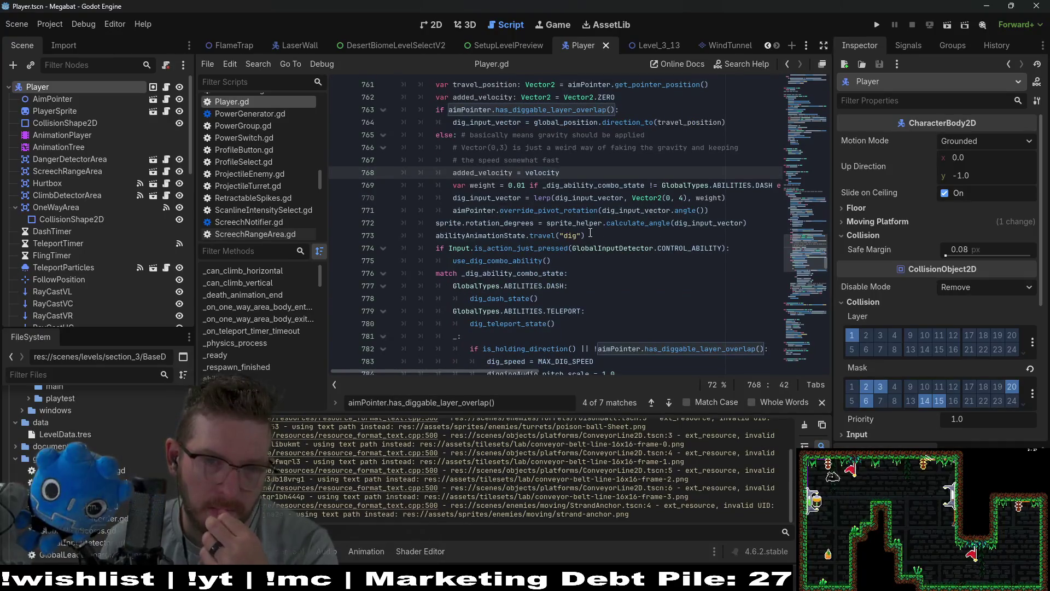
{"action": "scroll", "coordinate": [590, 231], "scroll_direction": "down", "scroll_amount": 2}
{"action": "scroll", "coordinate": [589, 232], "scroll_direction": "up", "scroll_amount": 3}
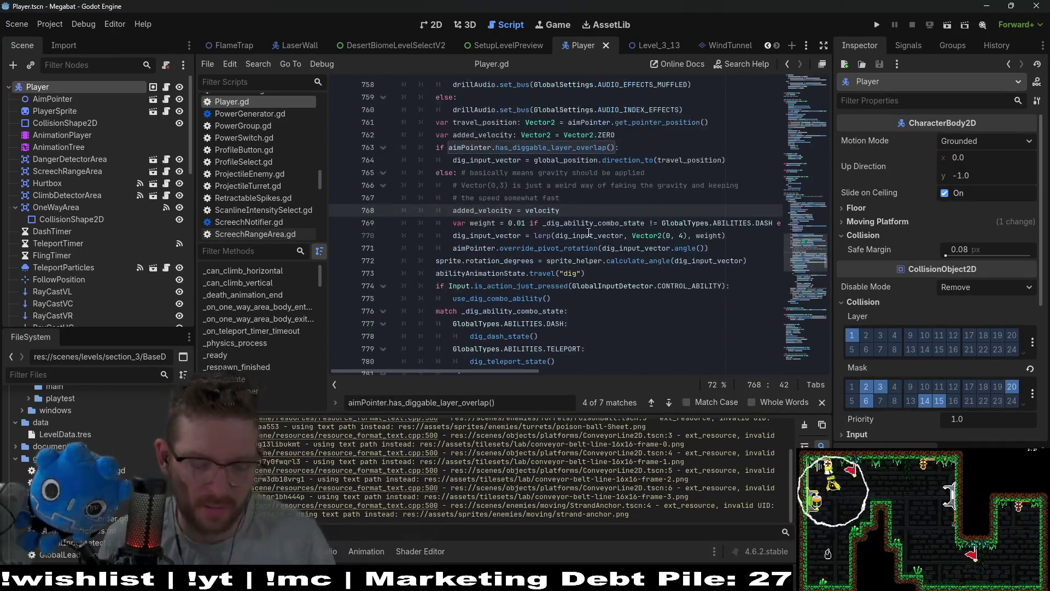
{"action": "key", "text": "ctrl+z"}
{"action": "key", "text": "ctrl+z"}
{"action": "key", "text": "ctrl+z"}
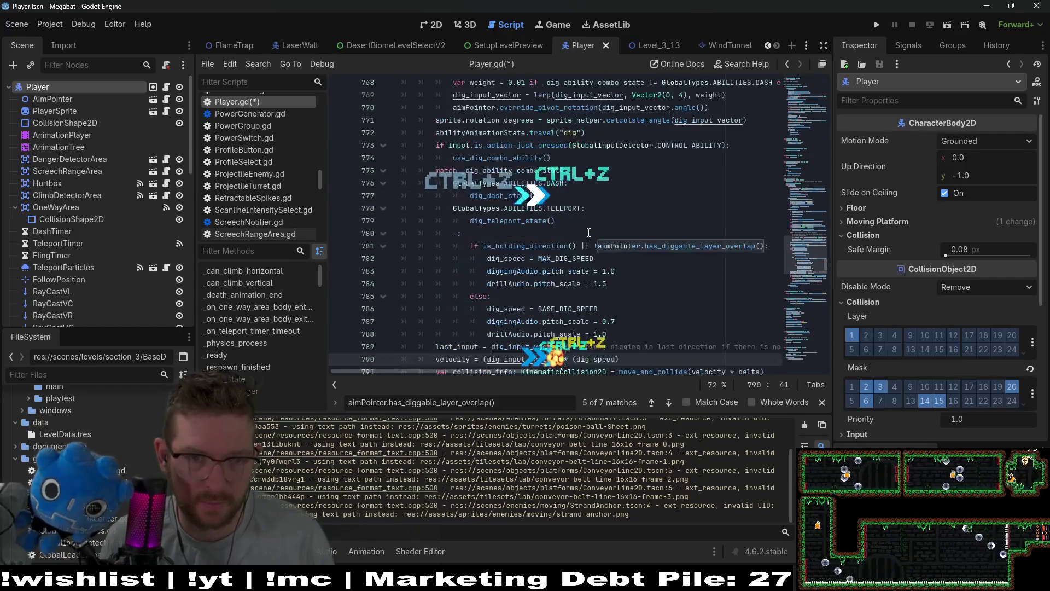
{"action": "key", "text": "ctrl+z"}
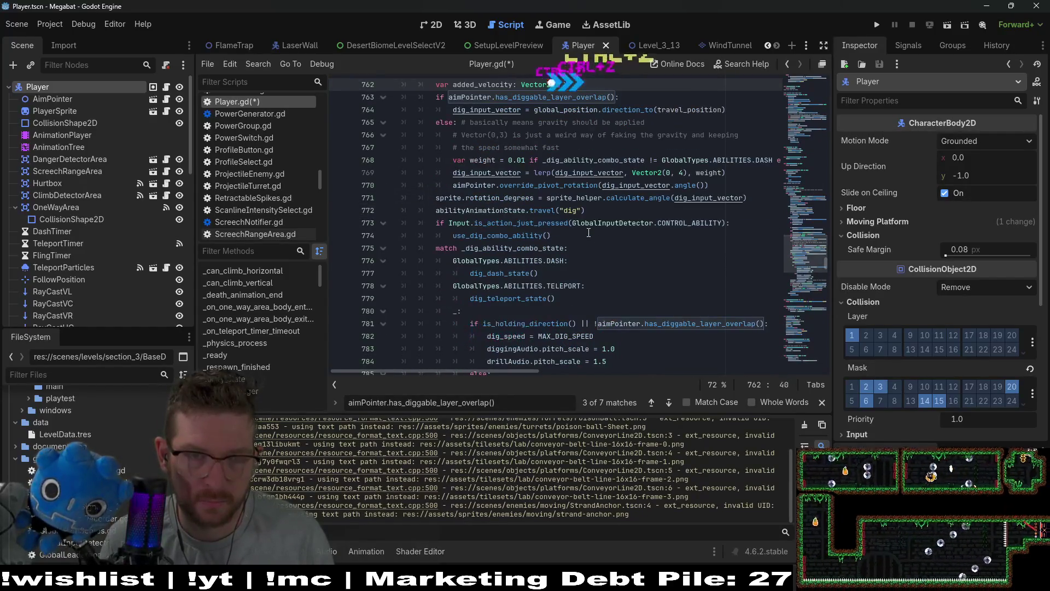
{"action": "key", "text": "ctrl+z"}
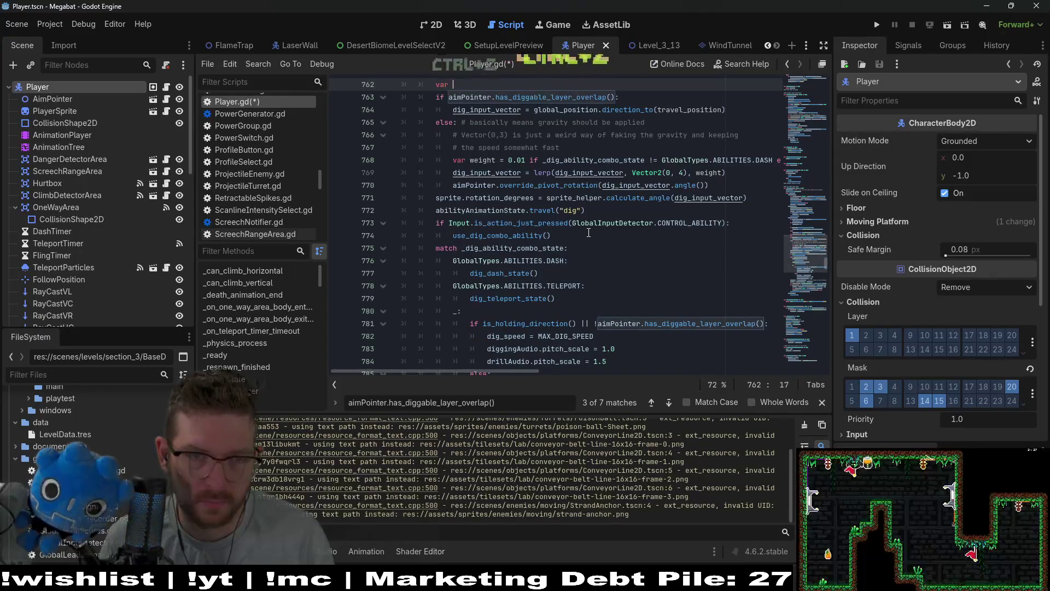
{"action": "key", "text": "ctrl+z"}
{"action": "key", "text": "ctrl+s"}
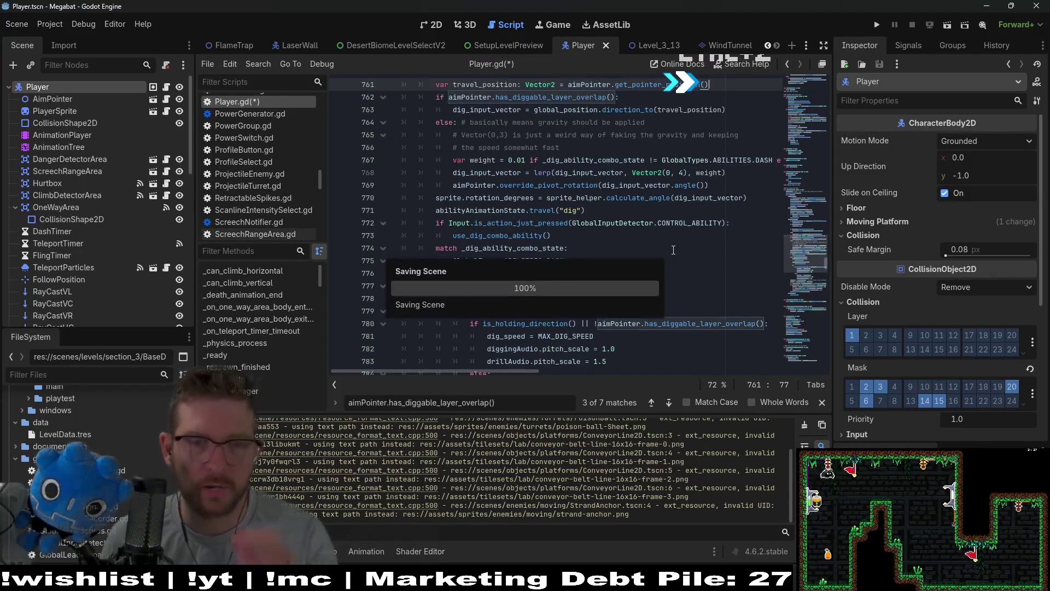
- Open the WindTunnel scene to view WindTunnel.gd
{"action": "mouse_move", "coordinate": [681, 195]}
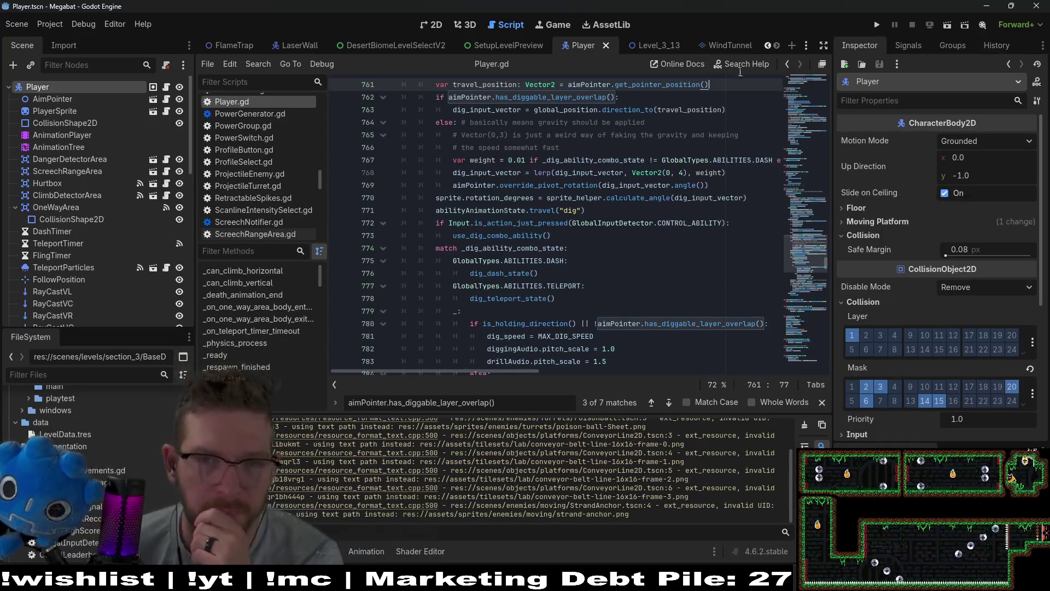
{"action": "mouse_move", "coordinate": [724, 53]}
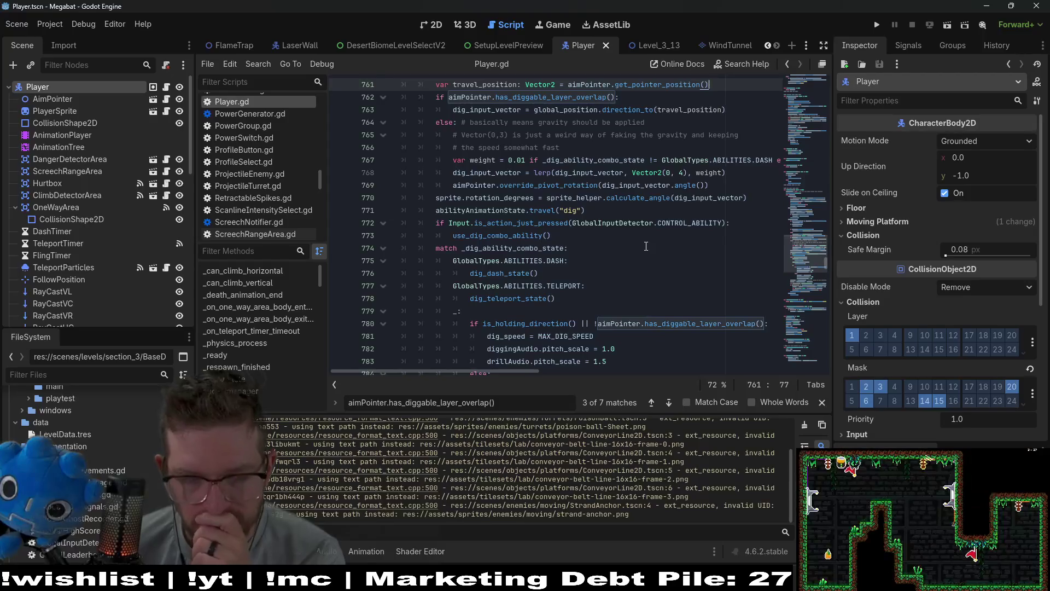
{"action": "scroll", "coordinate": [646, 246], "scroll_direction": "up", "scroll_amount": 2}
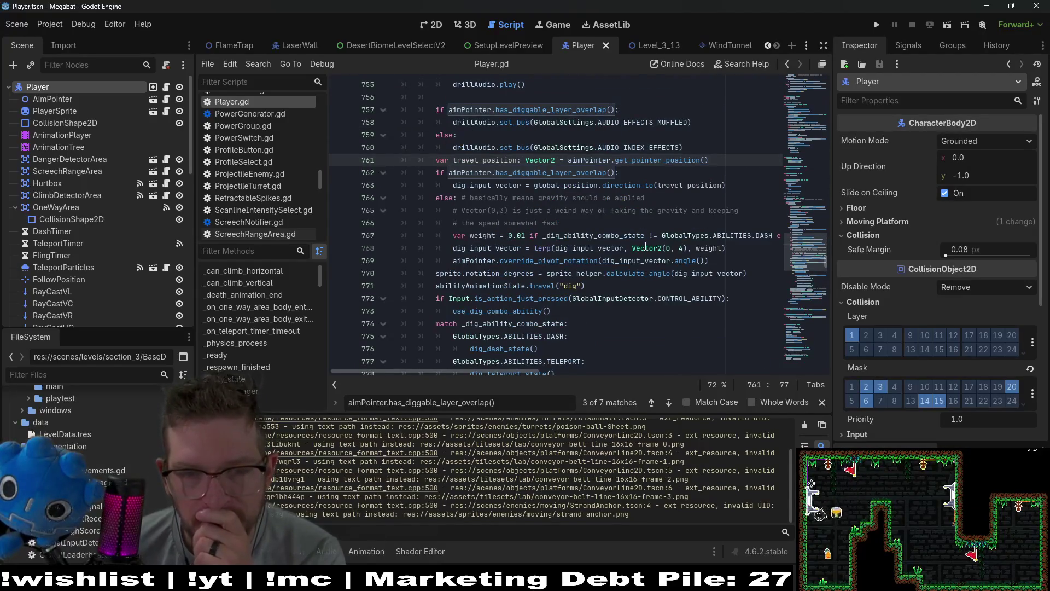
{"action": "left_click", "coordinate": [730, 47]}
{"action": "scroll", "coordinate": [593, 161], "scroll_direction": "down", "scroll_amount": 3}
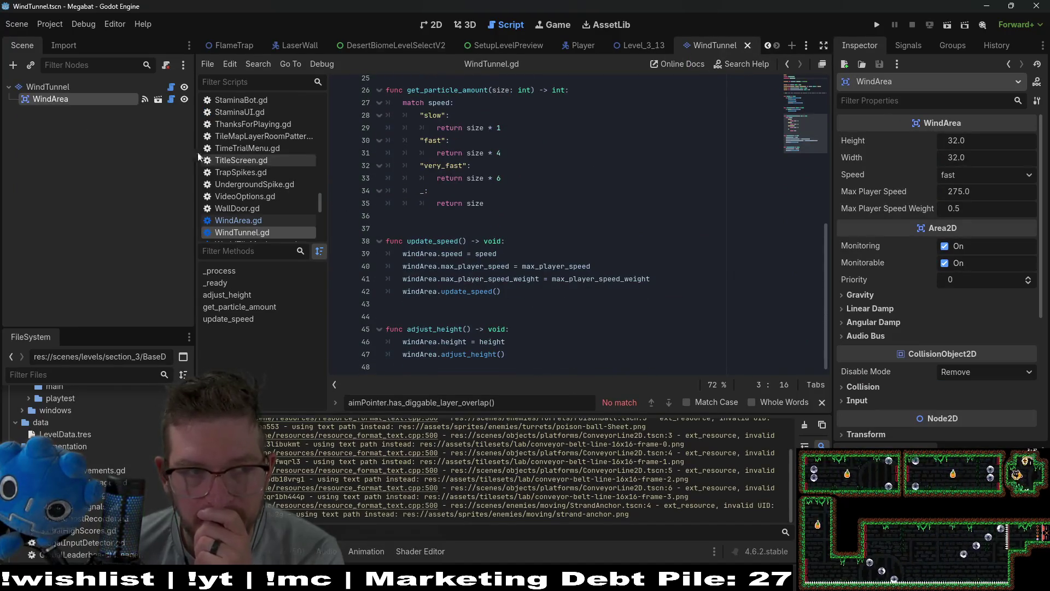
{"action": "left_click", "coordinate": [238, 220]}
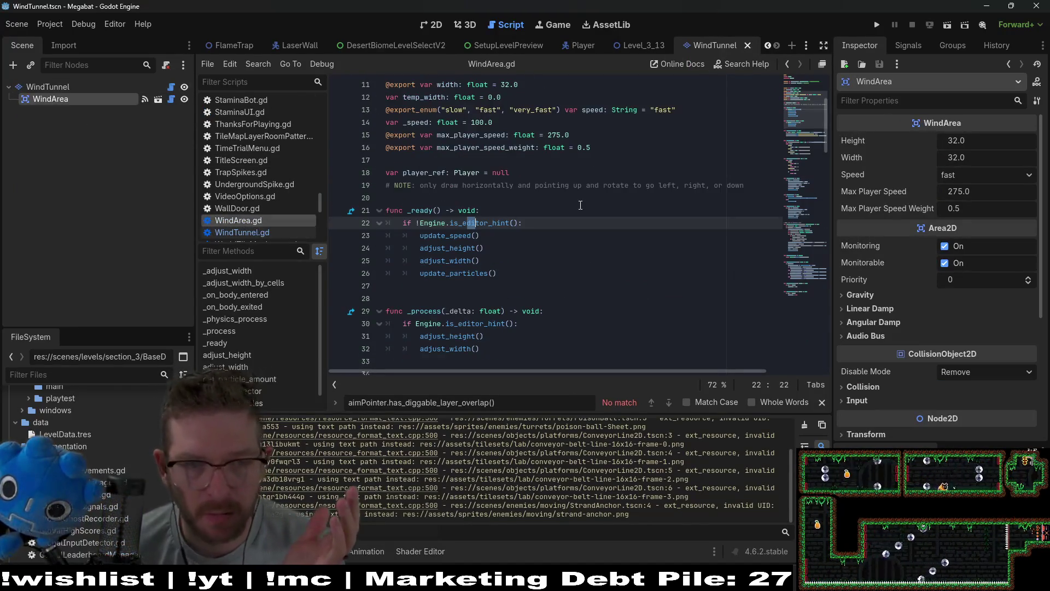
{"action": "scroll", "coordinate": [593, 173], "scroll_direction": "down", "scroll_amount": 5}
{"action": "scroll", "coordinate": [594, 174], "scroll_direction": "down", "scroll_amount": 3}
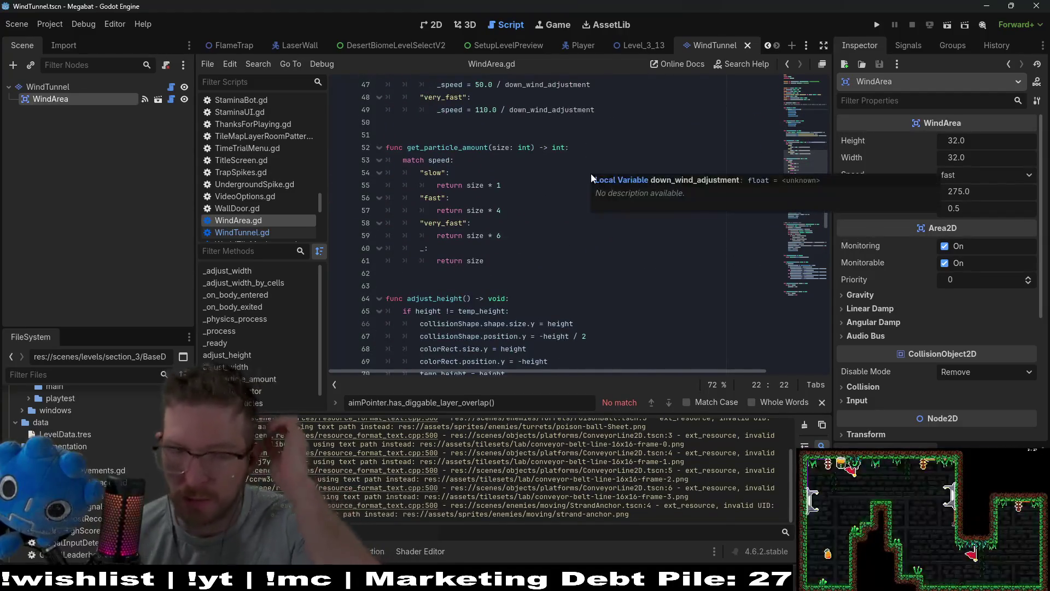
{"action": "scroll", "coordinate": [555, 220], "scroll_direction": "down", "scroll_amount": 2}
{"action": "scroll", "coordinate": [556, 220], "scroll_direction": "down", "scroll_amount": 3}
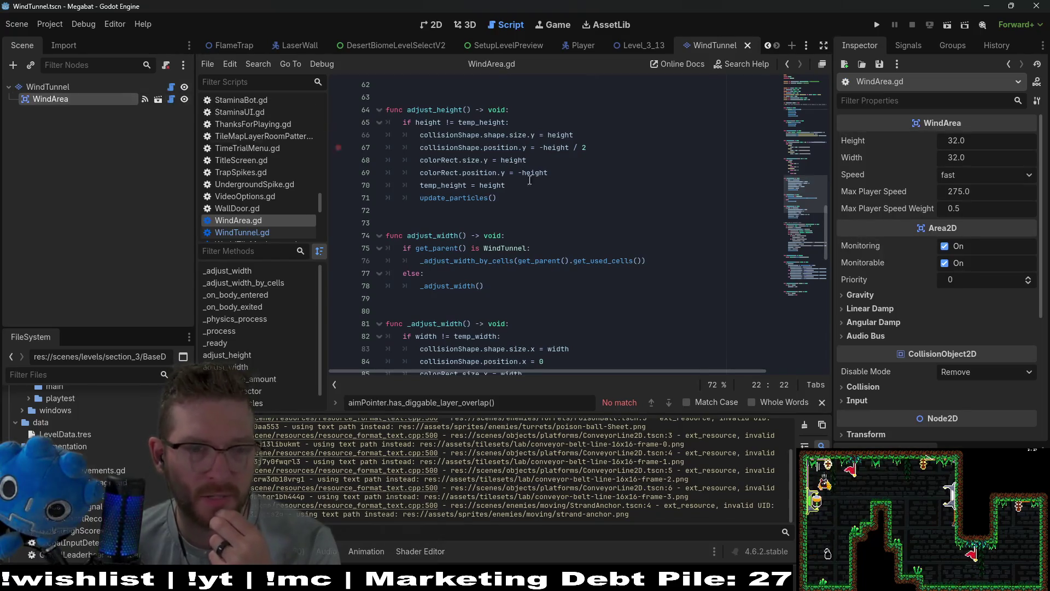
{"action": "scroll", "coordinate": [595, 188], "scroll_direction": "down", "scroll_amount": 9}
{"action": "scroll", "coordinate": [595, 188], "scroll_direction": "down", "scroll_amount": 6}
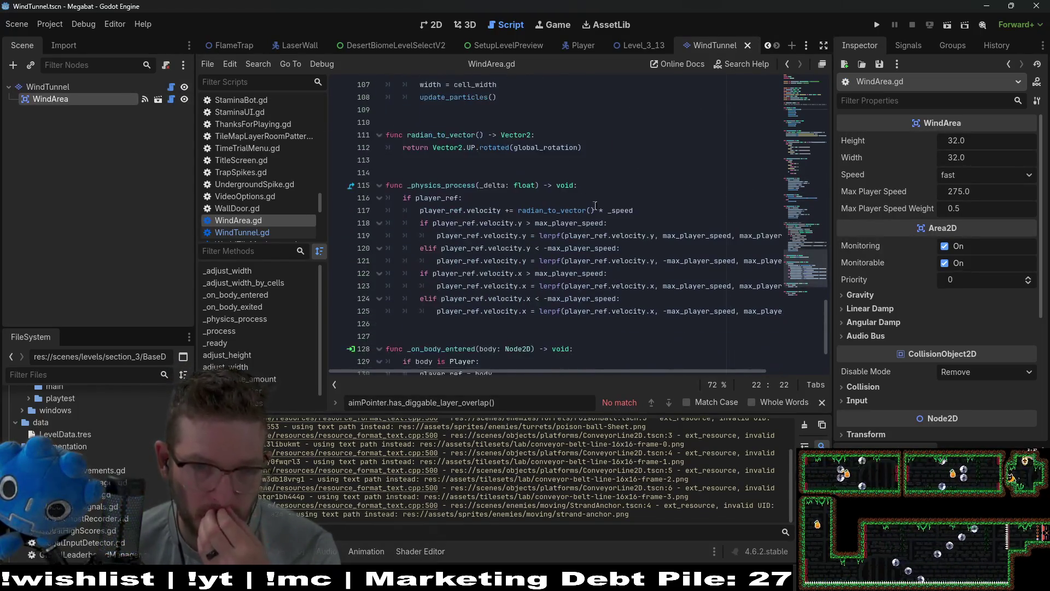
{"action": "mouse_move", "coordinate": [621, 312]}
{"action": "left_mouse_down"}
{"action": "mouse_move", "coordinate": [290, 232]}
{"action": "mouse_move", "coordinate": [290, 213]}
{"action": "left_mouse_up"}
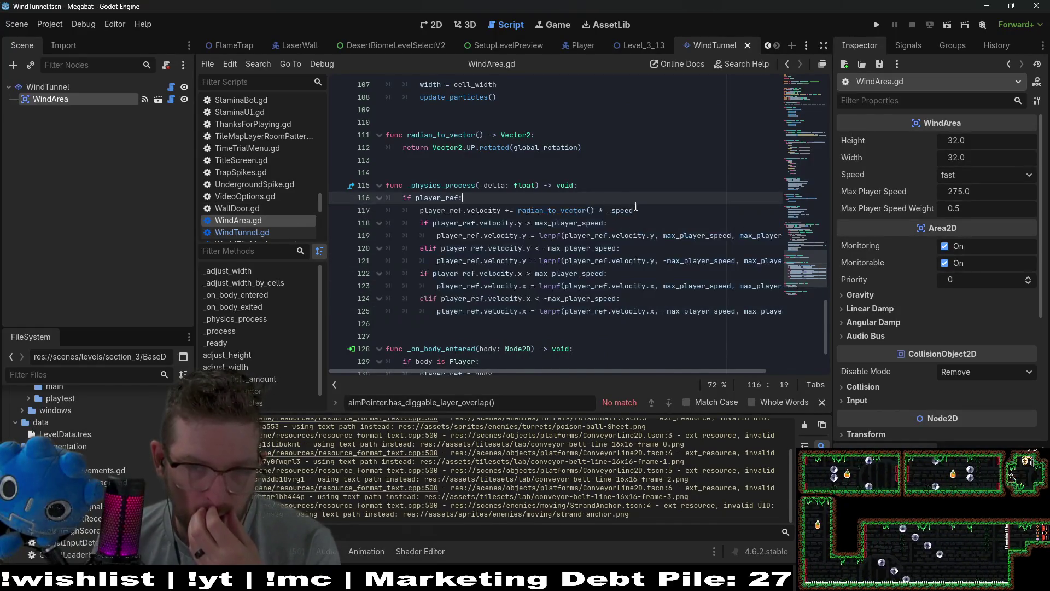
{"action": "left_click_drag", "start_coordinate": [633, 210], "coordinate": [376, 207]}
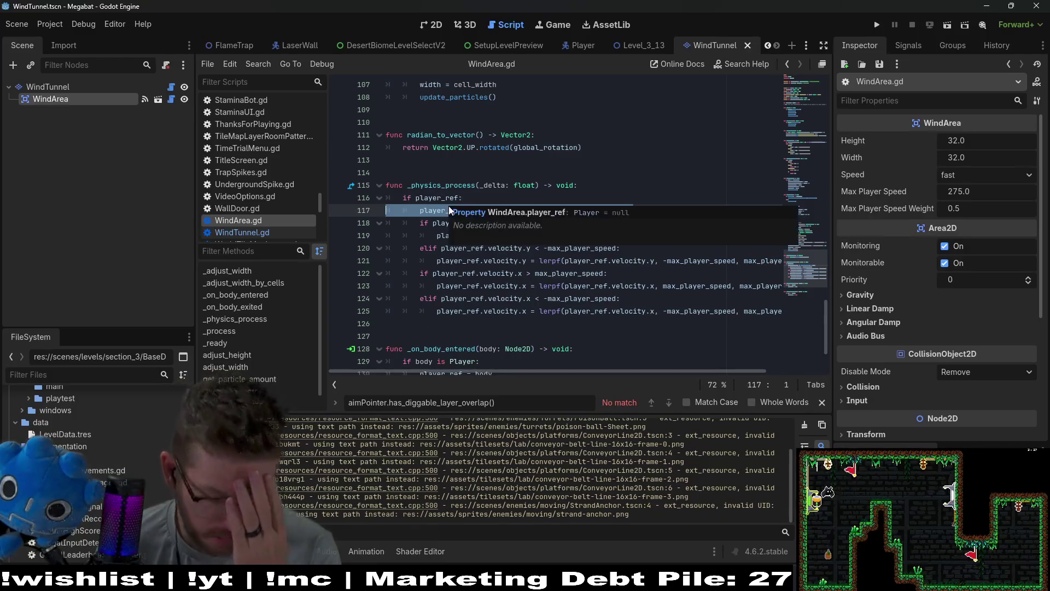
{"action": "mouse_move", "coordinate": [445, 188]}
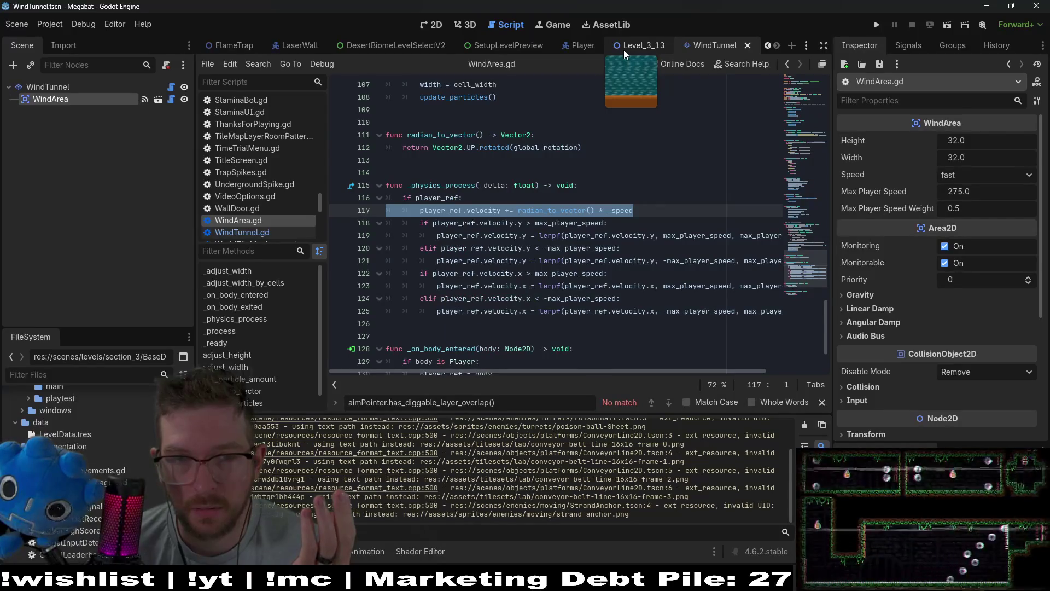
{"action": "left_click", "coordinate": [624, 50]}
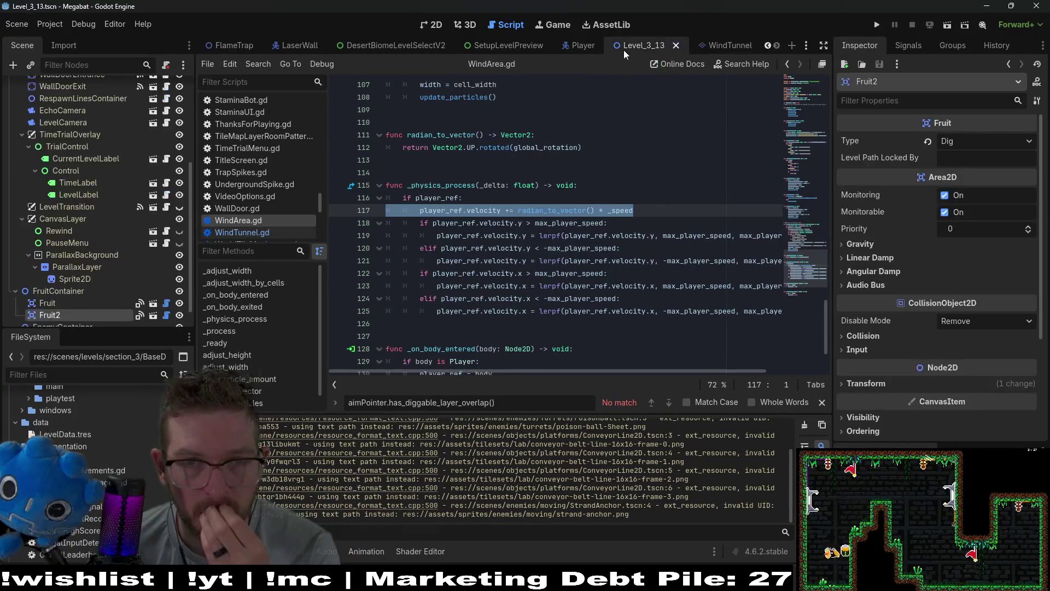
{"action": "left_click", "coordinate": [582, 48]}
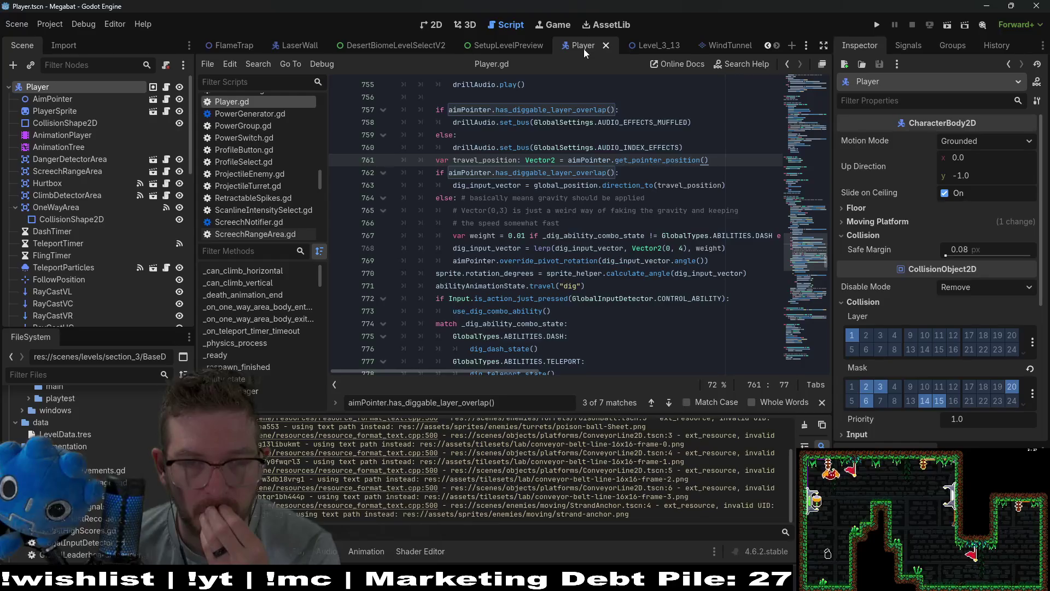
{"action": "mouse_move", "coordinate": [583, 235]}
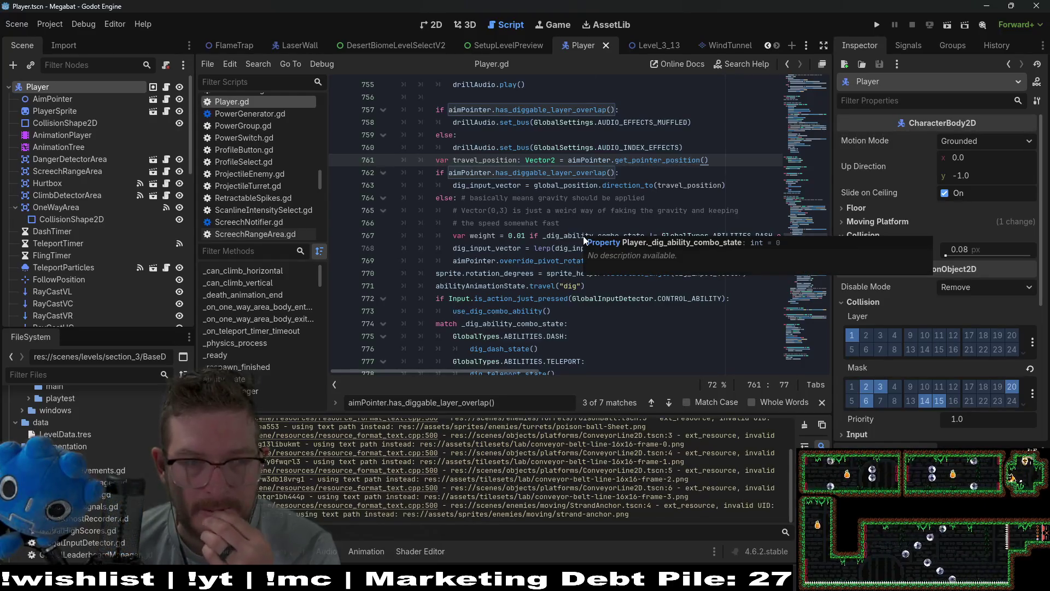
{"action": "scroll", "coordinate": [583, 235], "scroll_direction": "down", "scroll_amount": 6}
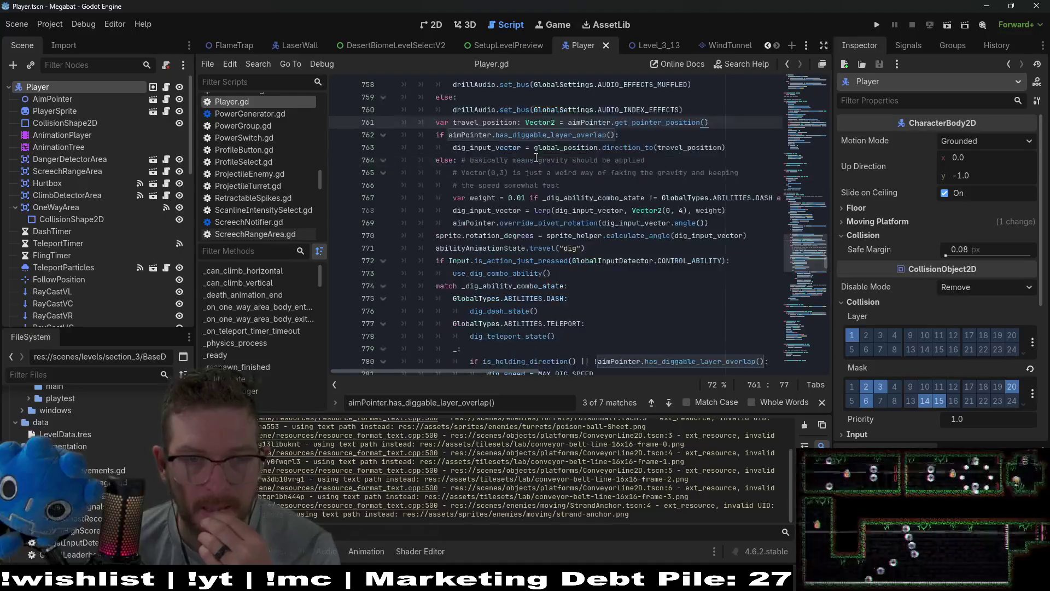
{"action": "scroll", "coordinate": [559, 205], "scroll_direction": "down", "scroll_amount": 2}
{"action": "left_click", "coordinate": [525, 210]}
{"action": "left_click_drag", "start_coordinate": [487, 208], "coordinate": [482, 210]}
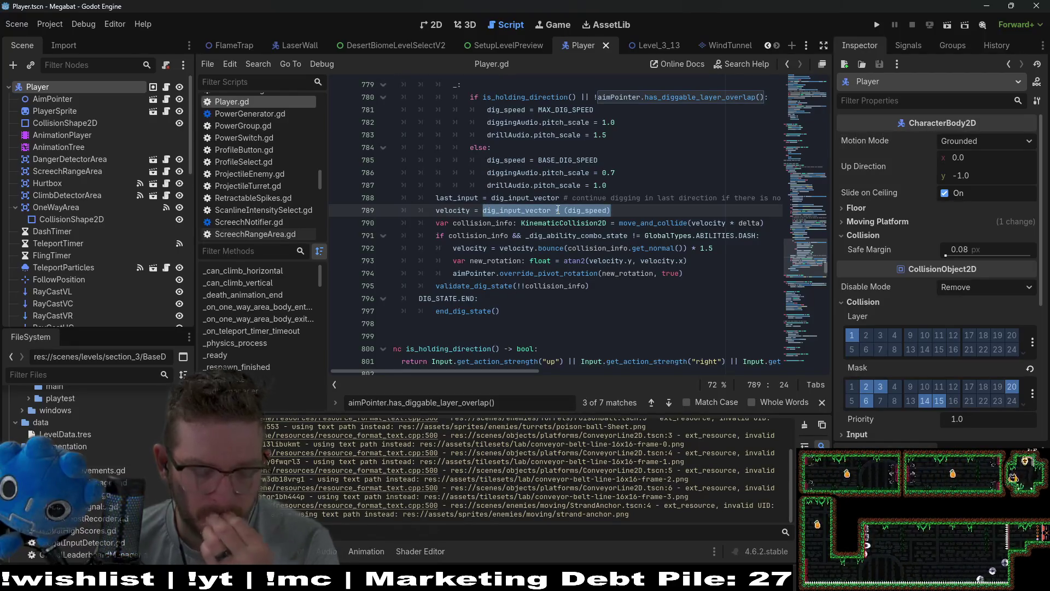
{"action": "mouse_move", "coordinate": [549, 192]}
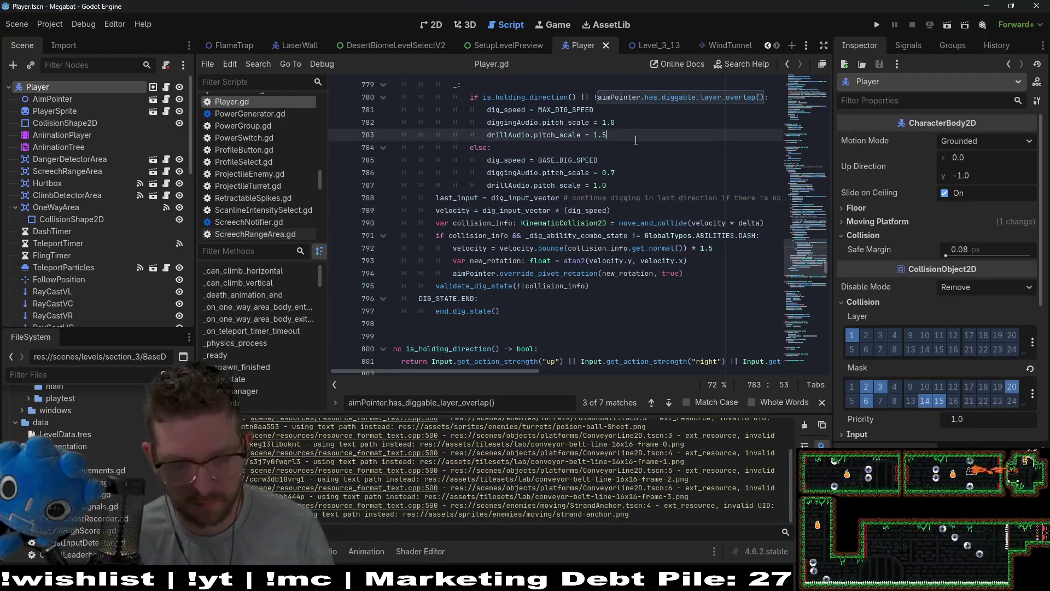
{"action": "key", "text": "ctrl+f"}
{"action": "type", "text": "lerp"}
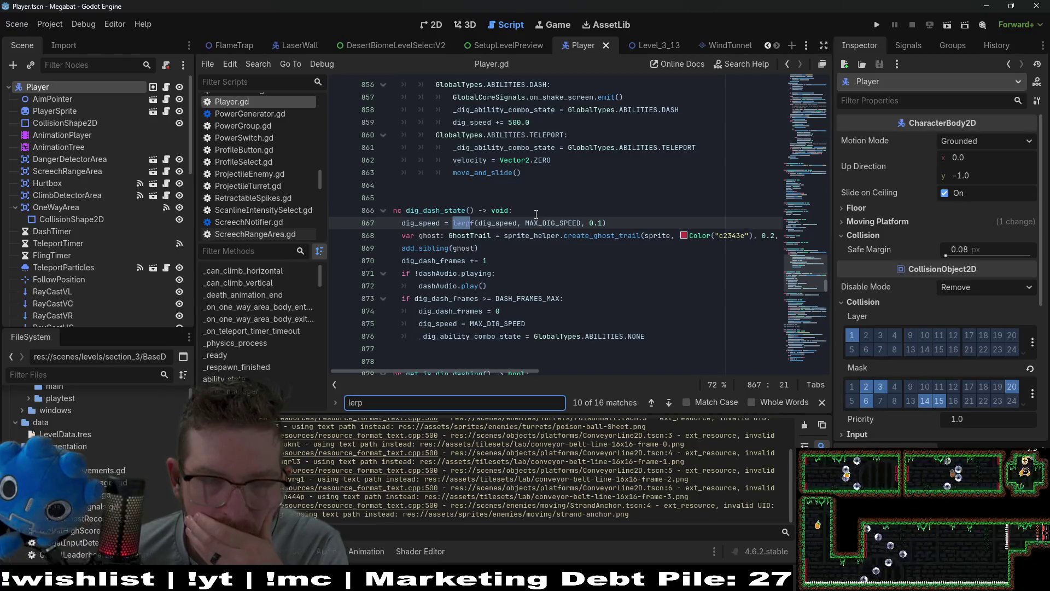
{"action": "scroll", "coordinate": [539, 213], "scroll_direction": "down", "scroll_amount": 10}
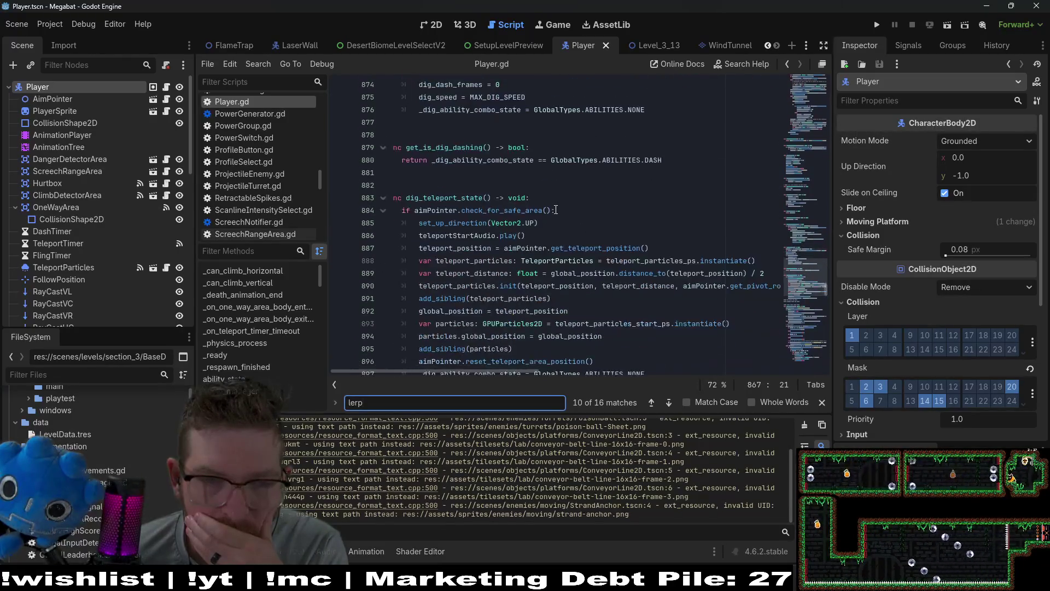
{"action": "scroll", "coordinate": [556, 210], "scroll_direction": "down", "scroll_amount": 13}
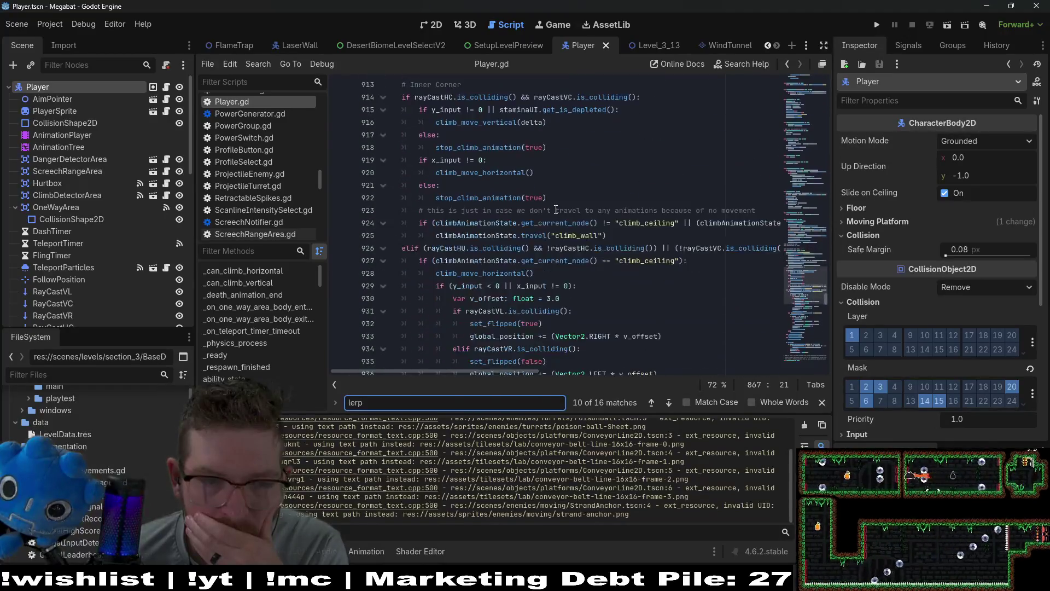
{"action": "scroll", "coordinate": [580, 207], "scroll_direction": "up", "scroll_amount": 4}
{"action": "key", "text": "BackSpace"}
{"action": "key", "text": "BackSpace"}
{"action": "key", "text": "BackSpace"}
{"action": "type", "text": "dig_state"}
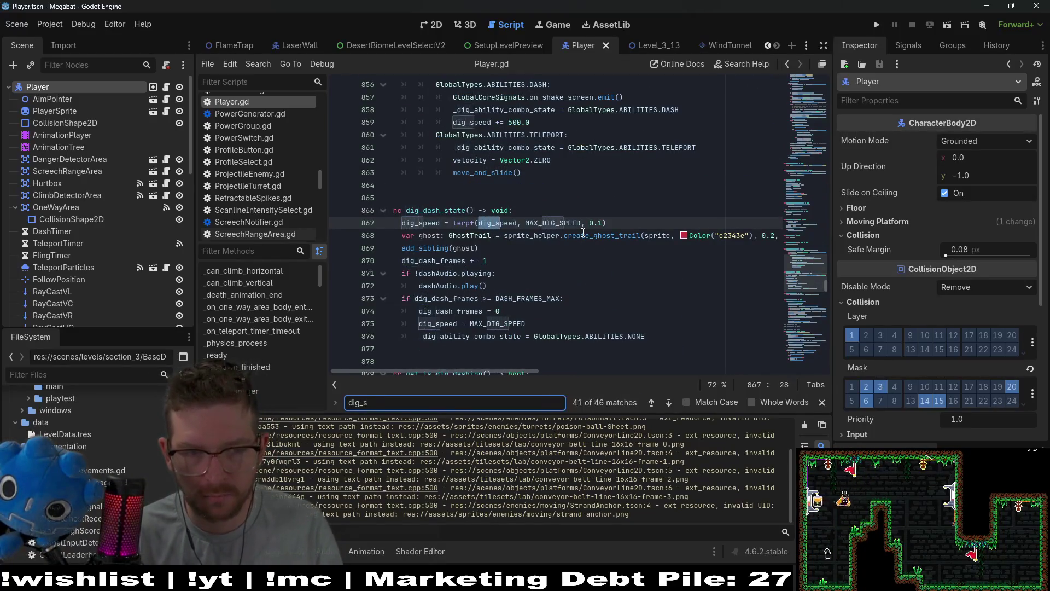
{"action": "type", "text": "("}
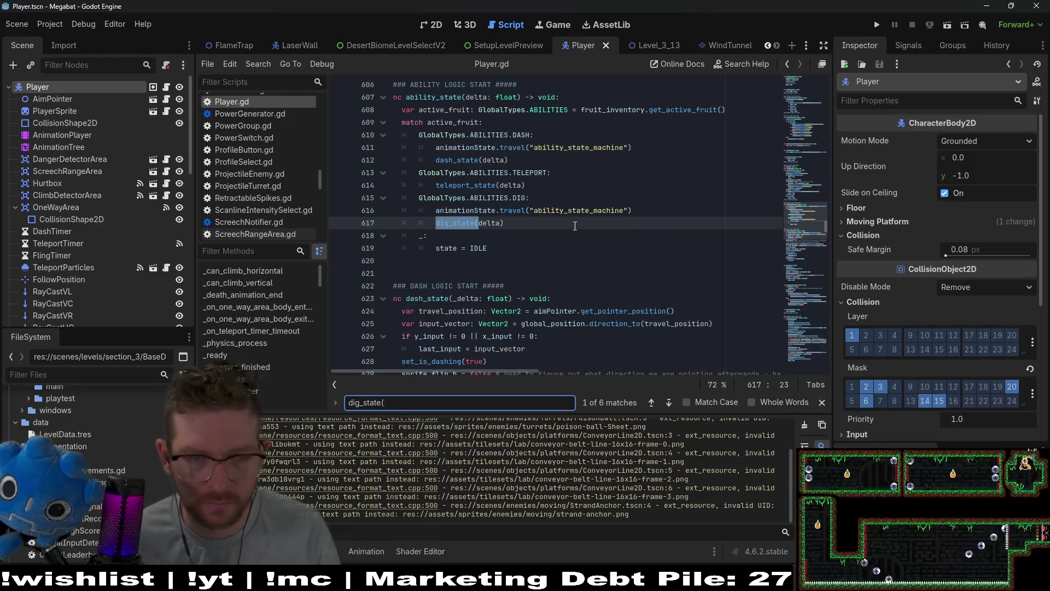
{"action": "key", "text": "Return"}
{"action": "scroll", "coordinate": [574, 225], "scroll_direction": "down", "scroll_amount": 10}
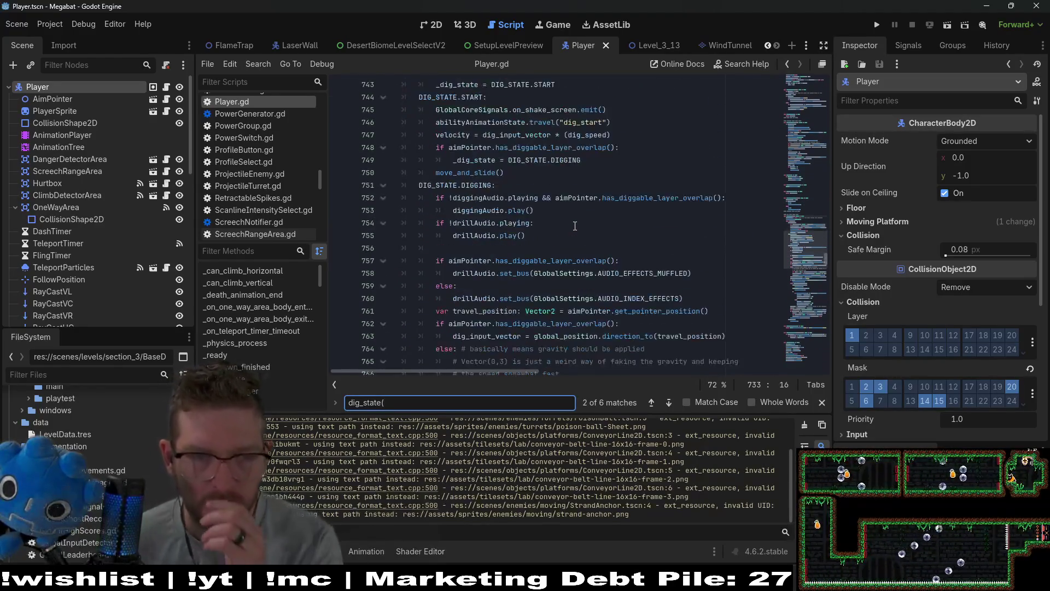
{"action": "scroll", "coordinate": [574, 225], "scroll_direction": "down", "scroll_amount": 6}
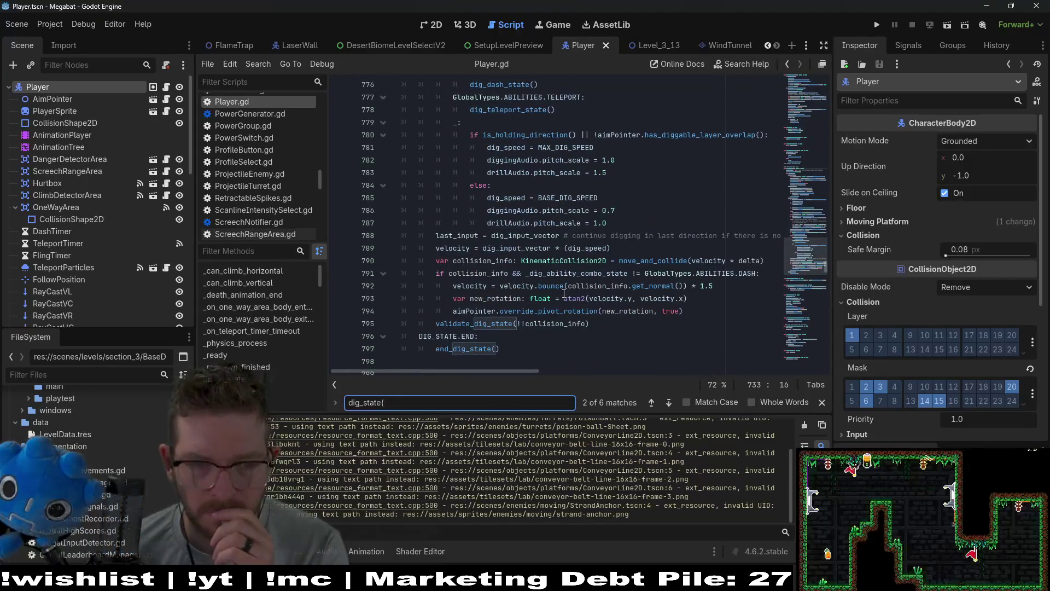
{"action": "left_click_drag", "start_coordinate": [481, 248], "coordinate": [612, 248]}
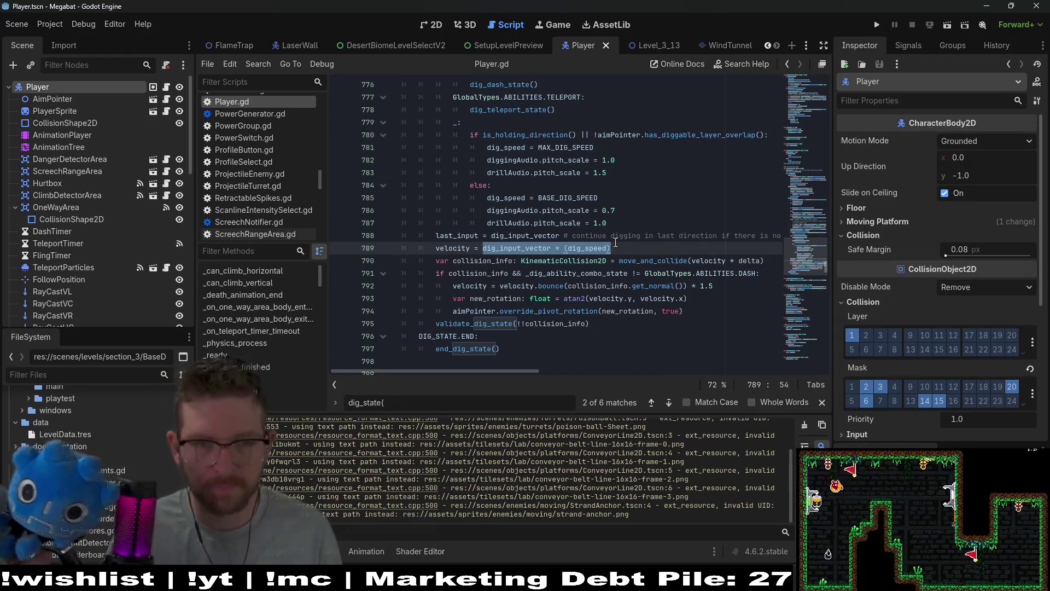
- Change line 789 to velocity = lerp(velocity, dig_input_vector * (dig_speed), 0.1)
{"action": "key", "text": "ctrl+x"}
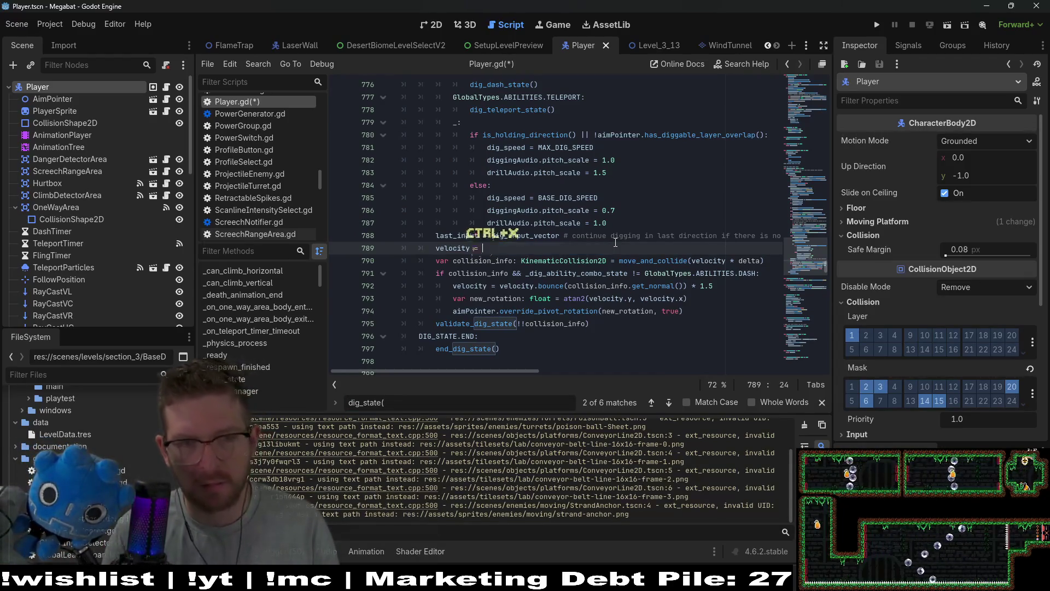
{"action": "type", "text": "(lerp("}
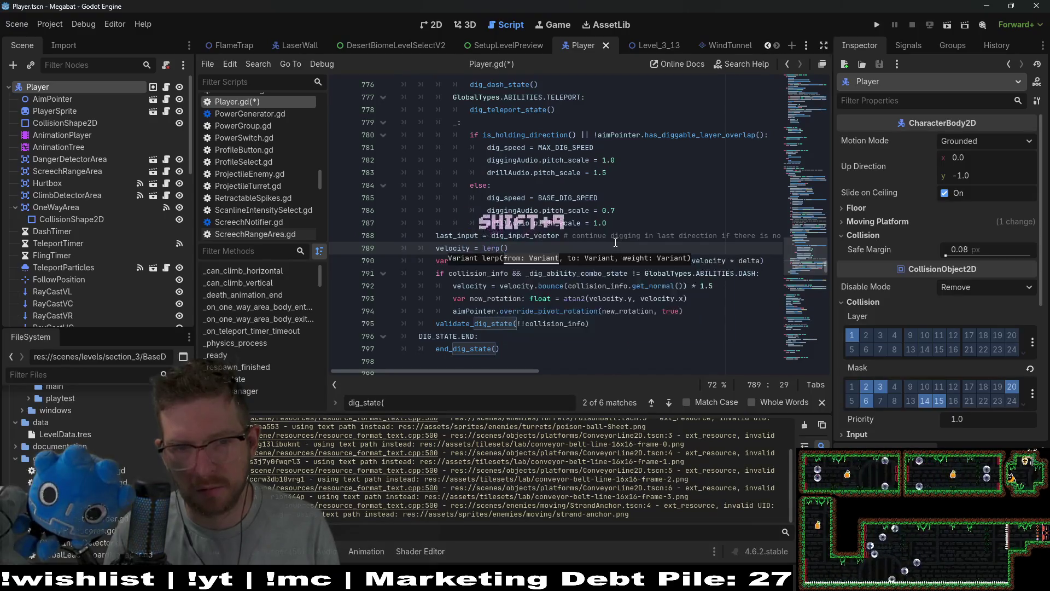
{"action": "type", "text": "velocity,"}
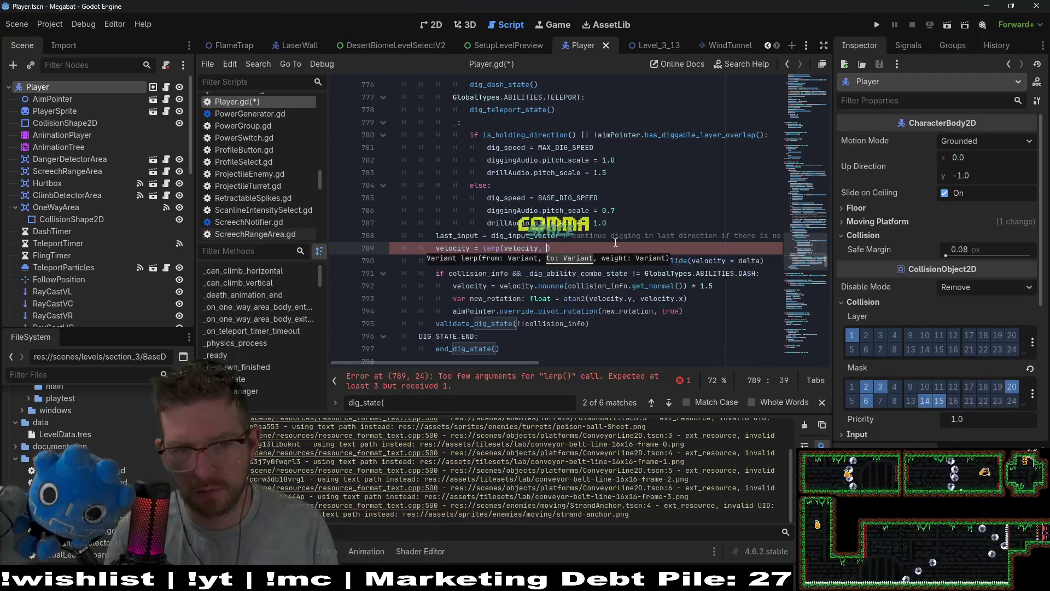
{"action": "key", "text": "ctrl+v"}
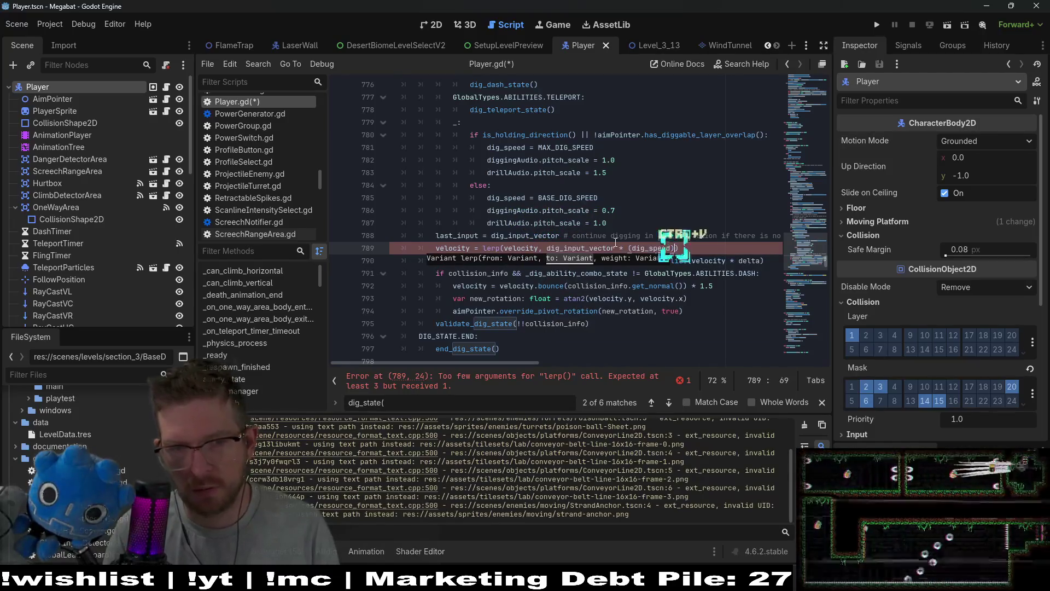
{"action": "type", "text": ", 0.1"}
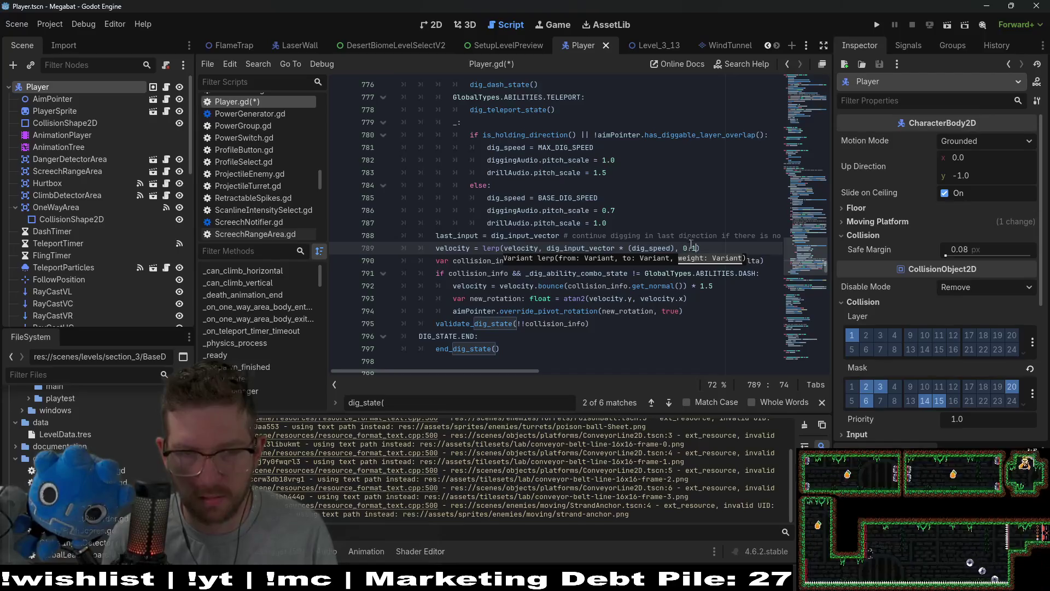
{"action": "left_click_drag", "start_coordinate": [699, 246], "coordinate": [480, 247]}
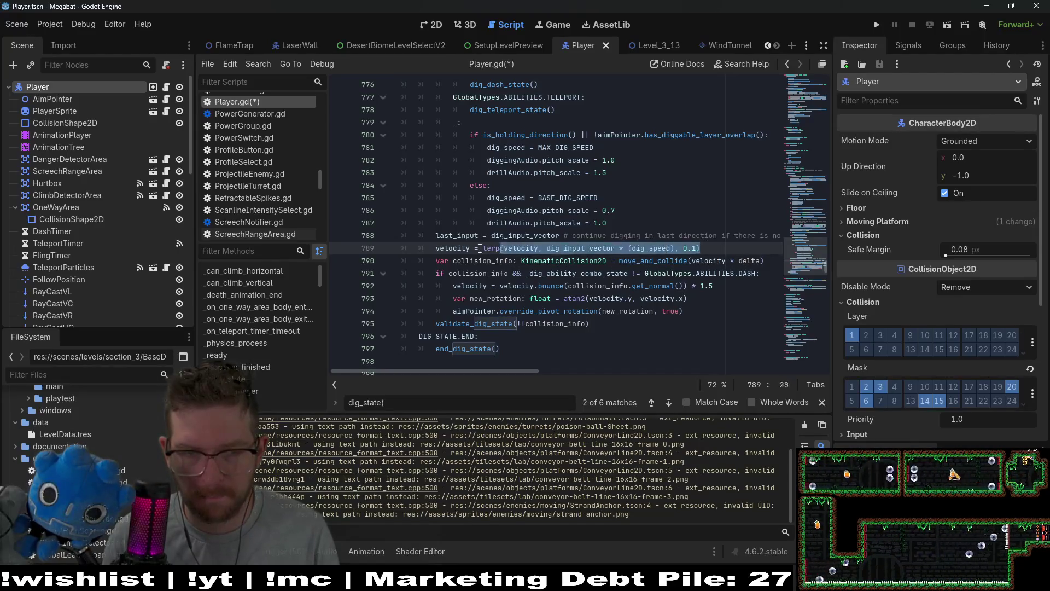
- Replace line 747's velocity expression with the same 0.1-weight lerp call and save
{"action": "scroll", "coordinate": [588, 177], "scroll_direction": "up", "scroll_amount": 8}
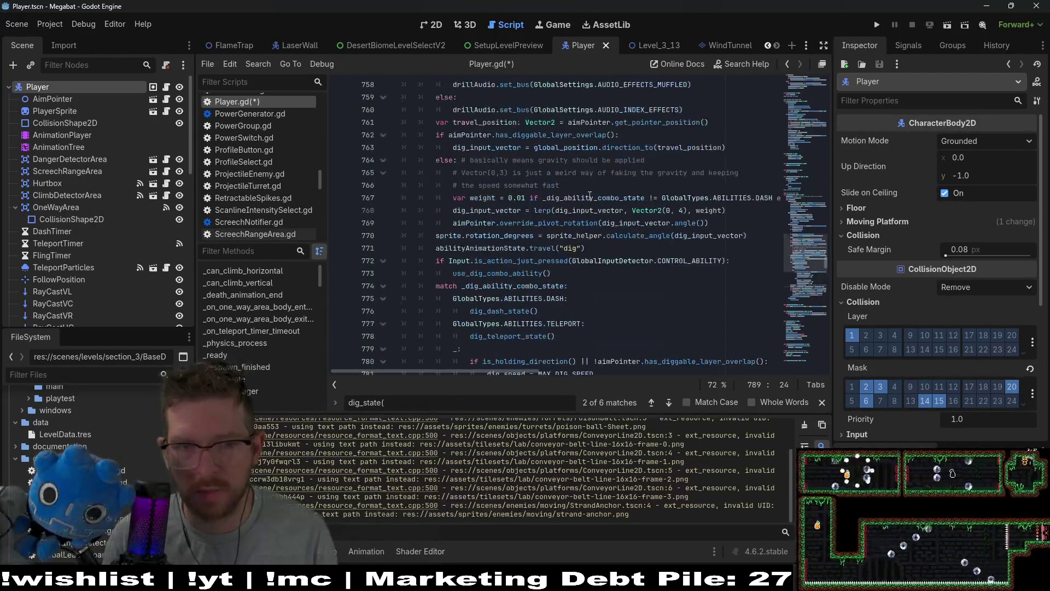
{"action": "scroll", "coordinate": [554, 291], "scroll_direction": "up", "scroll_amount": 5}
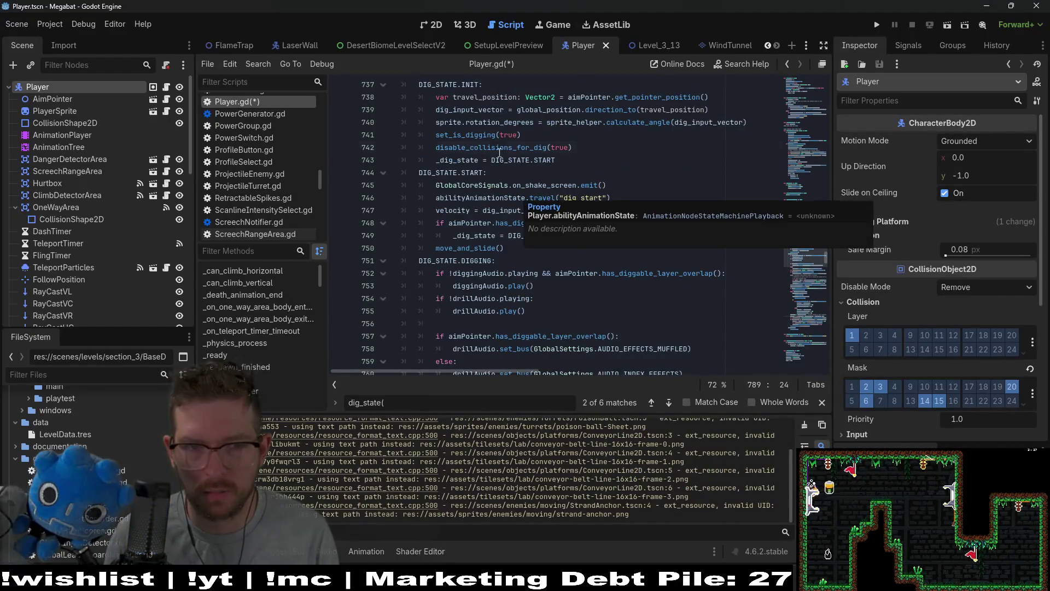
{"action": "left_click", "coordinate": [500, 149]}
{"action": "left_click_drag", "start_coordinate": [612, 210], "coordinate": [480, 210]}
{"action": "key", "text": "ctrl+v"}
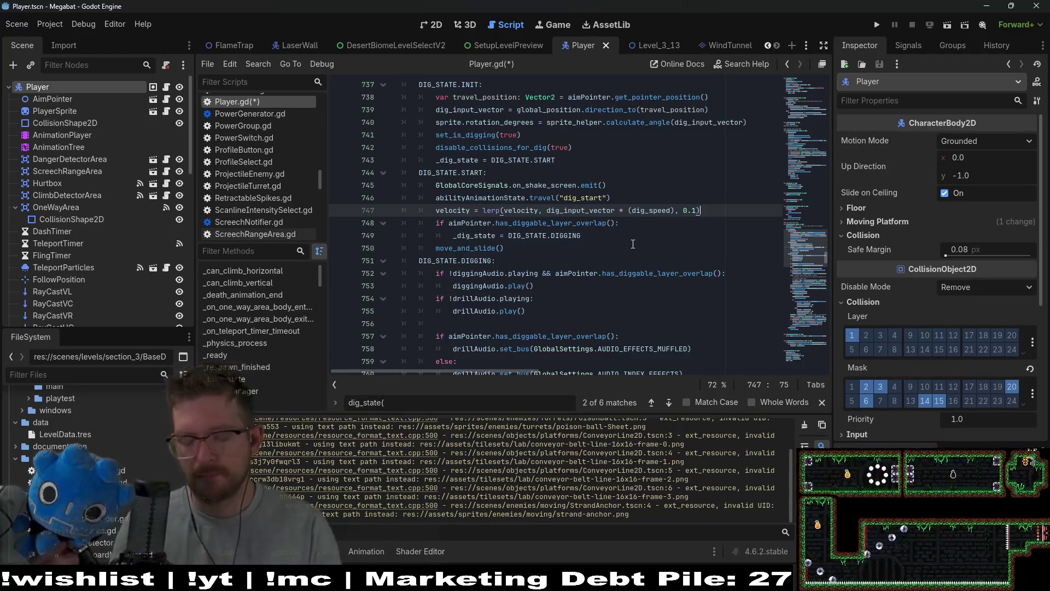
{"action": "key", "text": "ctrl+s"}
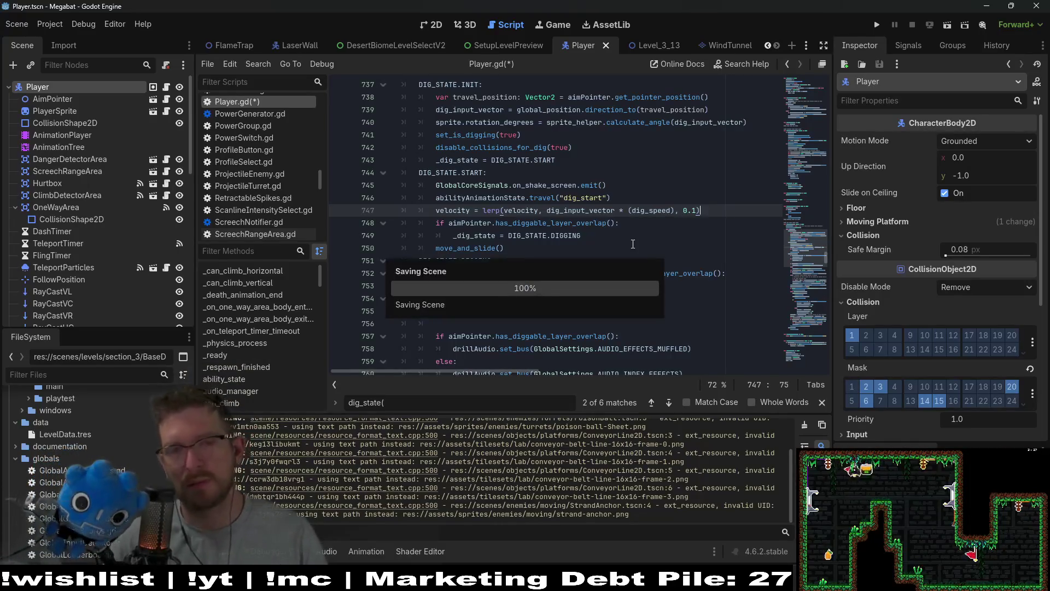
{"action": "left_click", "coordinate": [655, 46]}
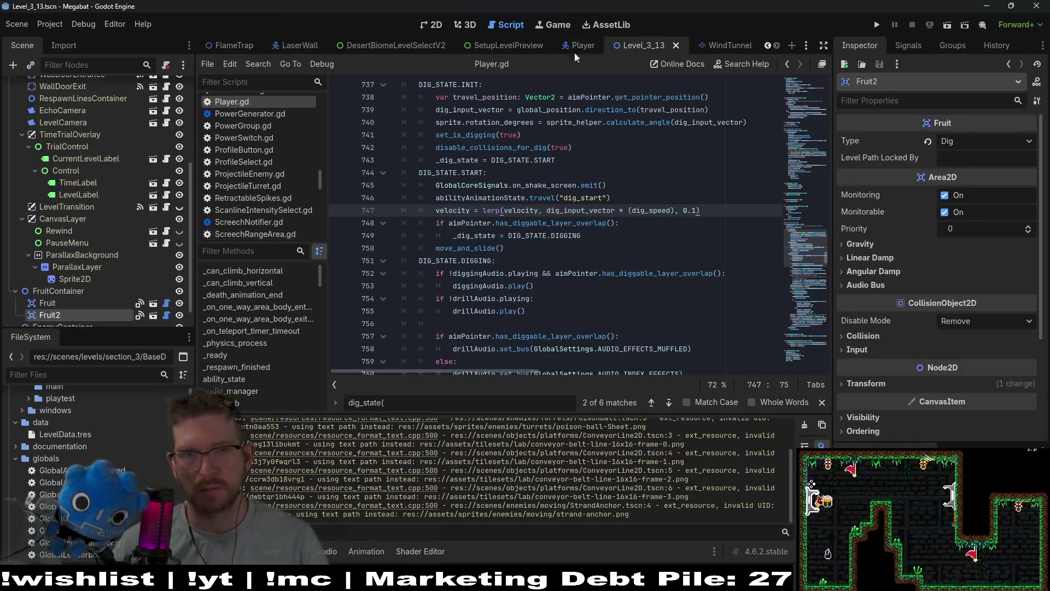
- Run the Level_3_13 scene and fly the bat right and down toward the dirt
{"action": "left_click", "coordinate": [436, 25]}
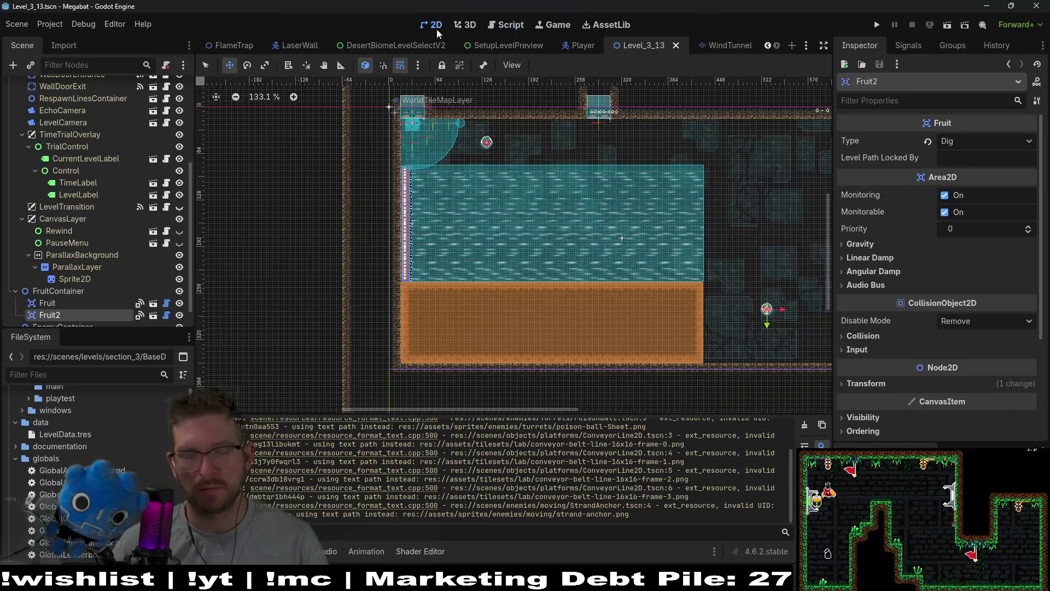
{"action": "left_click", "coordinate": [944, 26]}
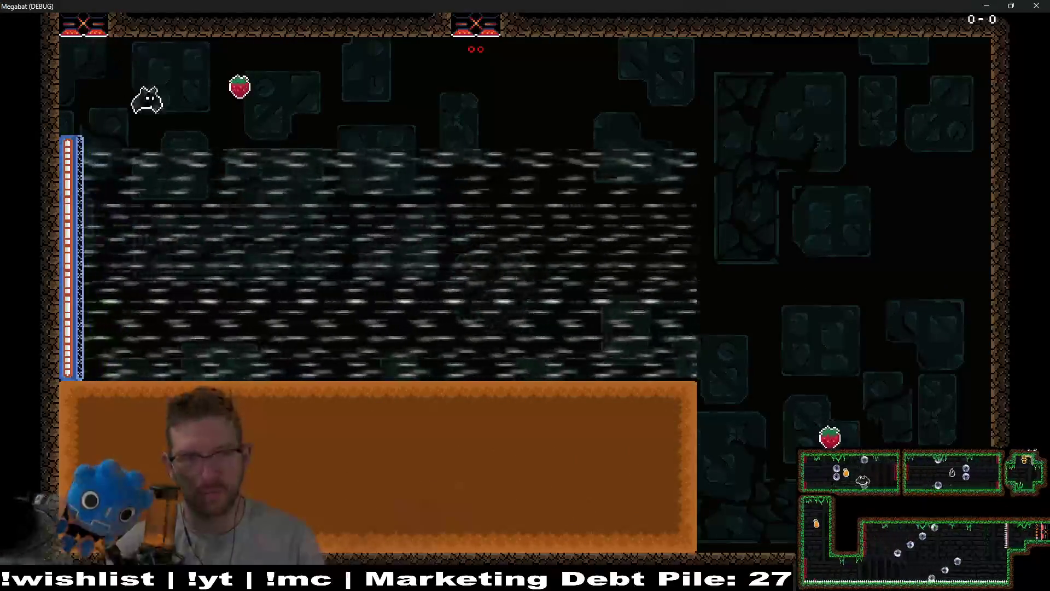
{"action": "key", "text": "Right"}
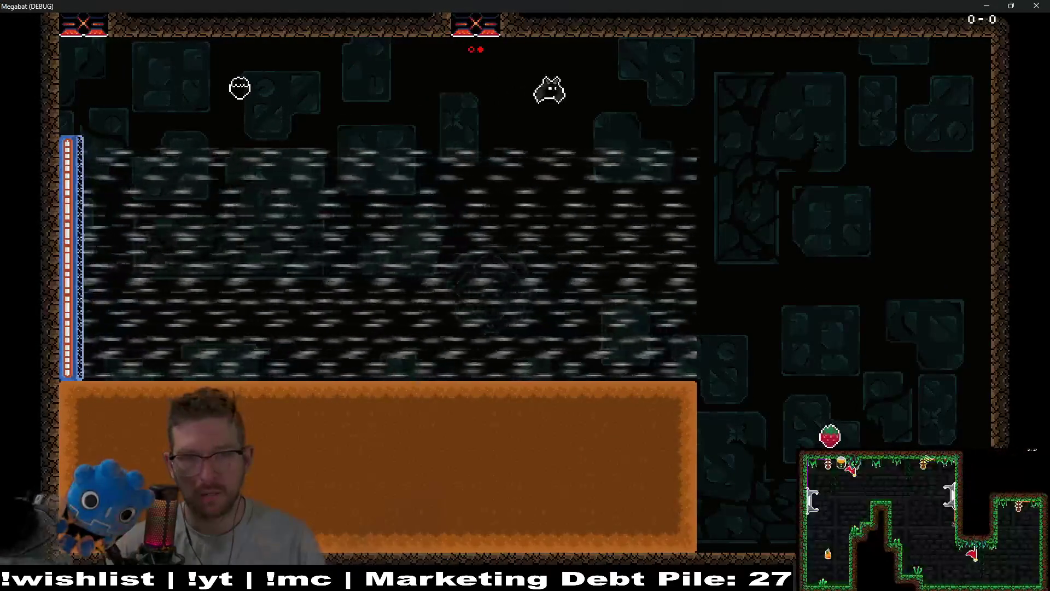
{"action": "key", "text": "Down"}
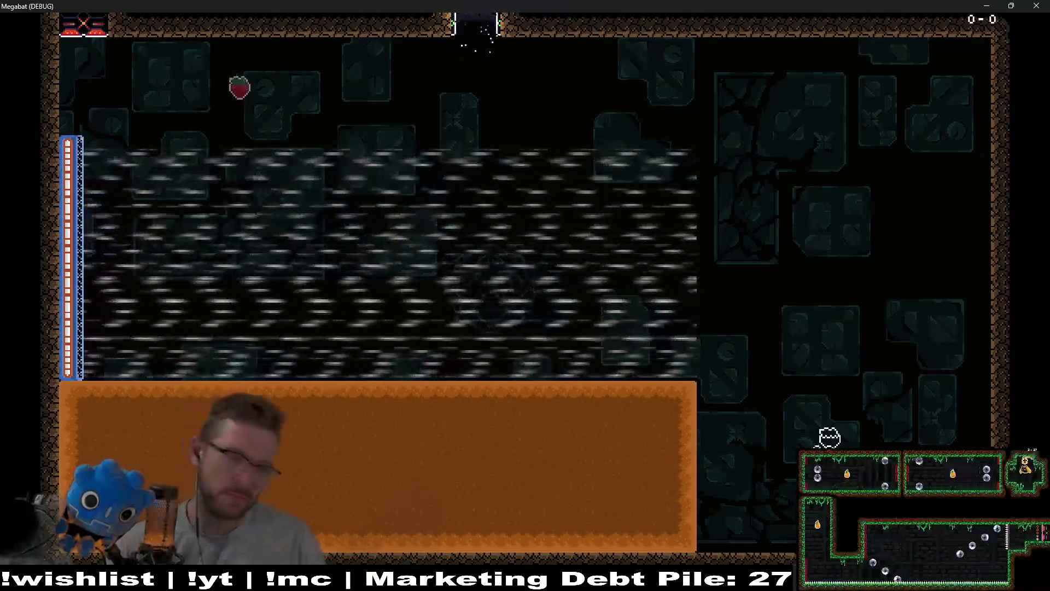
- Dig left, up and back left through the dirt block, then close the game window
{"action": "key", "text": "Left"}
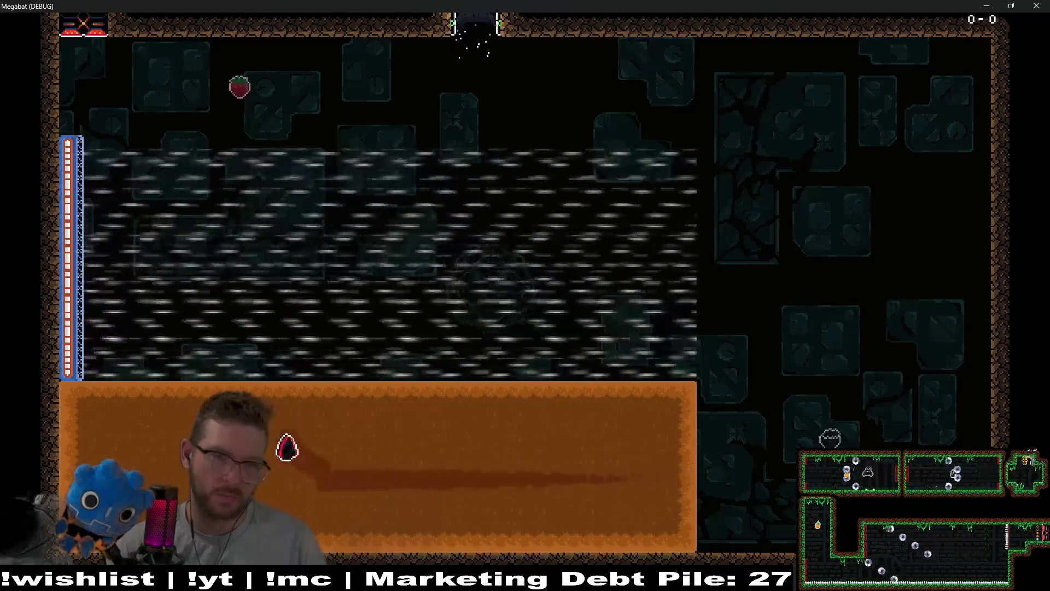
{"action": "key", "text": "Up"}
{"action": "key", "text": "Right"}
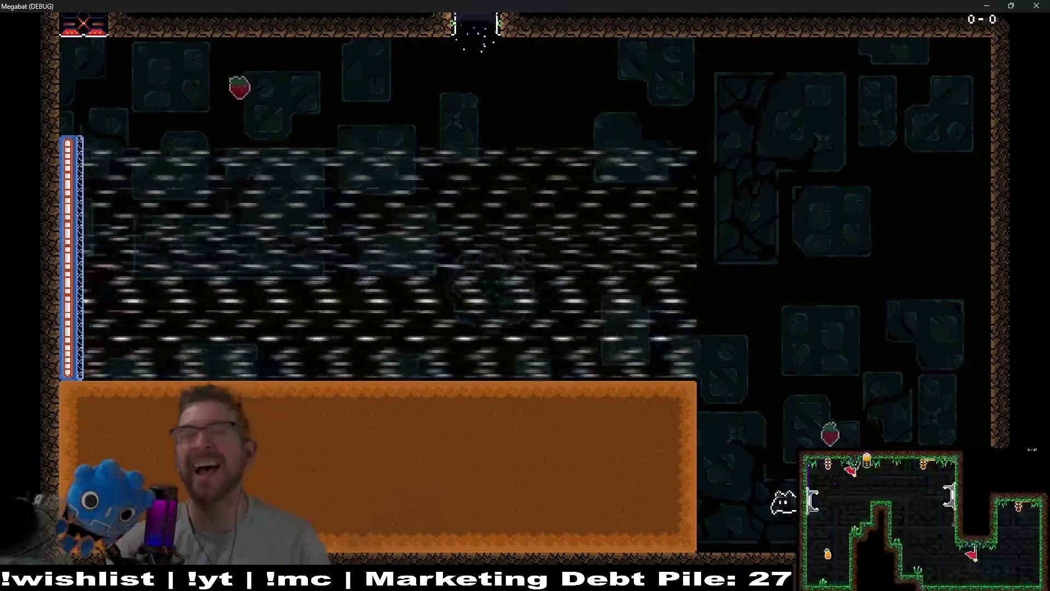
{"action": "key", "text": "Left"}
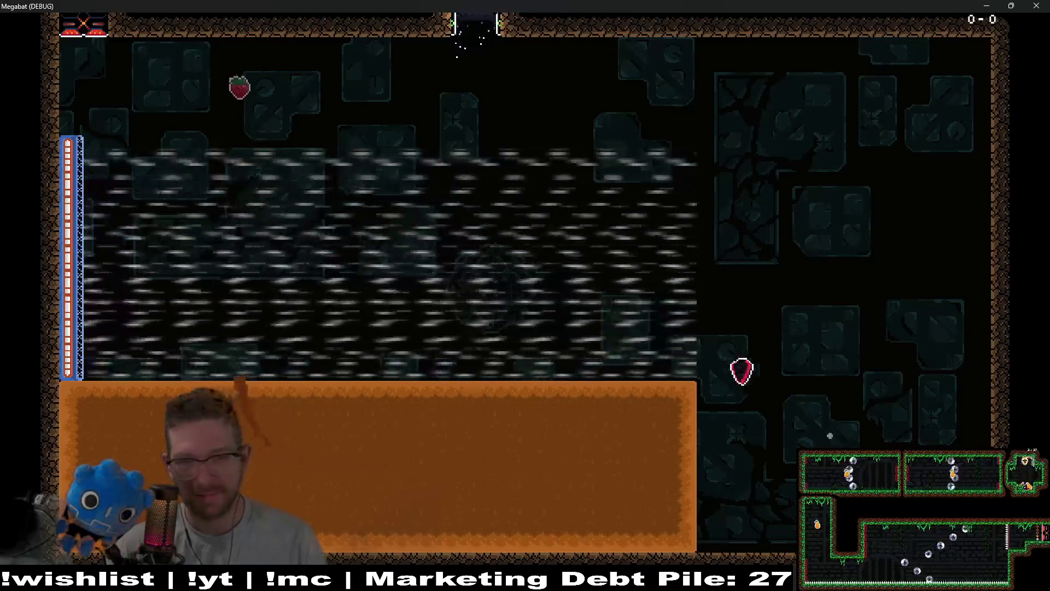
{"action": "left_click", "coordinate": [1043, 6]}
- Relaunch the game from Player.gd with F6 and burrow the bat left along the dirt
{"action": "left_click", "coordinate": [508, 25]}
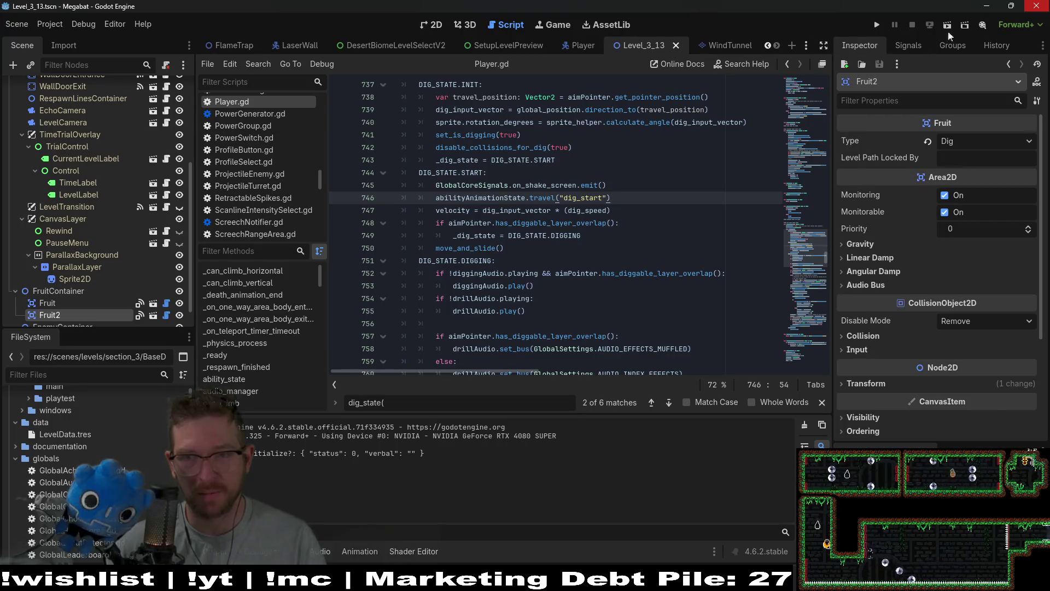
{"action": "key", "text": "F6"}
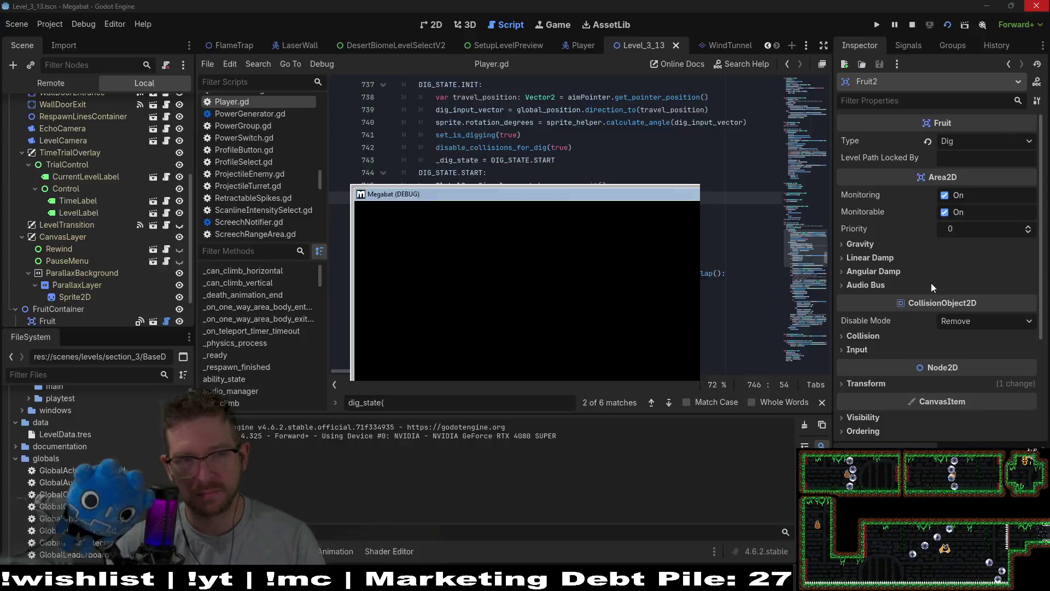
{"action": "key", "text": "Right"}
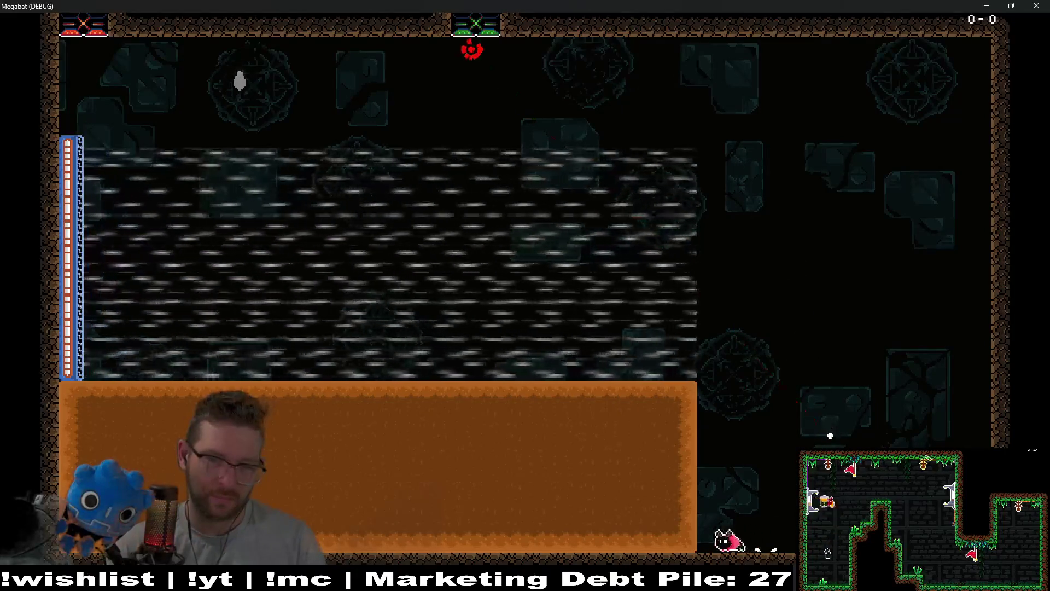
{"action": "key", "text": "Left"}
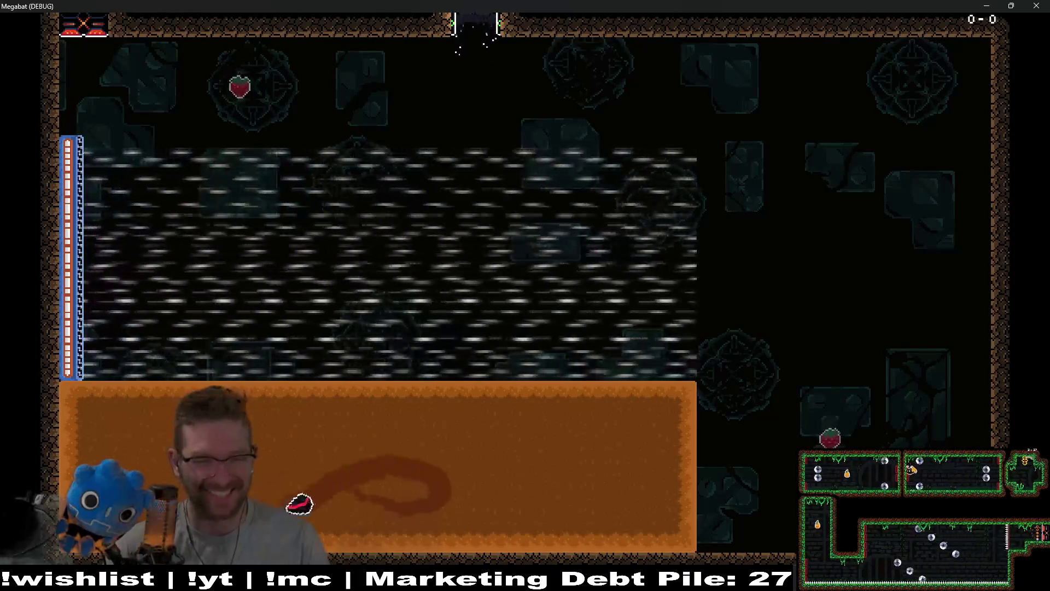
- Dig a steering loop through the dirt and burrow up-left
{"action": "key", "text": "Left"}
{"action": "key", "text": "Right"}
{"action": "key", "text": "Up"}
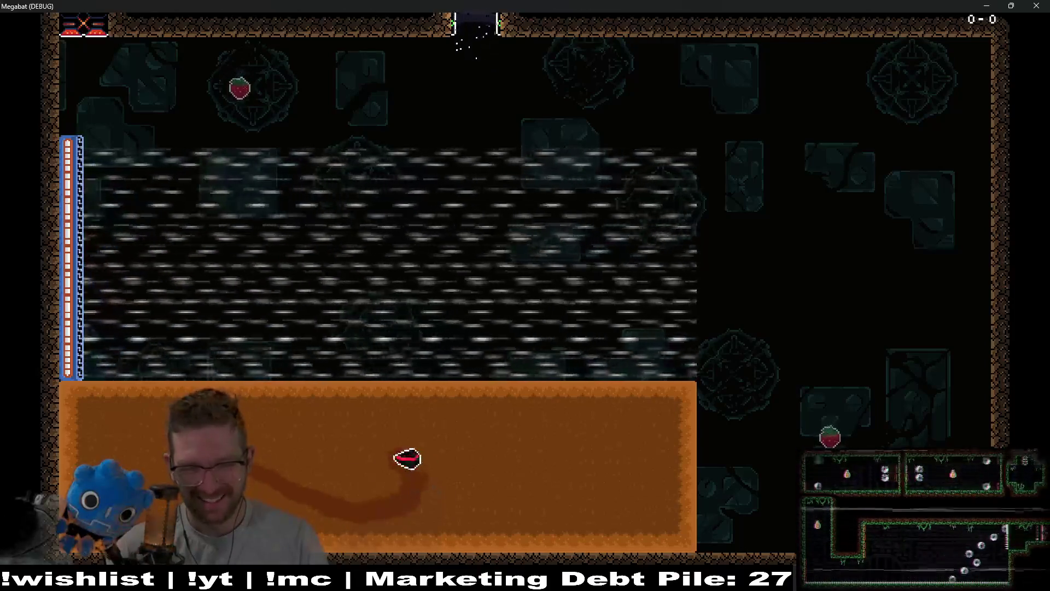
{"action": "key", "text": "Left"}
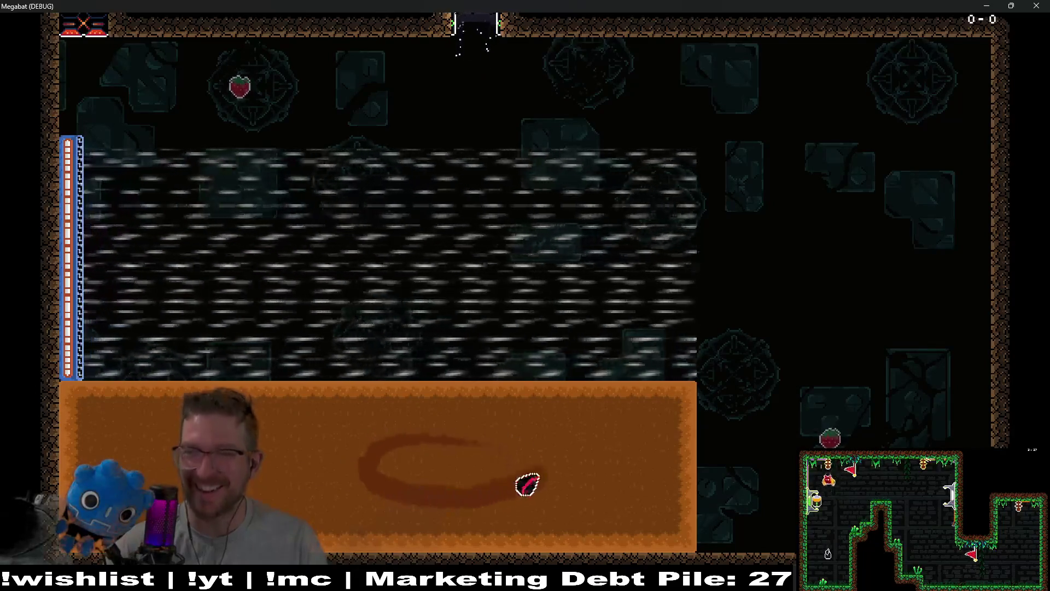
{"action": "key", "text": "Left"}
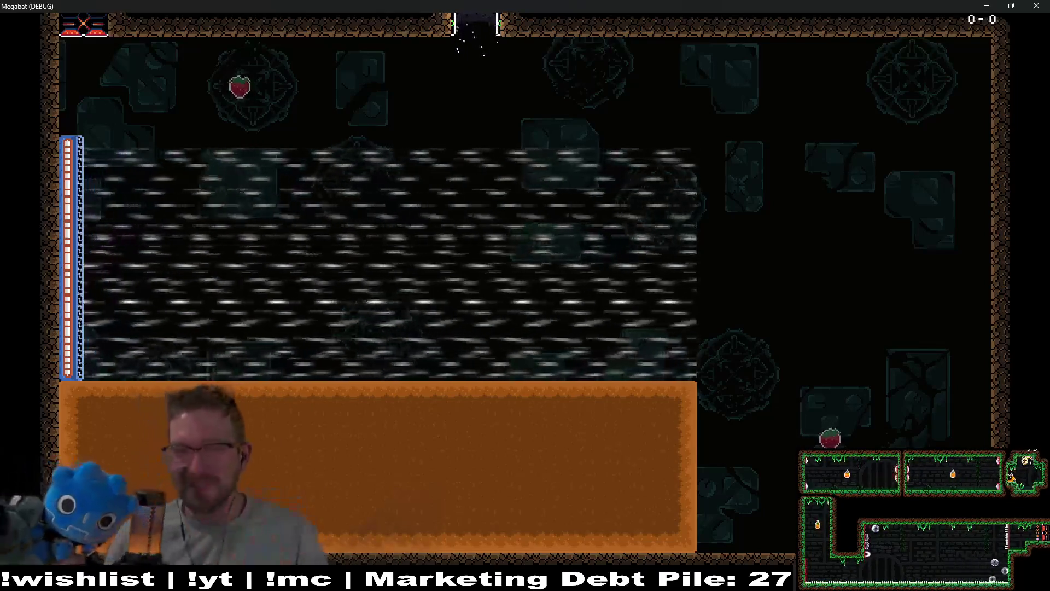
- Close the game, rerun the project and choose the first save profile from Play
{"action": "left_click", "coordinate": [1045, 4]}
{"action": "left_click", "coordinate": [877, 25]}
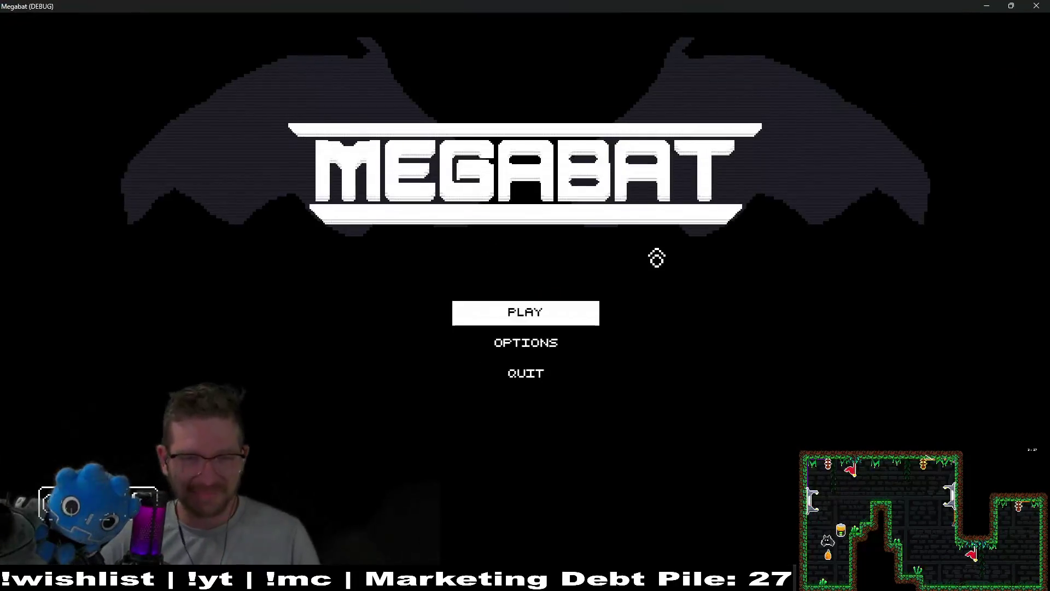
{"action": "left_click", "coordinate": [562, 304]}
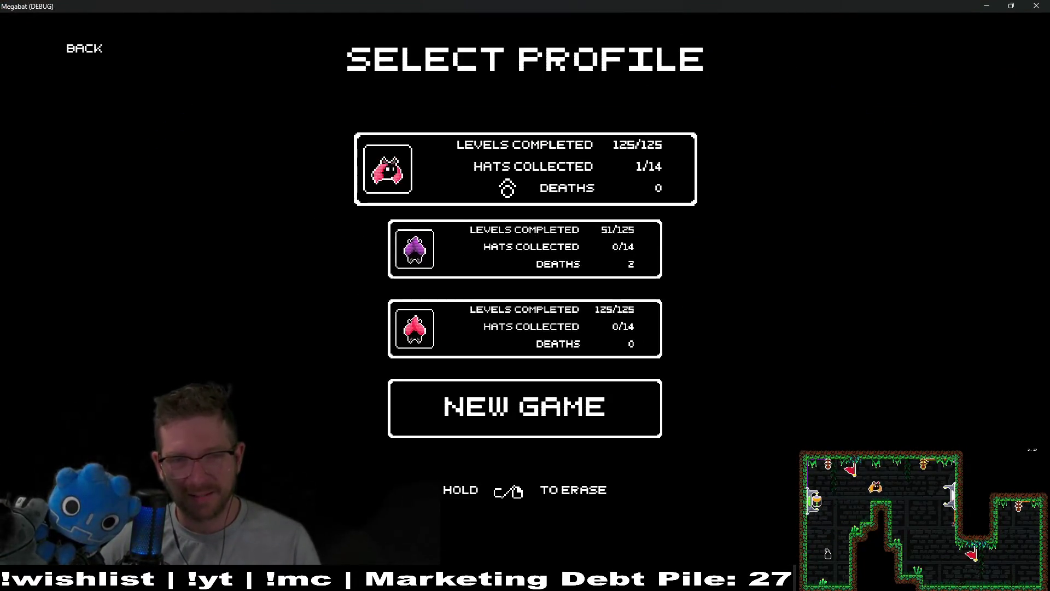
{"action": "left_click", "coordinate": [507, 188]}
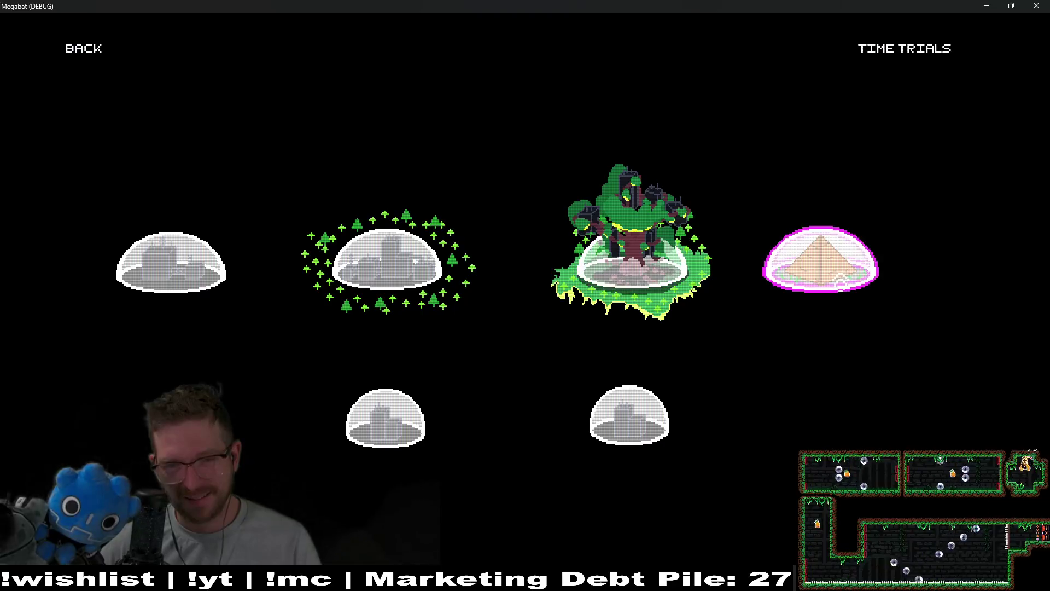
- Start level 01 of the pyramid world and fly the bat down toward the strawberry
{"action": "left_click", "coordinate": [841, 282]}
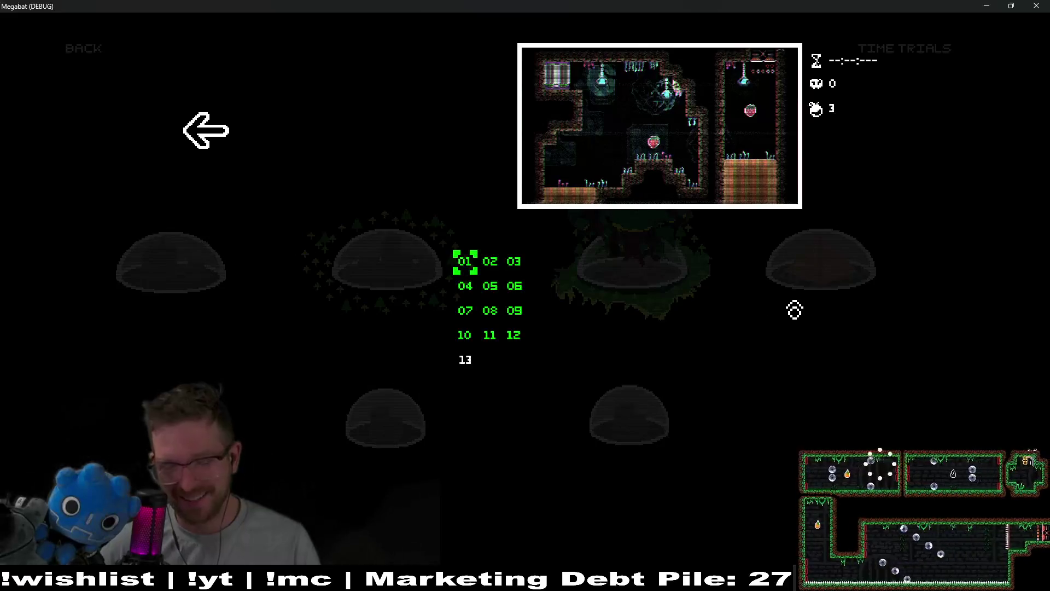
{"action": "key", "text": "Return"}
{"action": "key", "text": "Right"}
{"action": "key", "text": "Down"}
{"action": "key", "text": "Left"}
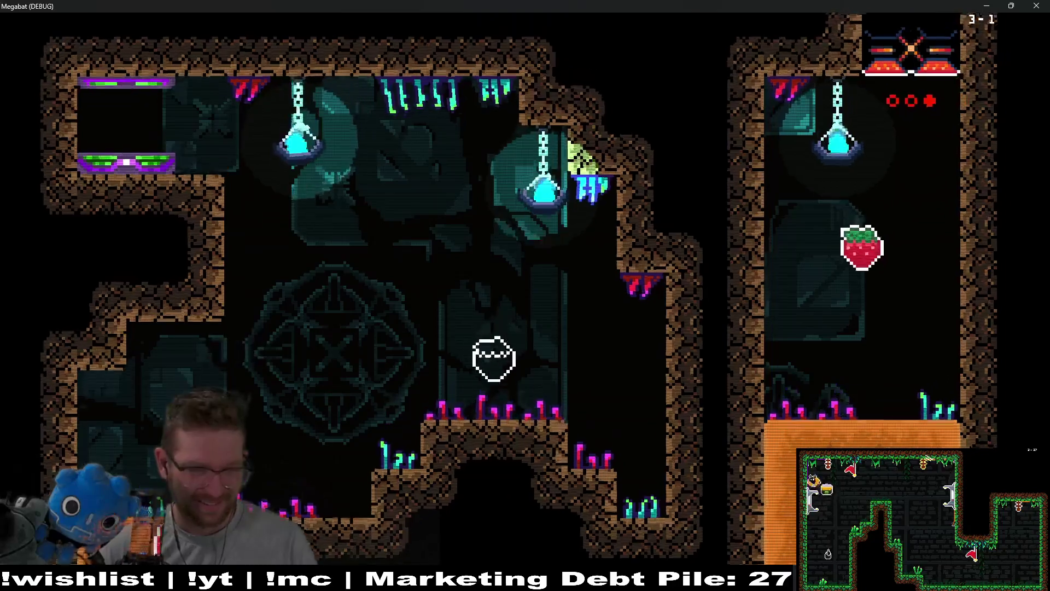
- Fly down and right past the strawberry and curve a burrow through the dirt
{"action": "key", "text": "Down"}
{"action": "key", "text": "Right"}
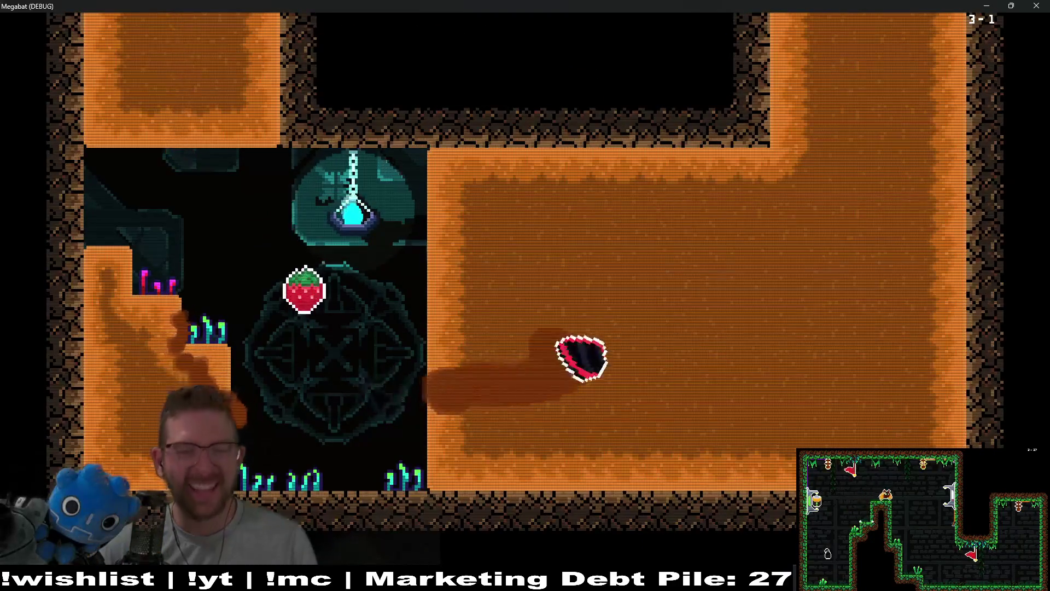
{"action": "key", "text": "Left"}
{"action": "key", "text": "Right"}
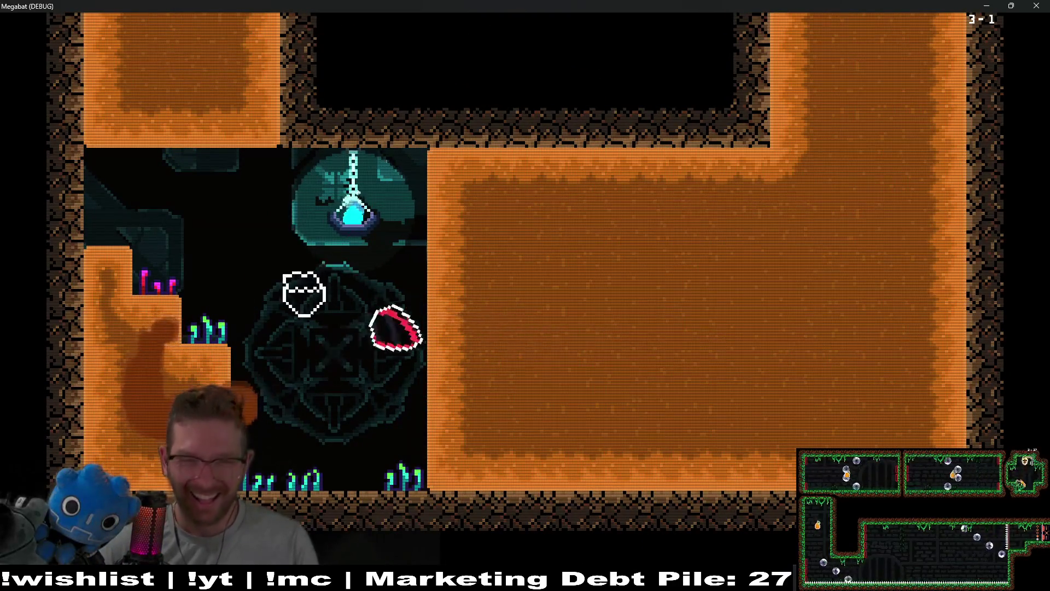
{"action": "key", "text": "Right"}
{"action": "key", "text": "Up"}
{"action": "key", "text": "Left"}
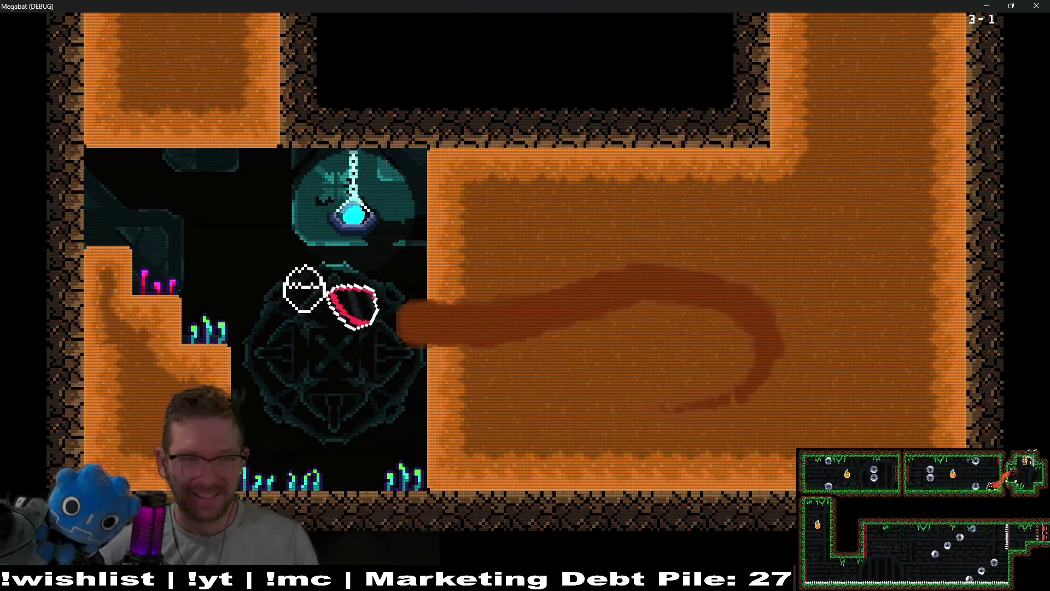
- Burrow right along the lower dirt and fly up out to finish level 3-1
{"action": "key", "text": "Left"}
{"action": "key", "text": "Down"}
{"action": "key", "text": "Right"}
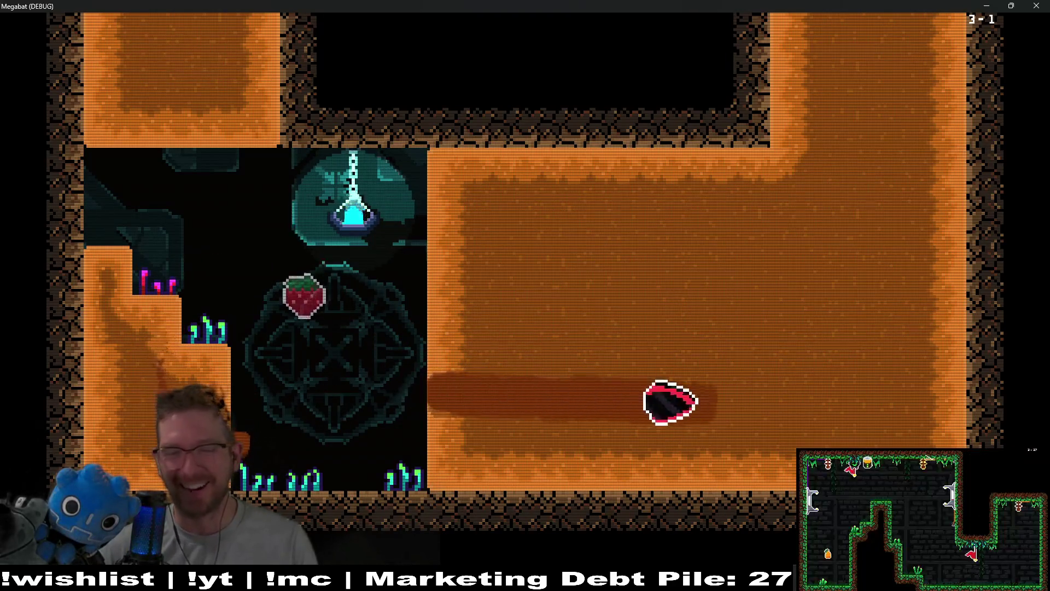
{"action": "key", "text": "Up"}
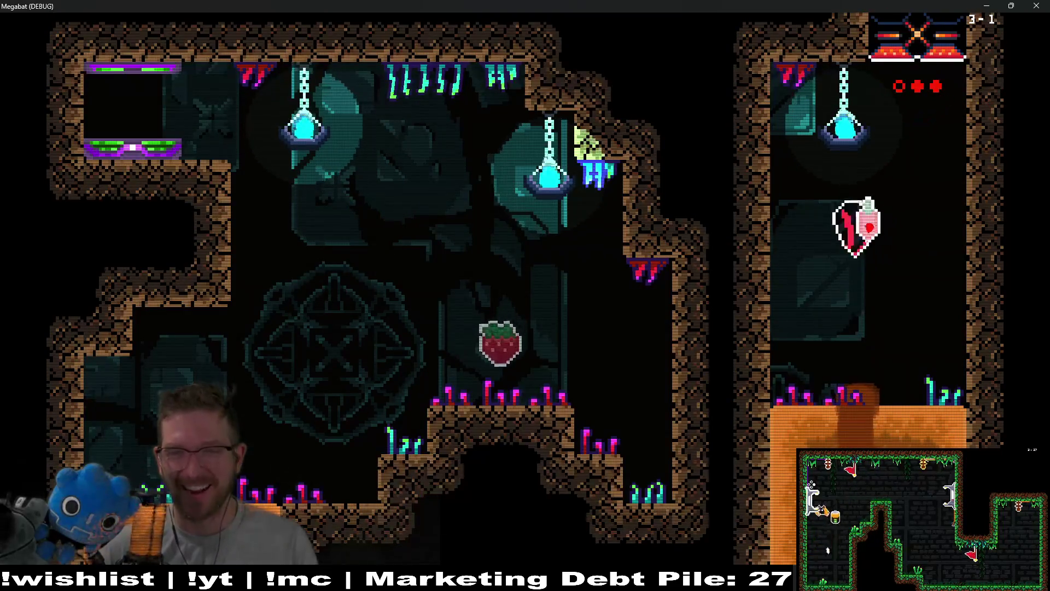
{"action": "key", "text": "Up"}
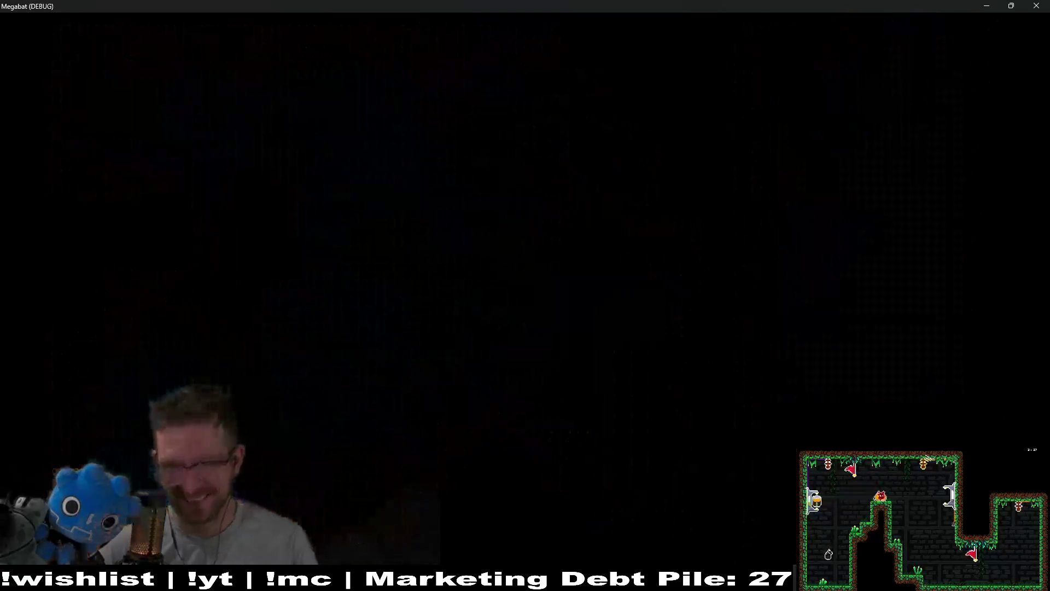
- In level 3-2, grab the strawberry and dive into the dirt, burrowing down-left
{"action": "key", "text": "Right"}
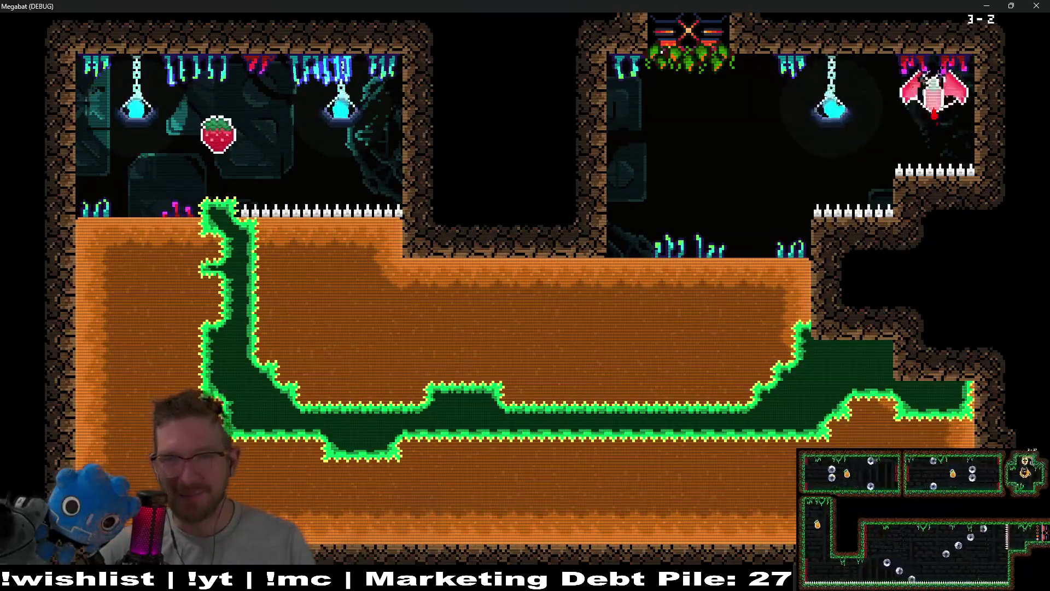
{"action": "key", "text": "Down"}
{"action": "key", "text": "Left"}
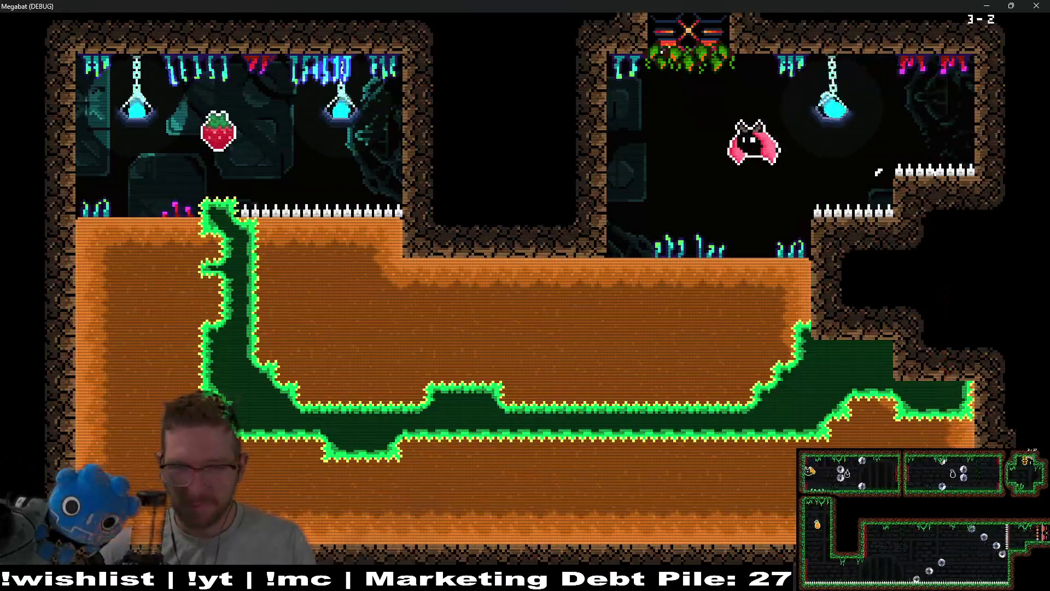
{"action": "key", "text": "Down"}
{"action": "key", "text": "Left"}
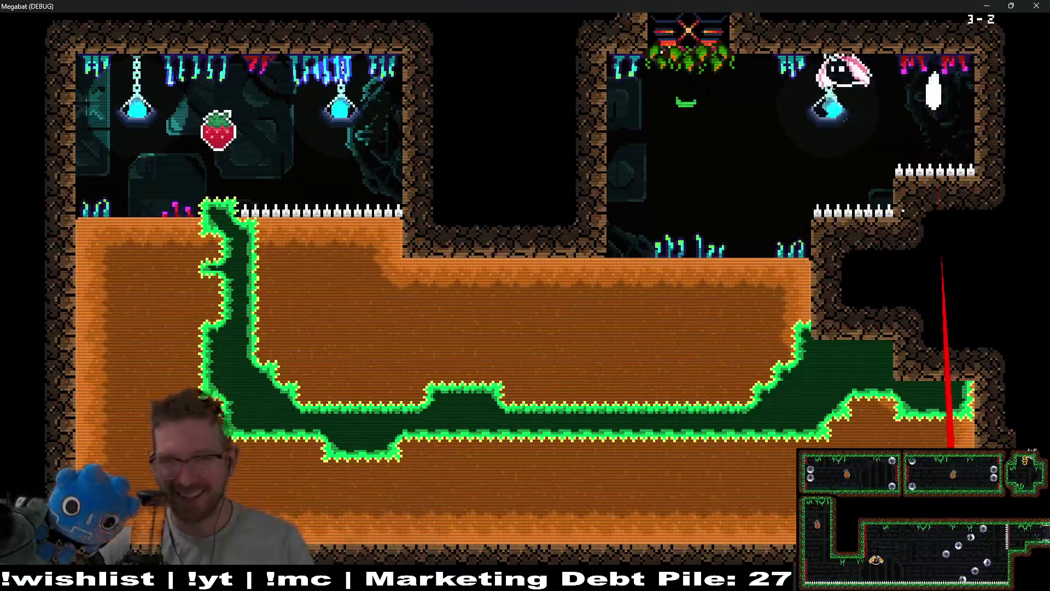
- Tunnel left through the sand toward the spikes, then dive down near the left wall
{"action": "key", "text": "Down"}
{"action": "key", "text": "Left"}
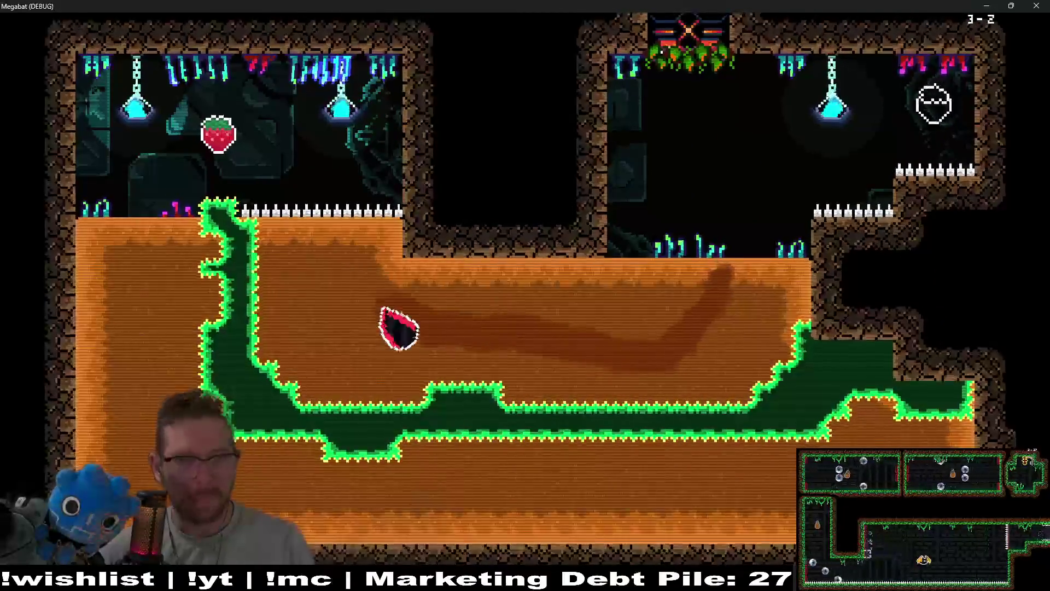
{"action": "key", "text": "Up"}
{"action": "key", "text": "Left"}
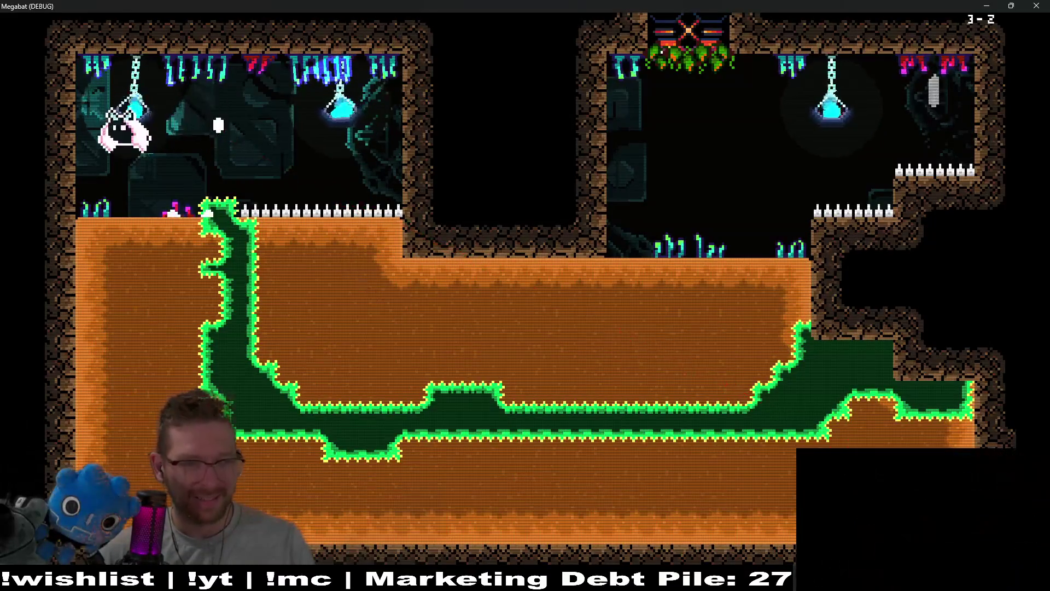
{"action": "key", "text": "Down"}
{"action": "key", "text": "Right"}
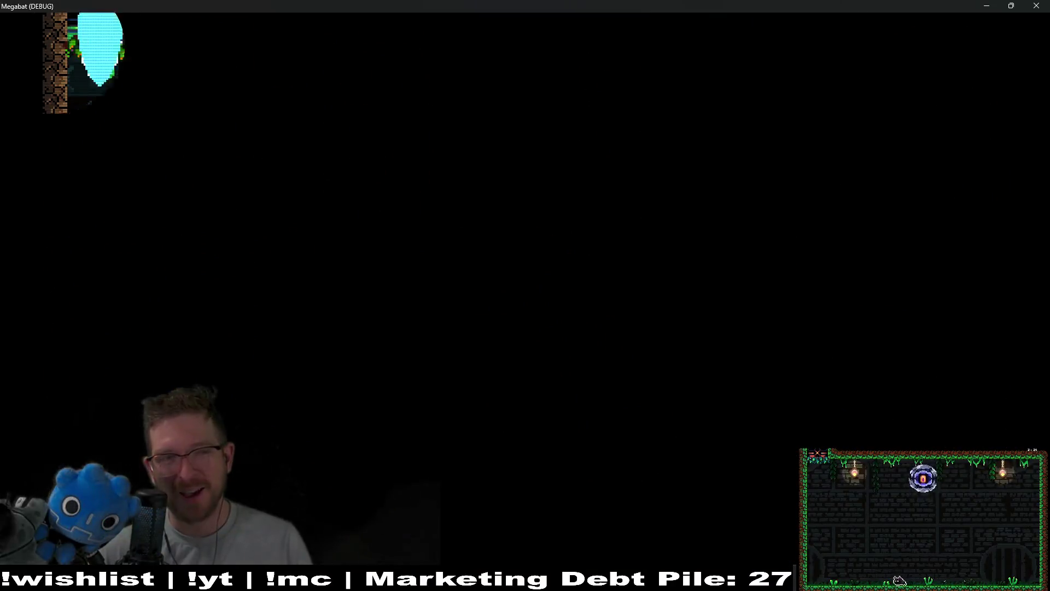
- Tunnel a clockwise arc through the sand into the teal room and reach the exit door
{"action": "key", "text": "Left"}
{"action": "key", "text": "Down"}
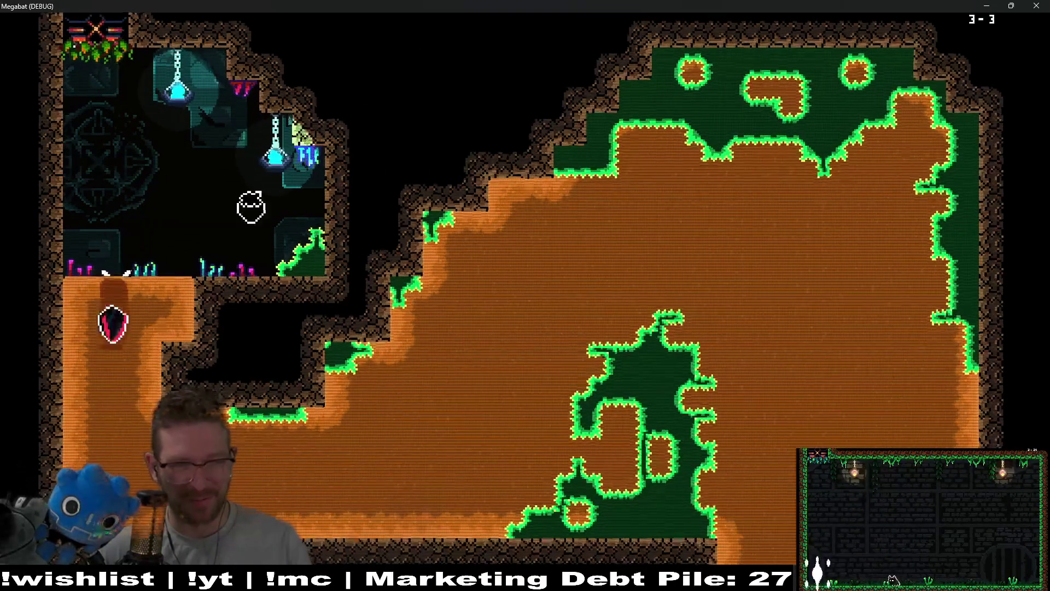
{"action": "key", "text": "Right"}
{"action": "key", "text": "Up"}
{"action": "key", "text": "Right"}
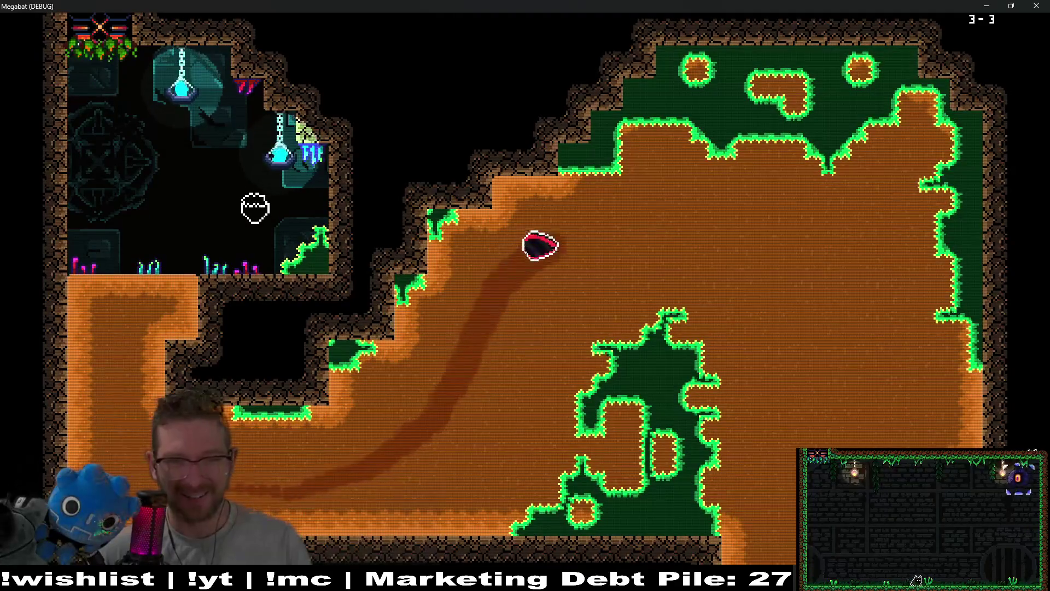
{"action": "key", "text": "Down"}
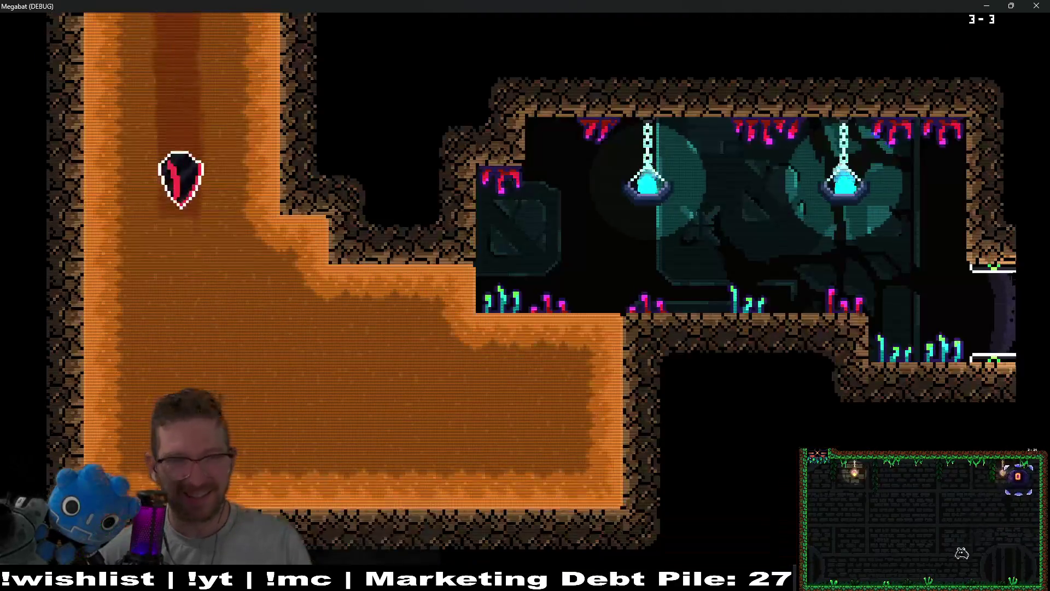
{"action": "key", "text": "Right"}
{"action": "key", "text": "Up"}
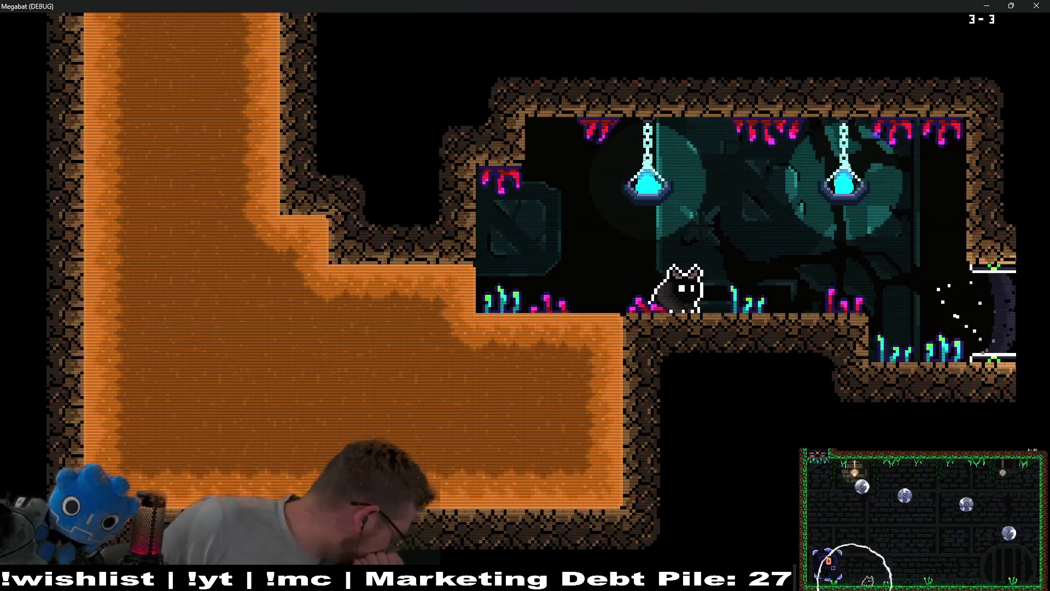
{"action": "key", "text": "Right"}
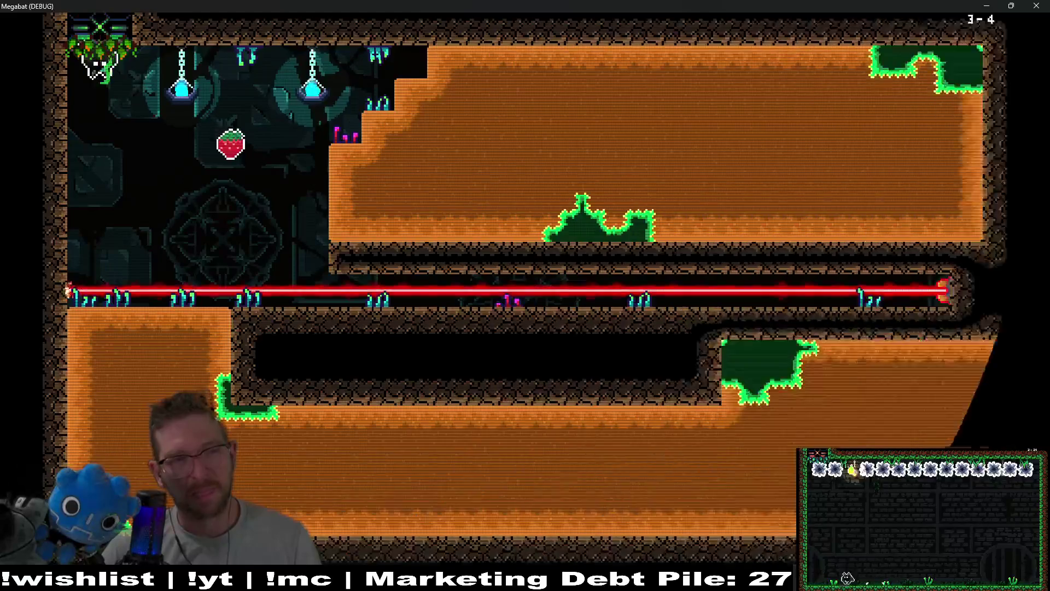
- Burrow right and back left through the level 3-4 dirt, retrying after respawning
{"action": "key", "text": "Right"}
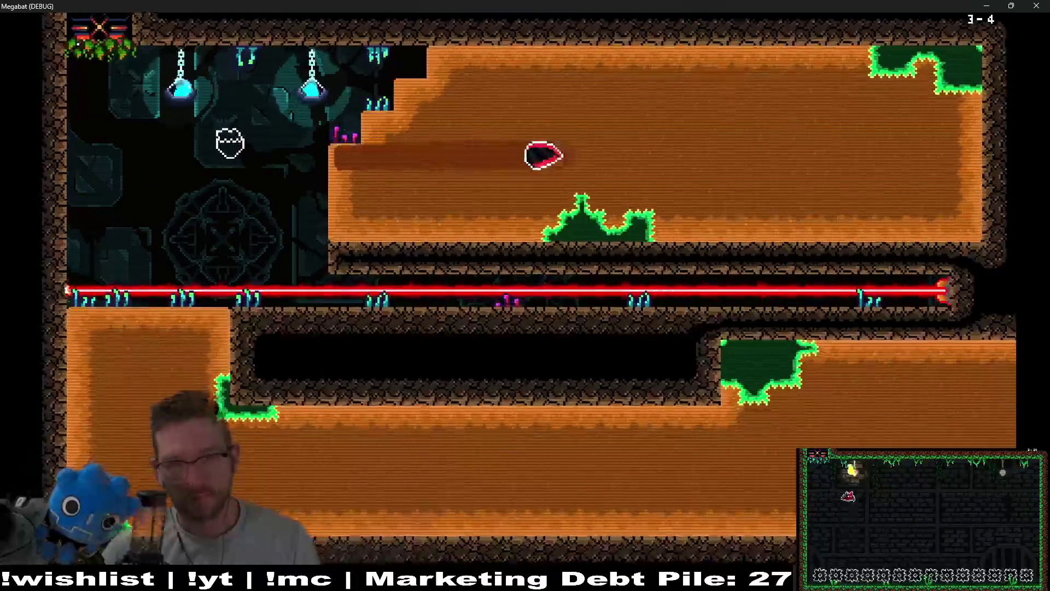
{"action": "key", "text": "Left"}
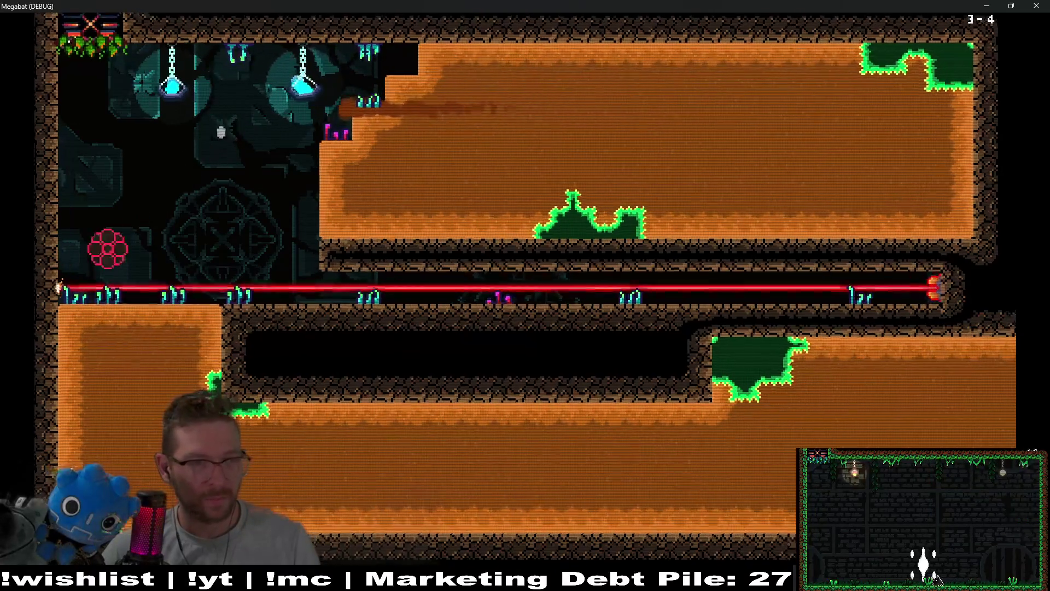
{"action": "key", "text": "Right"}
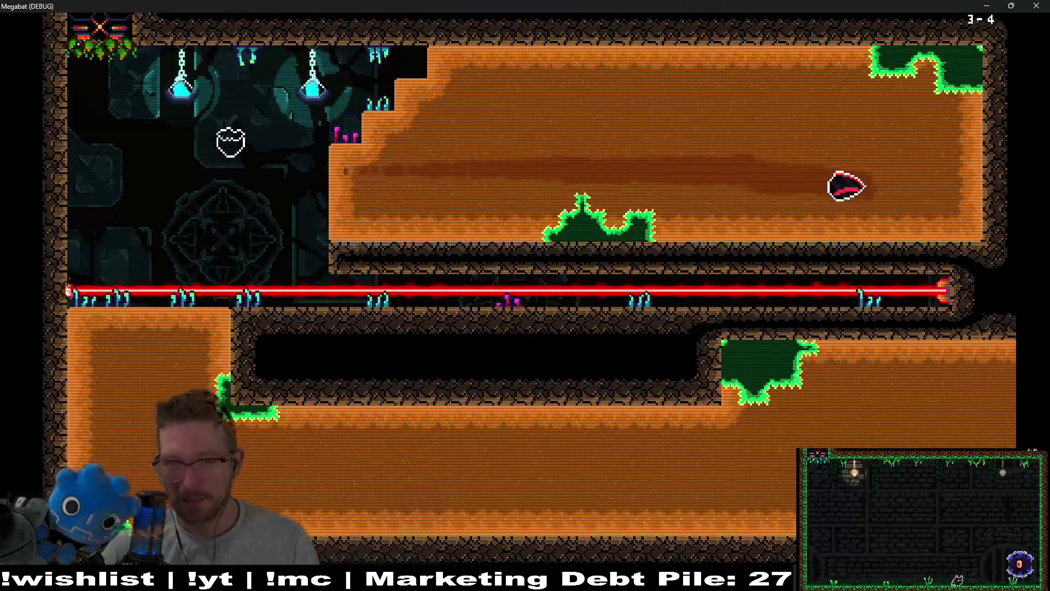
{"action": "key", "text": "Left"}
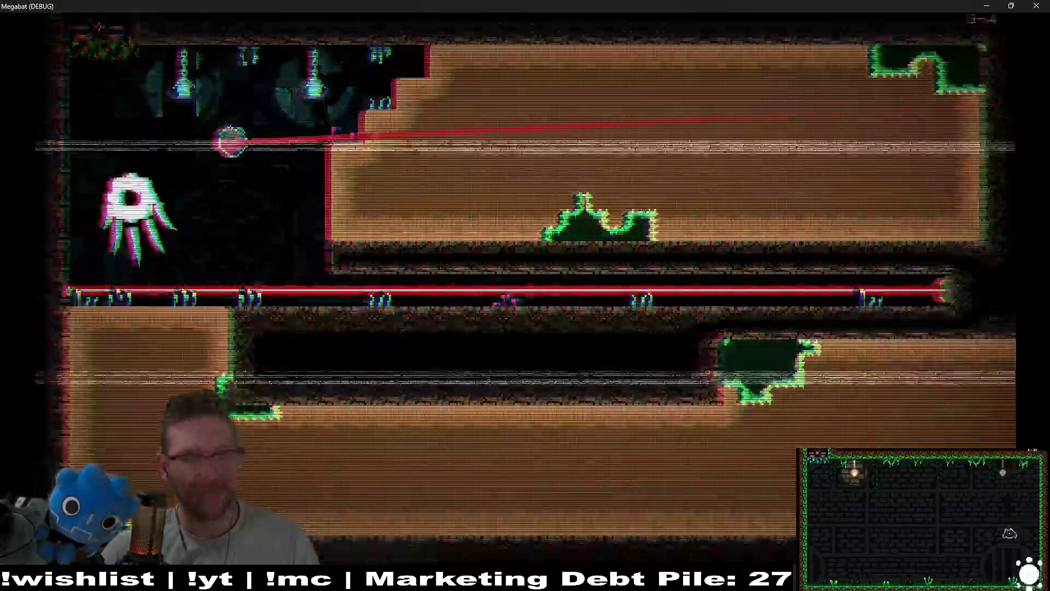
{"action": "key", "text": "Right"}
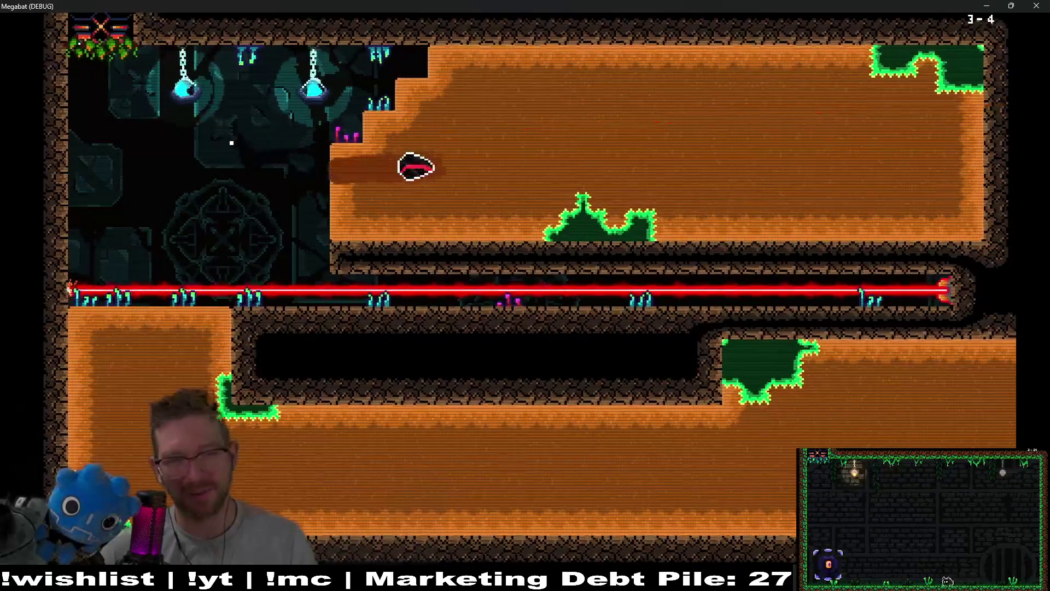
{"action": "key", "text": "Left"}
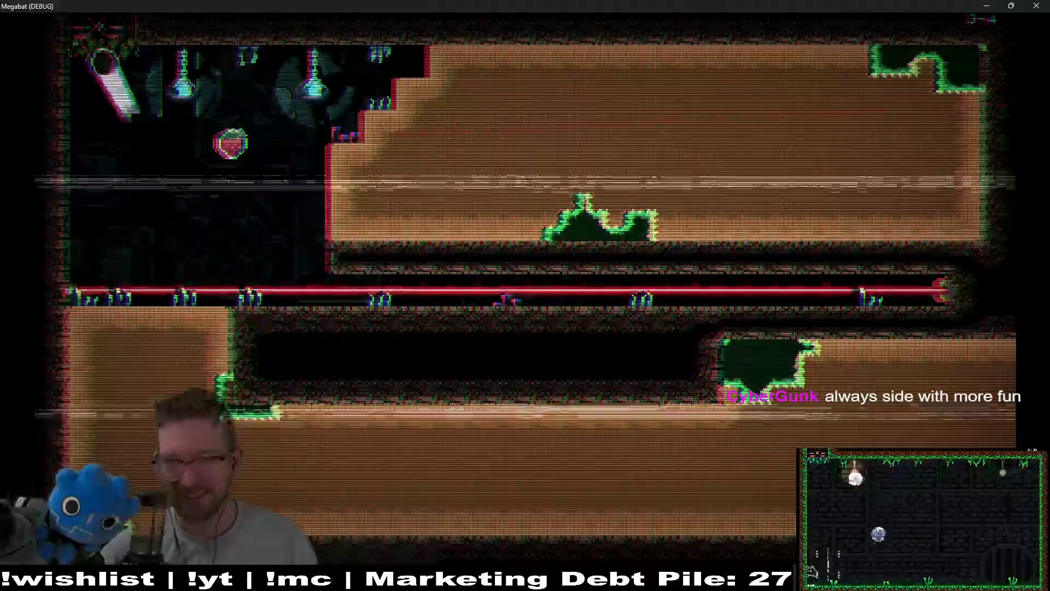
- Grab the strawberry, fly past the laser and loop through the lower dirt
{"action": "key", "text": "Right"}
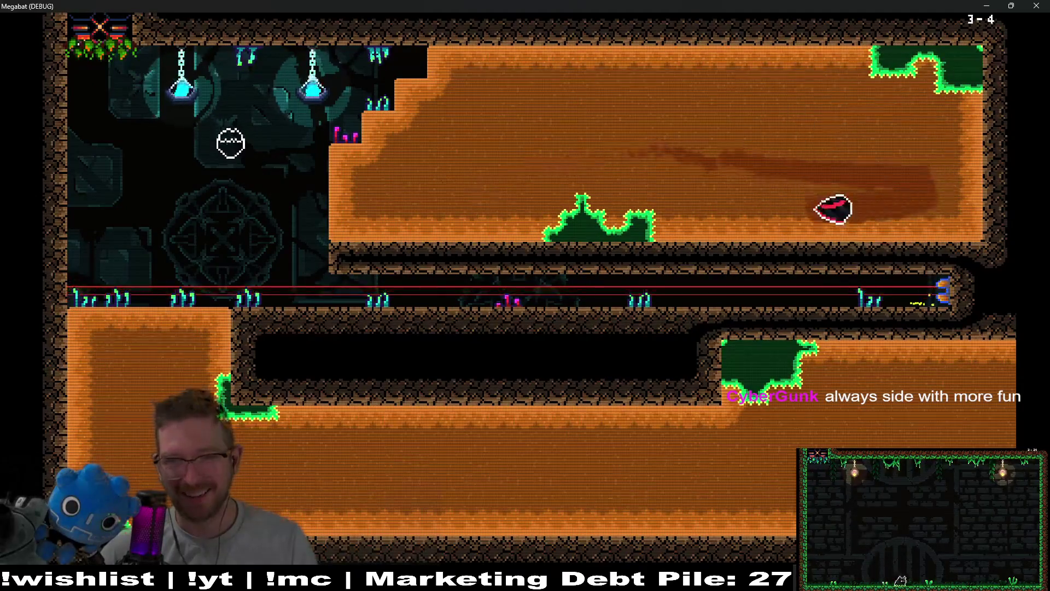
{"action": "key", "text": "Down"}
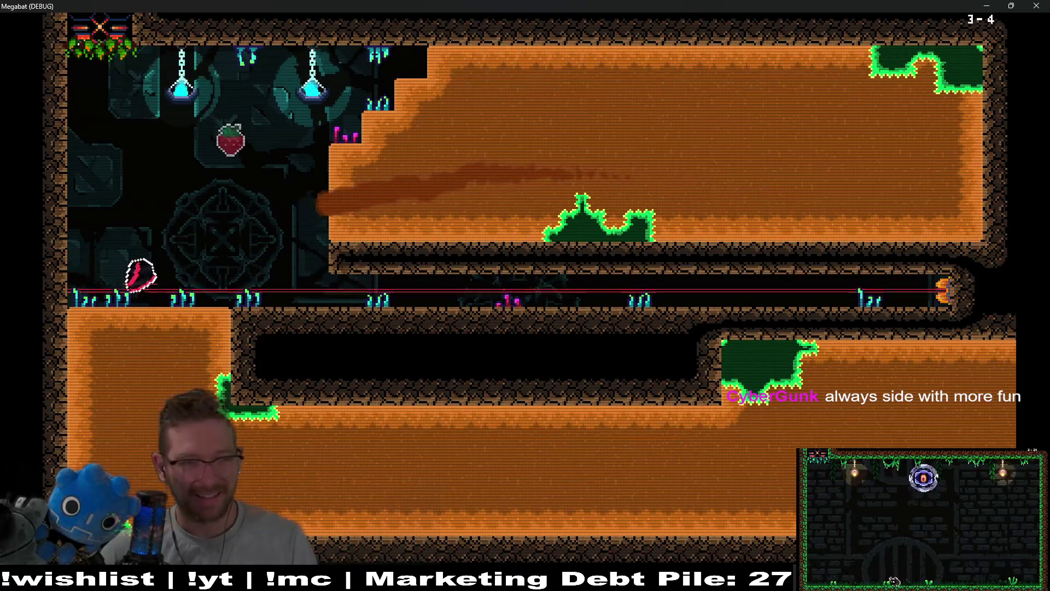
{"action": "key", "text": "Right"}
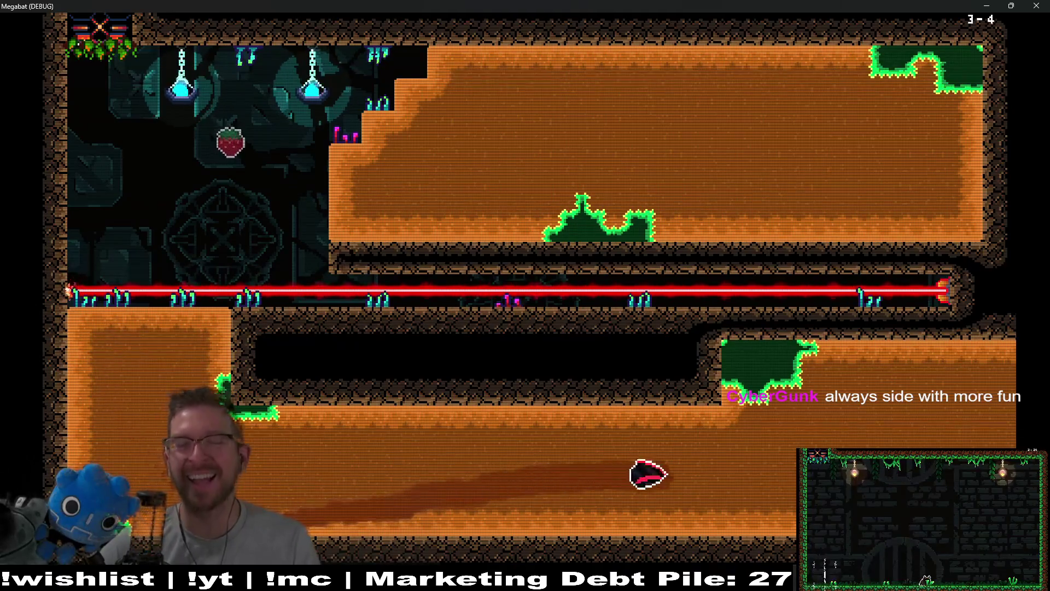
{"action": "key", "text": "Up"}
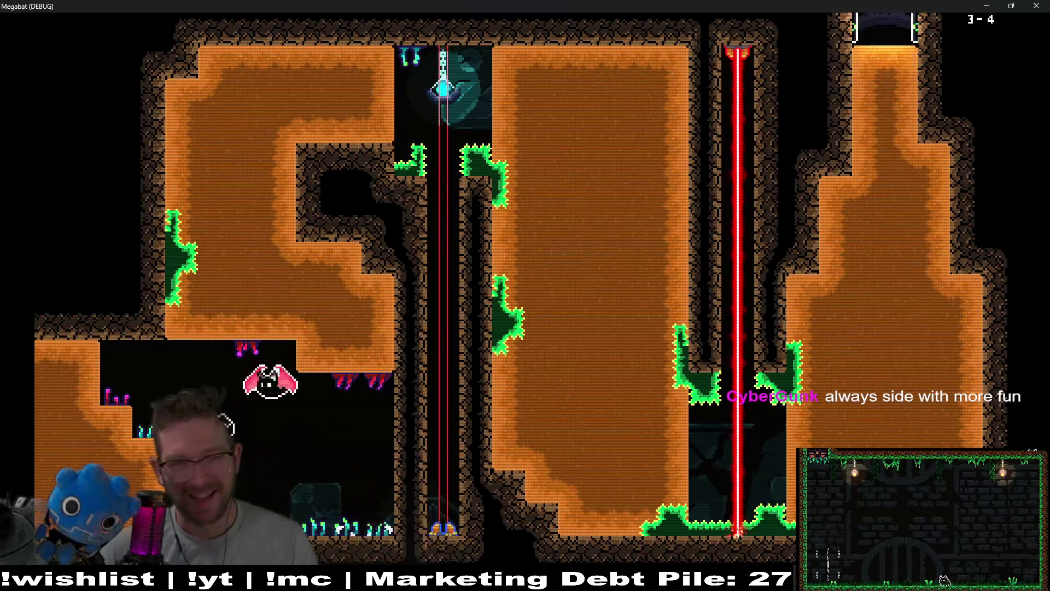
- Tunnel across the top dirt, dive down the column and go straight up to the exit
{"action": "key", "text": "Right"}
{"action": "key", "text": "Down"}
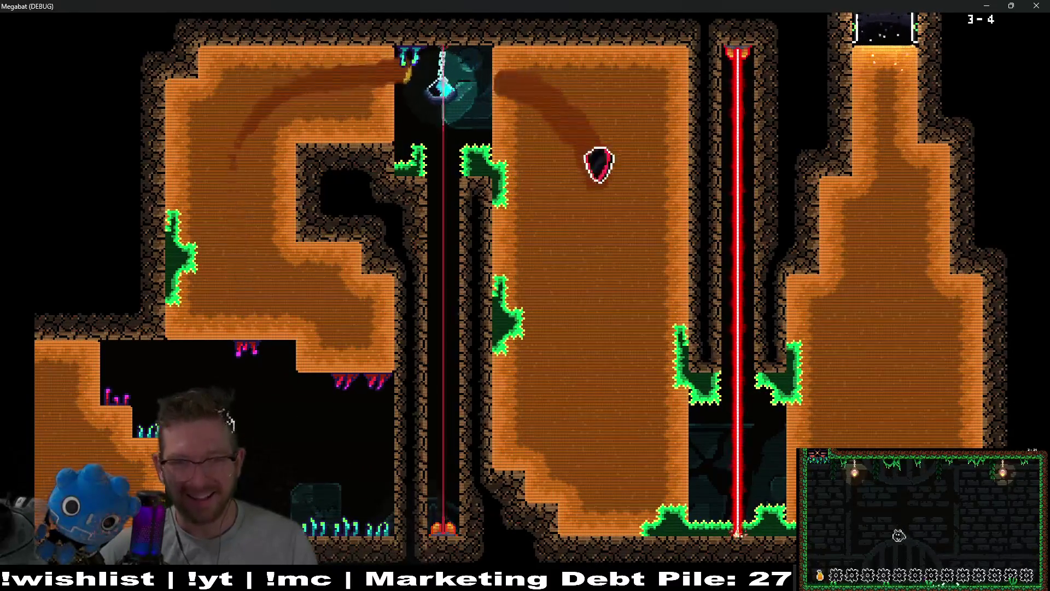
{"action": "key", "text": "Up"}
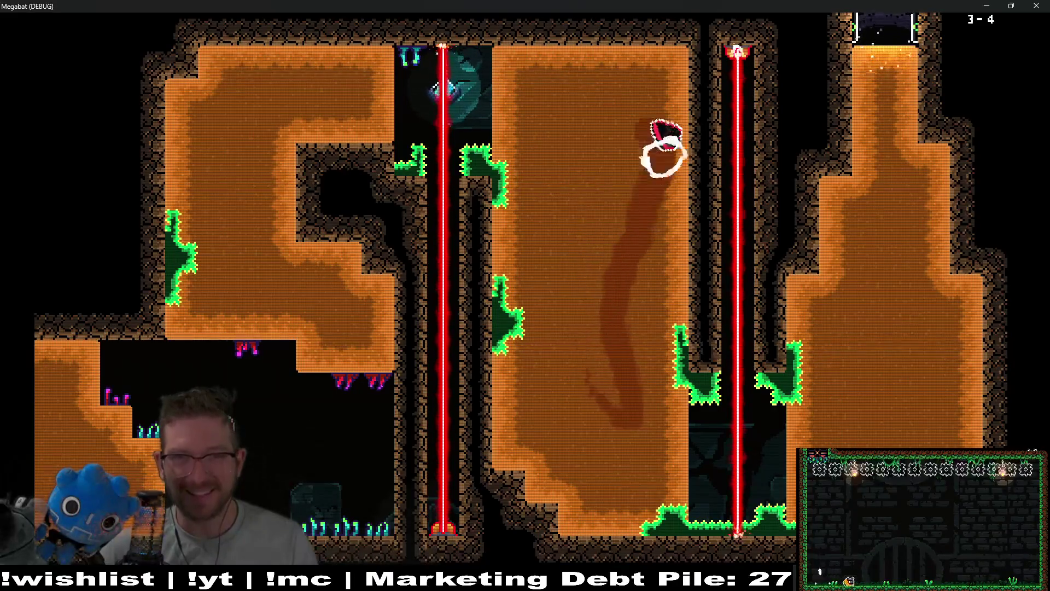
{"action": "key", "text": "Left"}
{"action": "key", "text": "Down"}
{"action": "key", "text": "Right"}
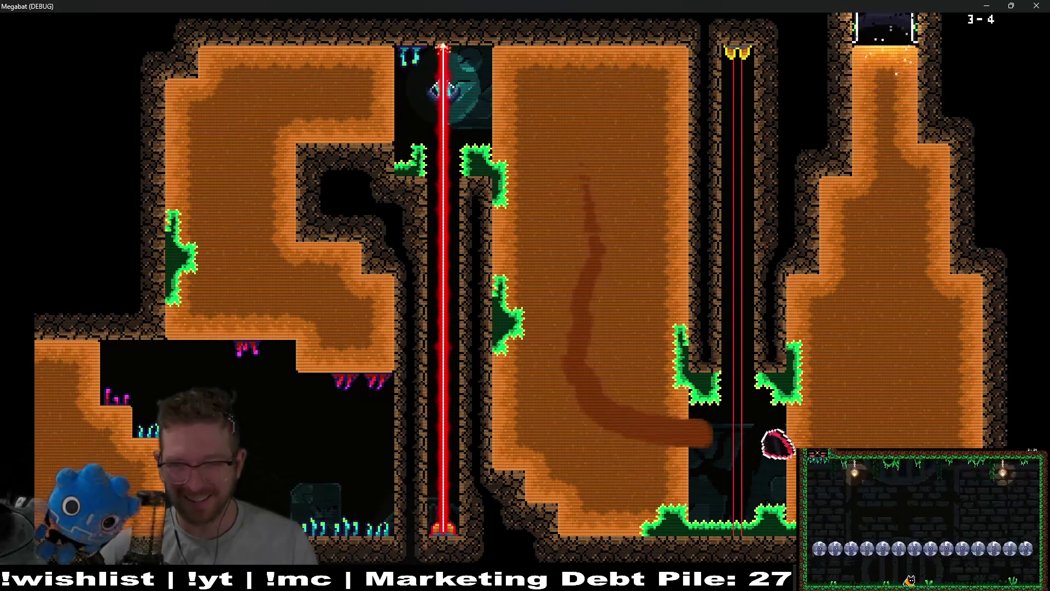
{"action": "key", "text": "Up"}
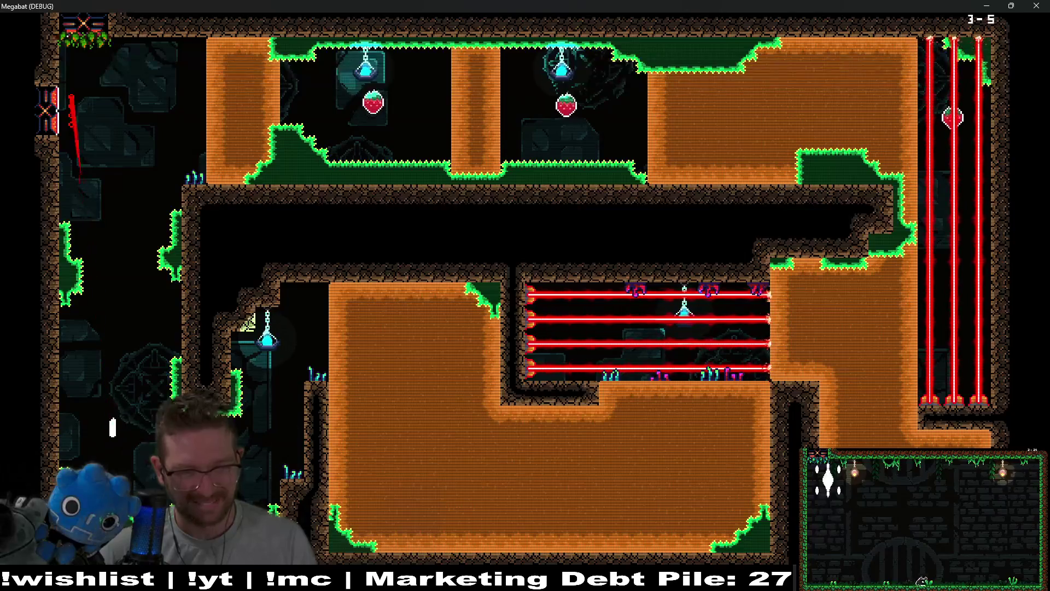
- Tunnel a winding path right through level 3-5's dirt past the lasers
{"action": "key", "text": "Right"}
{"action": "key", "text": "Down"}
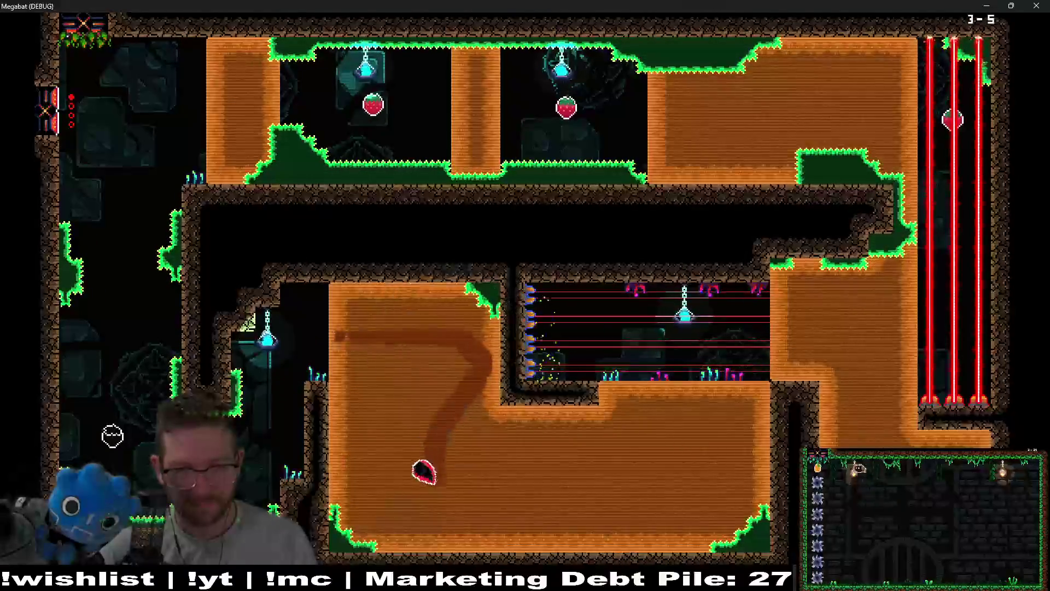
{"action": "key", "text": "Right"}
{"action": "key", "text": "Up"}
{"action": "key", "text": "Down"}
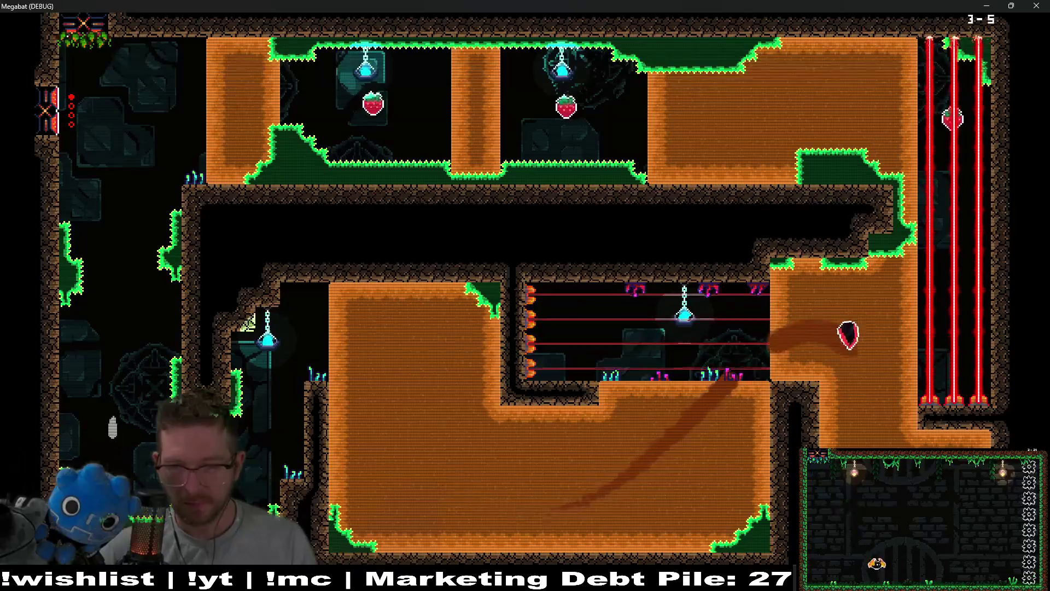
{"action": "key", "text": "Up"}
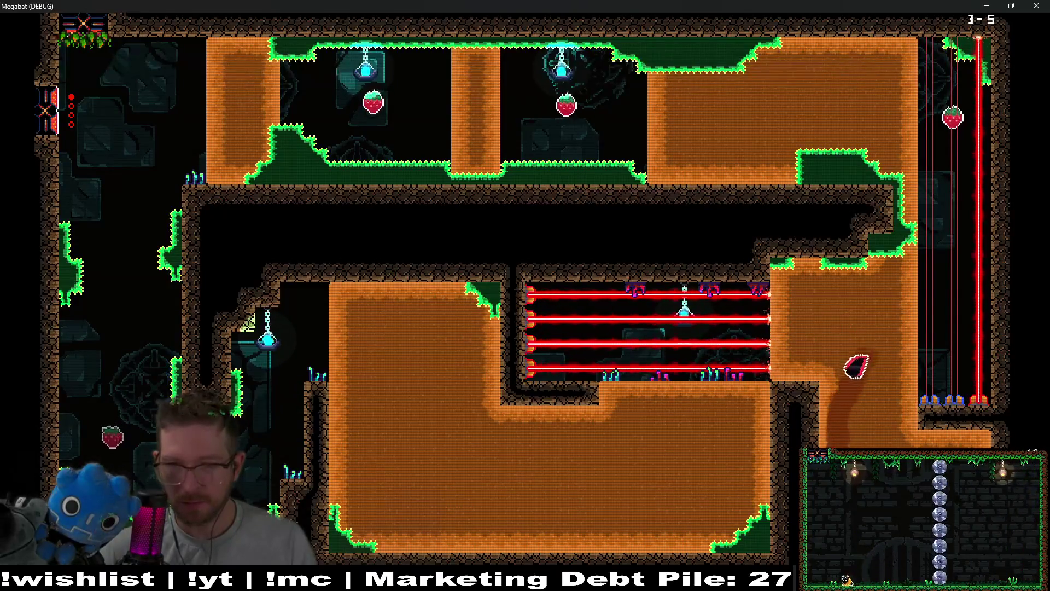
{"action": "key", "text": "Right"}
- Grab the strawberry, tunnel left up the dirt column, and close the game
{"action": "key", "text": "Left"}
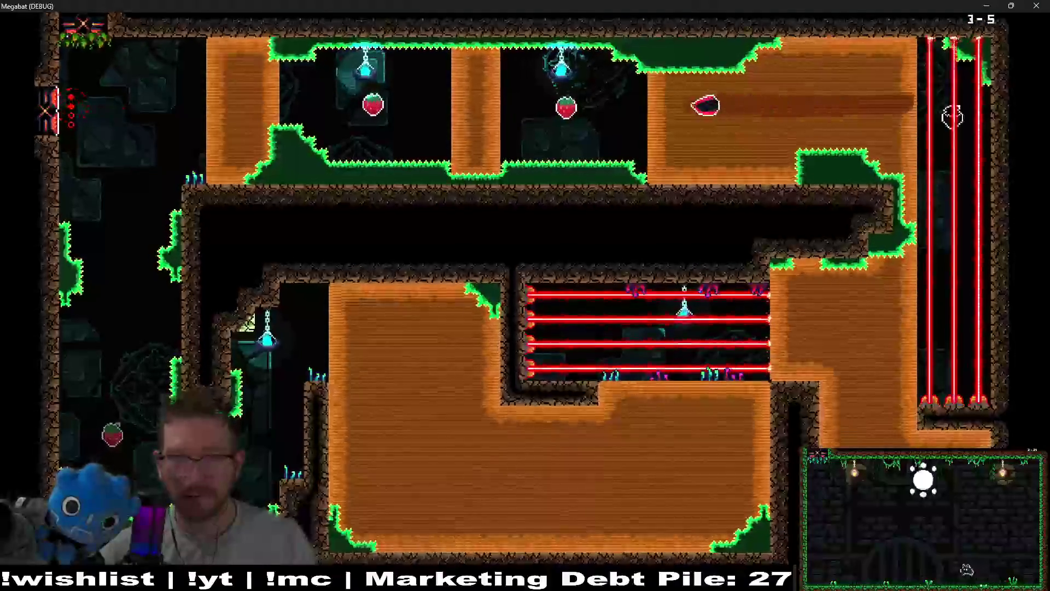
{"action": "key", "text": "Left"}
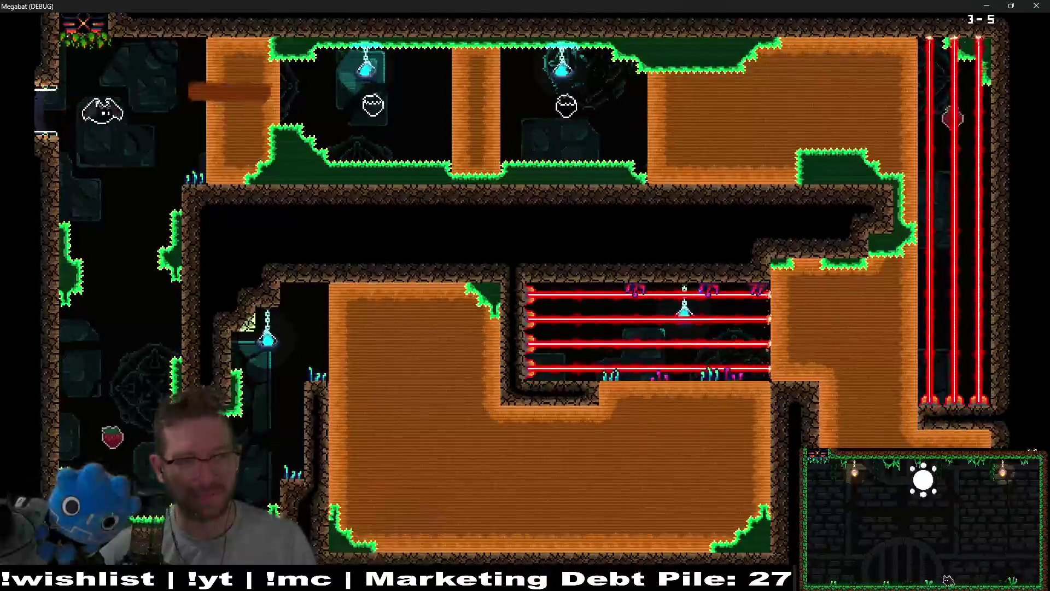
{"action": "left_click", "coordinate": [1032, 8]}
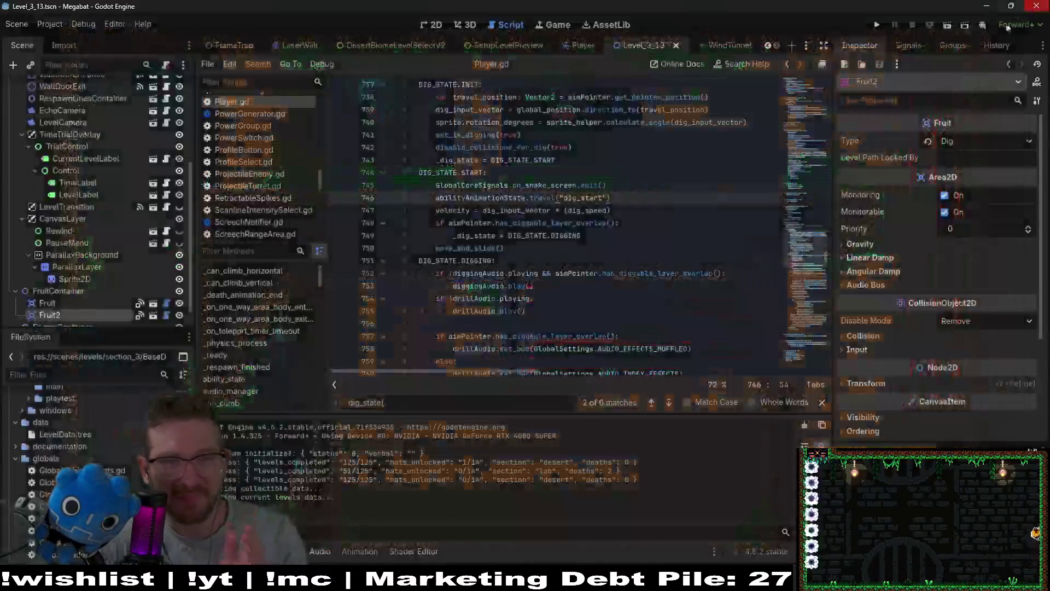
- Change line 789's dig lerp weight from 0.1 to 0.2 and rerun the game
{"action": "scroll", "coordinate": [610, 218], "scroll_direction": "down", "scroll_amount": 7}
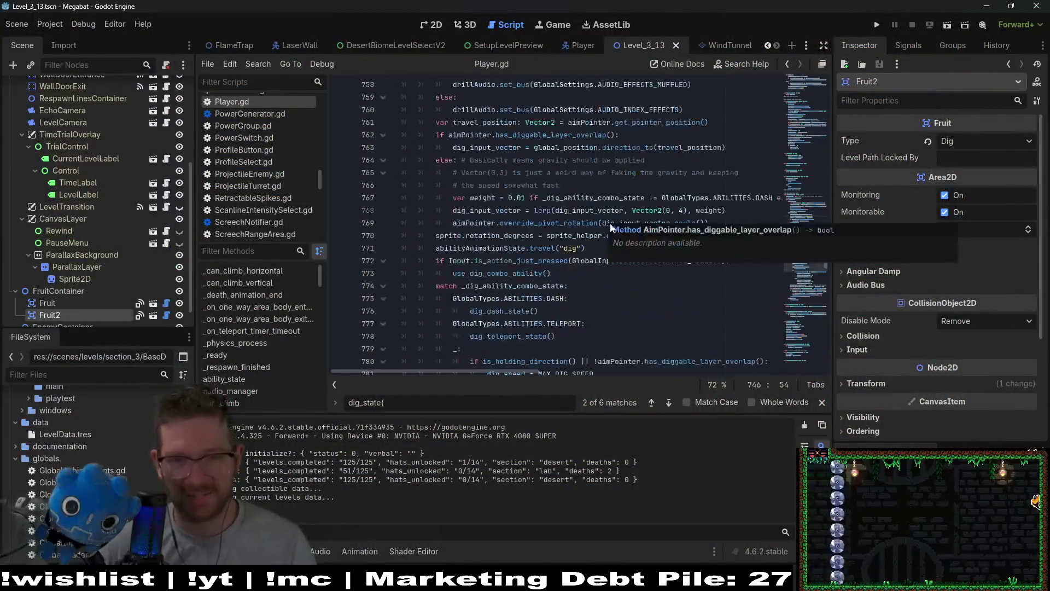
{"action": "scroll", "coordinate": [637, 249], "scroll_direction": "down", "scroll_amount": 8}
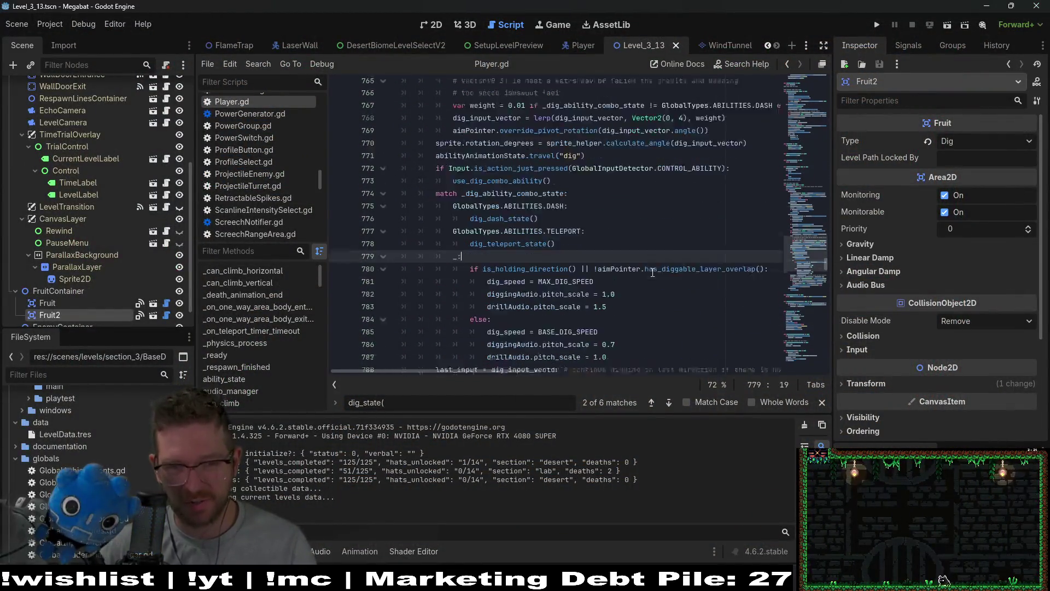
{"action": "scroll", "coordinate": [652, 272], "scroll_direction": "up", "scroll_amount": 3}
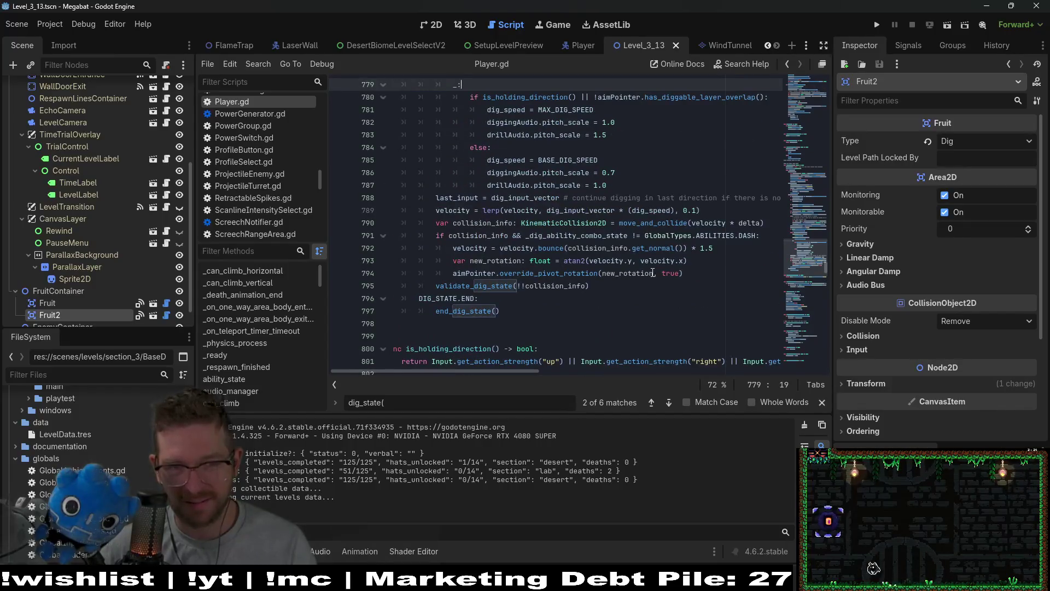
{"action": "left_click", "coordinate": [693, 211]}
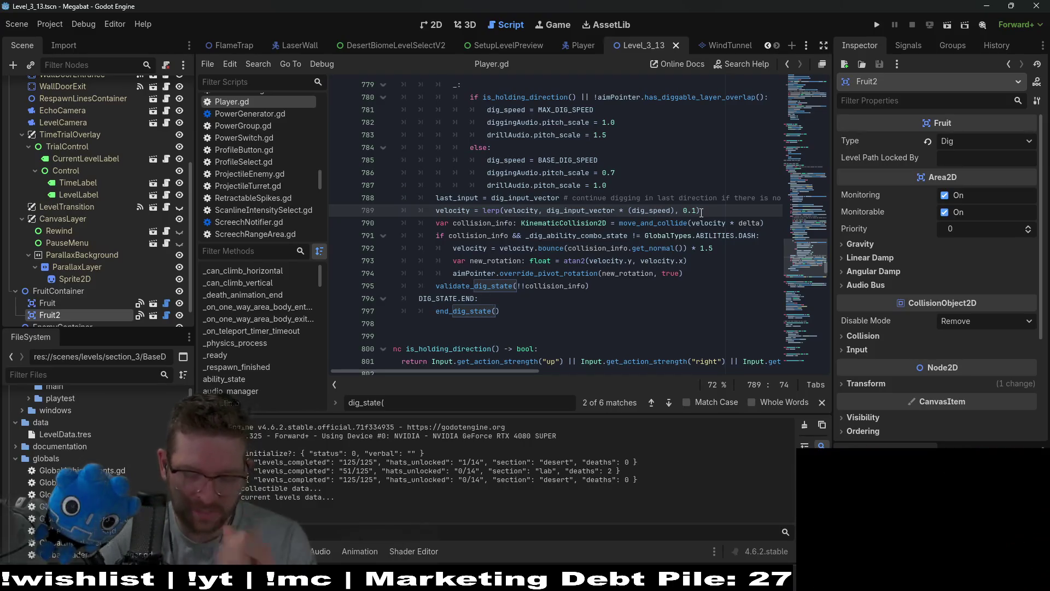
{"action": "key", "text": "BackSpace"}
{"action": "type", "text": "2"}
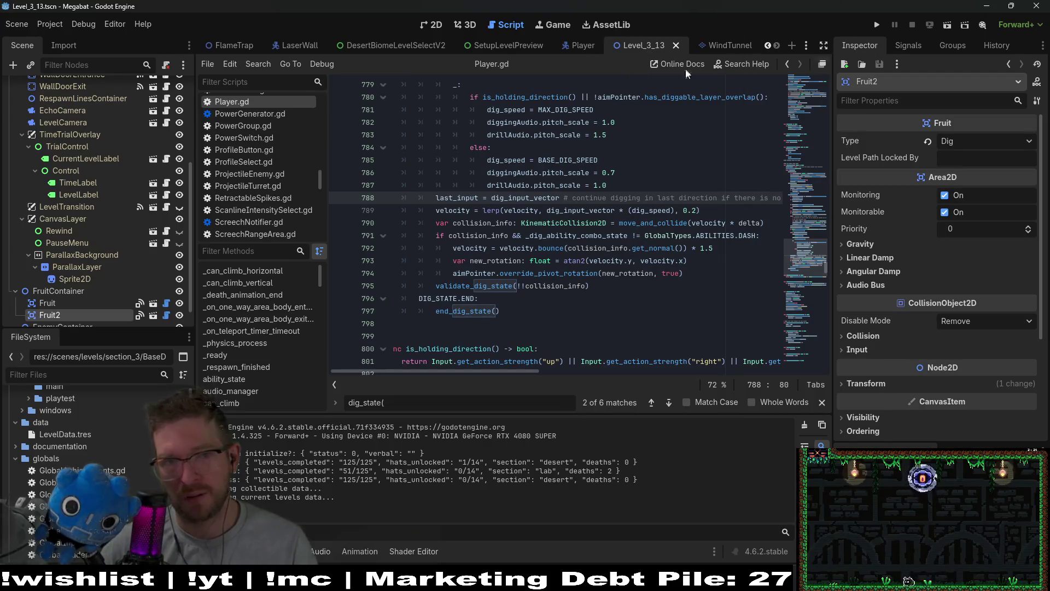
{"action": "left_click", "coordinate": [875, 25]}
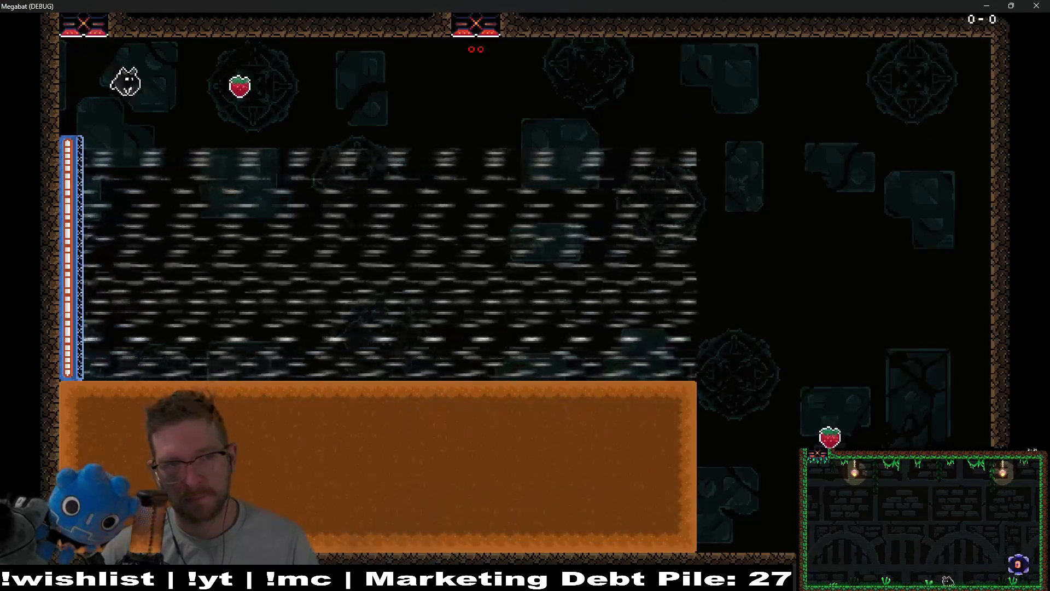
- Dive into the orange dirt and tunnel loops left and right to test the 0.2 weight
{"action": "key", "text": "Down"}
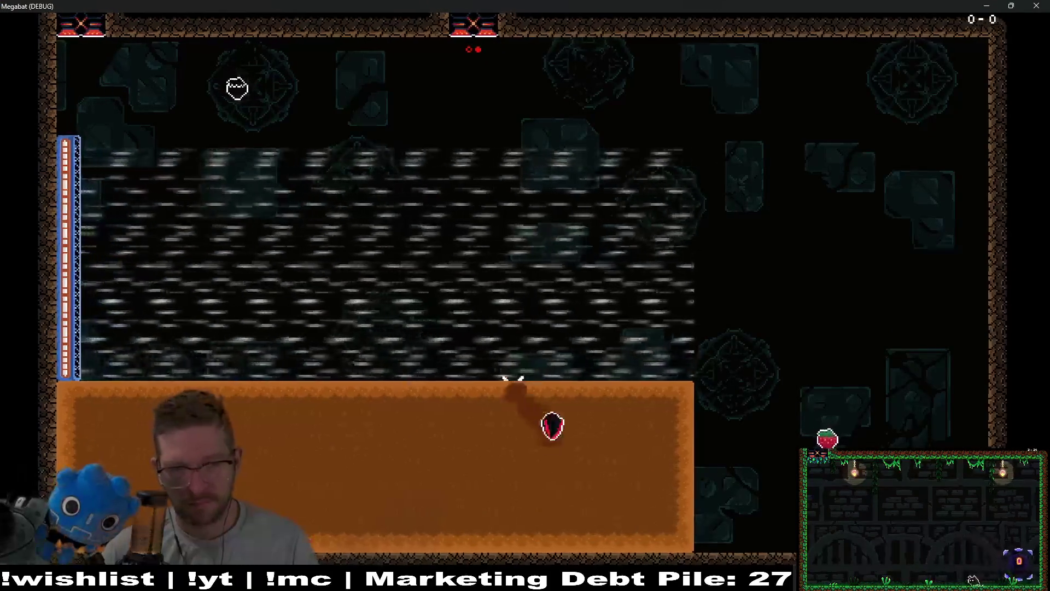
{"action": "key", "text": "Left"}
{"action": "key", "text": "Right"}
{"action": "key", "text": "Left"}
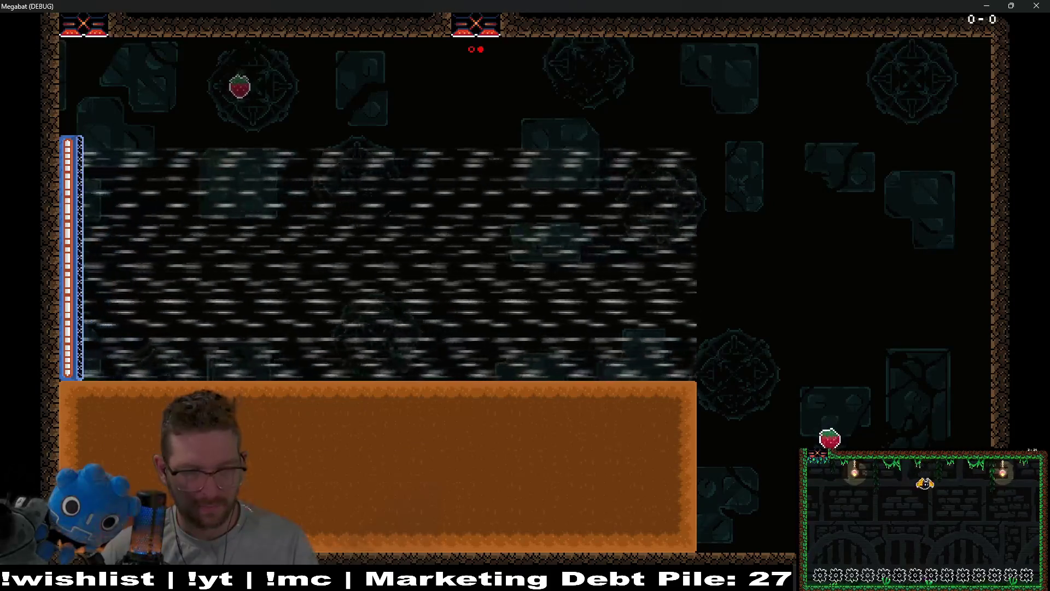
{"action": "key", "text": "Right"}
{"action": "key", "text": "Left"}
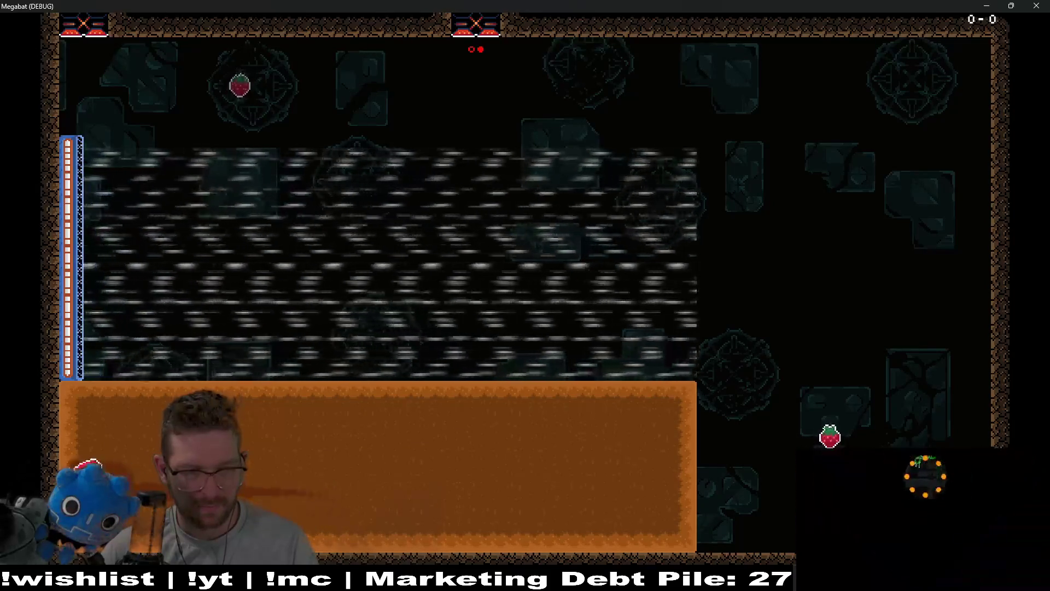
{"action": "key", "text": "Right"}
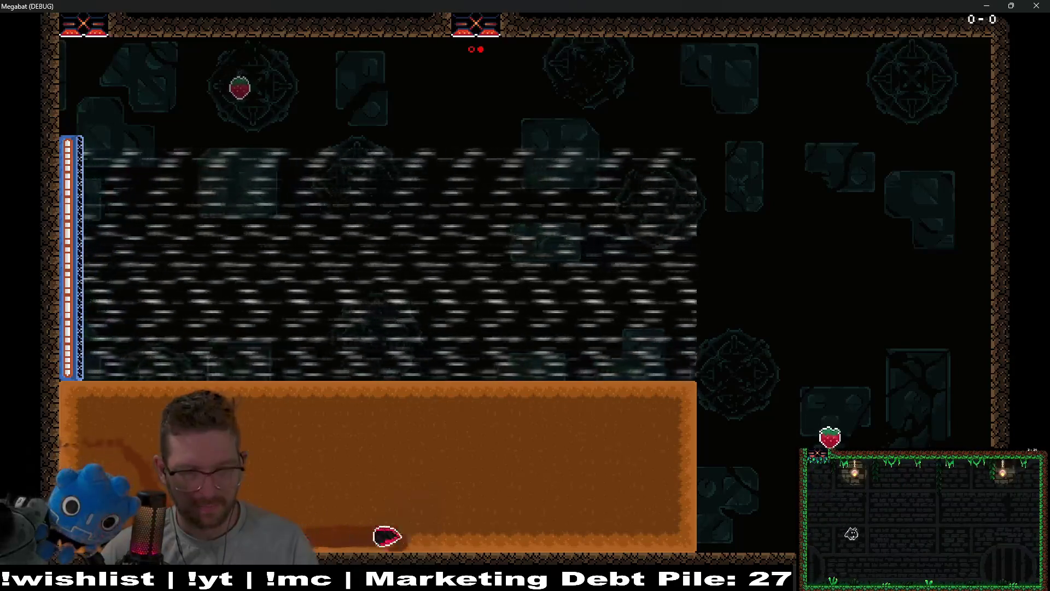
{"action": "key", "text": "Left"}
{"action": "key", "text": "Right"}
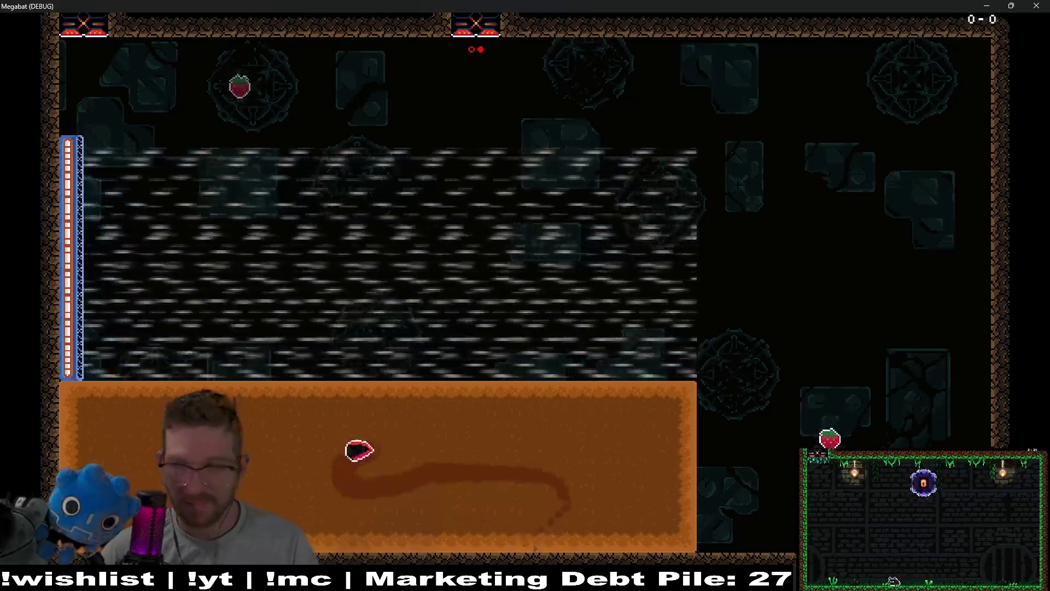
- Finish the playtest, close the game, set line 789's weight to 0.5 and relaunch
{"action": "key", "text": "Up"}
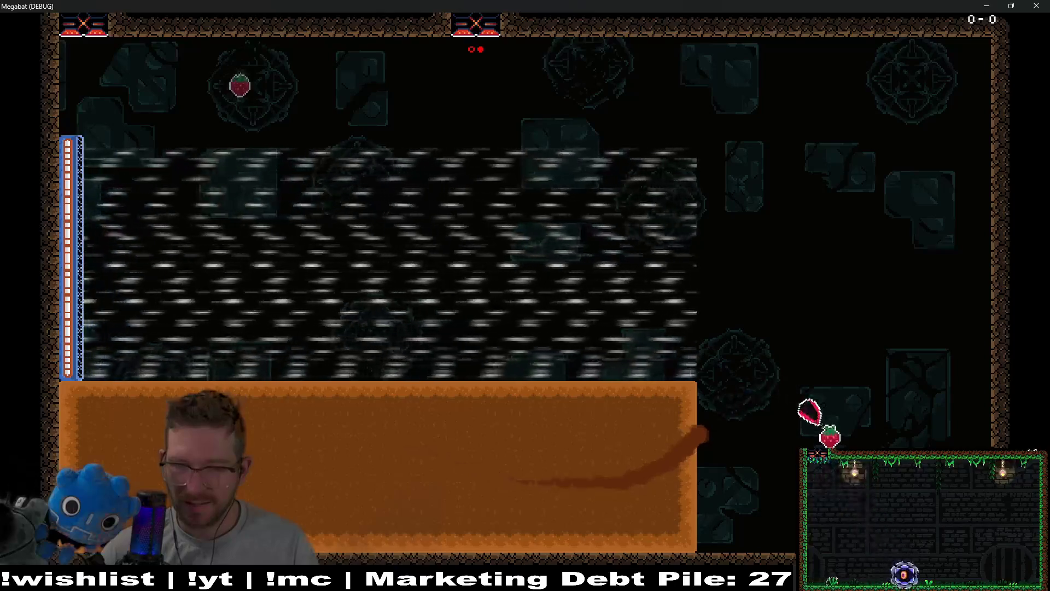
{"action": "key", "text": "Left"}
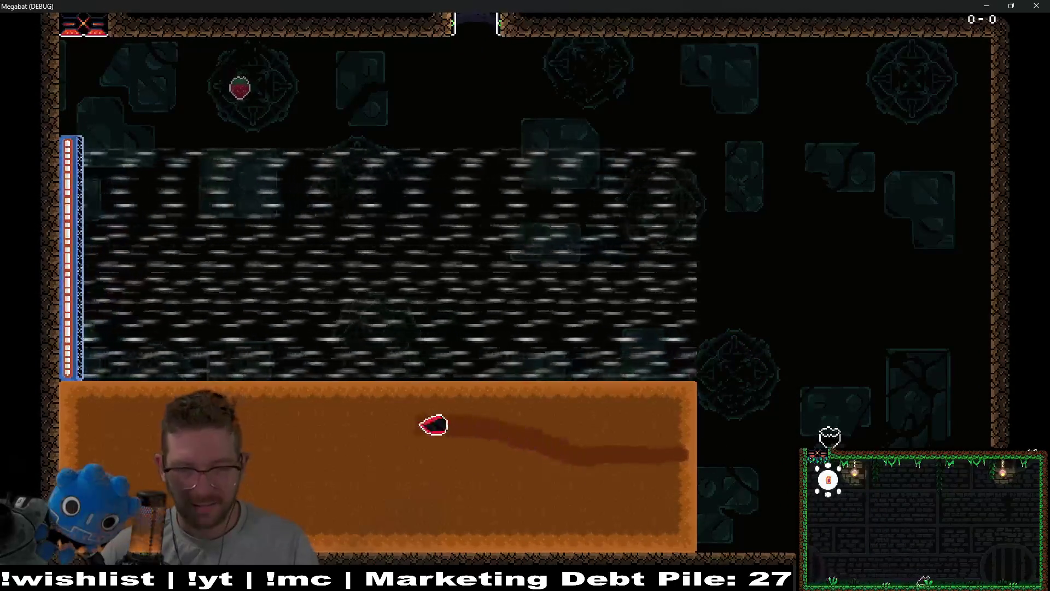
{"action": "key", "text": "Right"}
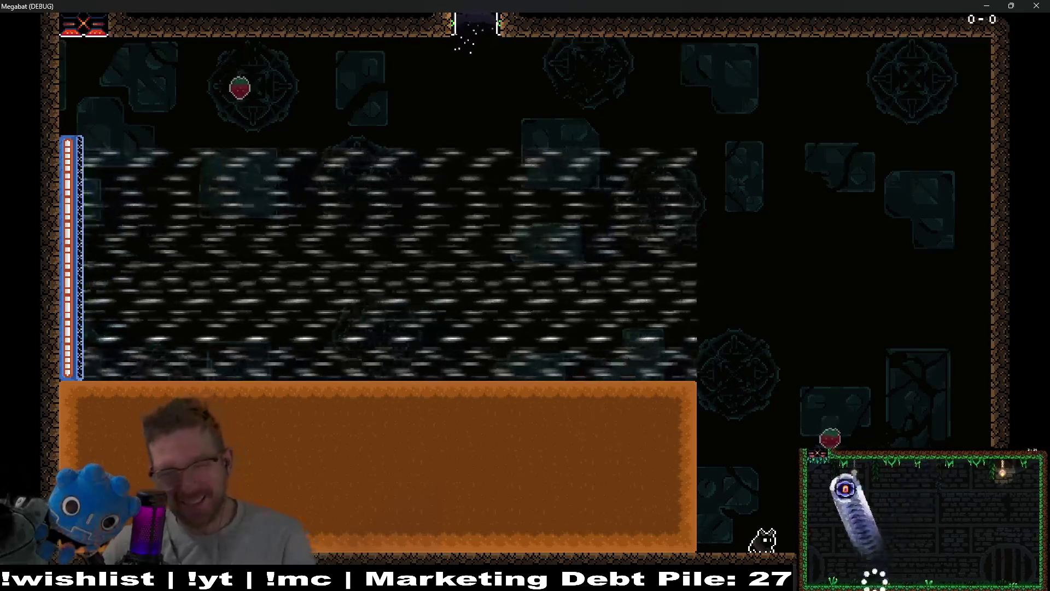
{"action": "left_click", "coordinate": [1033, 5]}
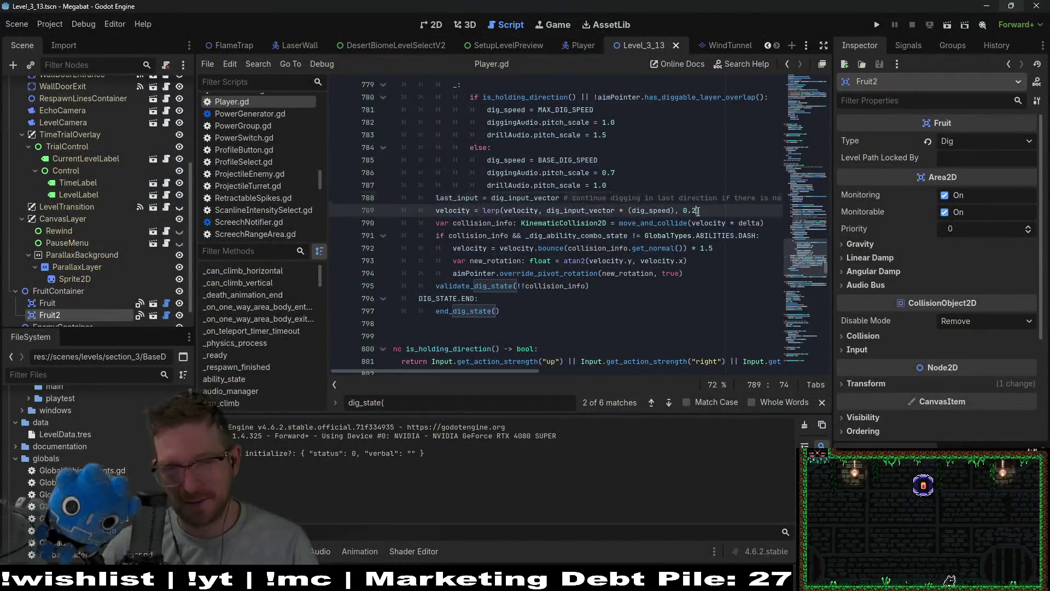
{"action": "key", "text": "BackSpace"}
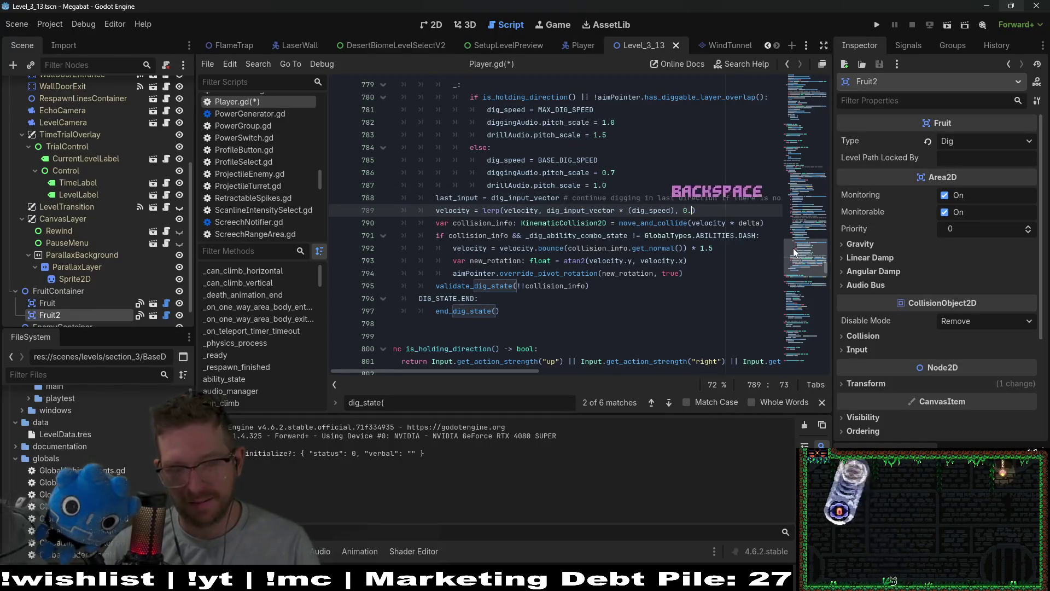
{"action": "type", "text": "5"}
{"action": "left_click", "coordinate": [946, 25]}
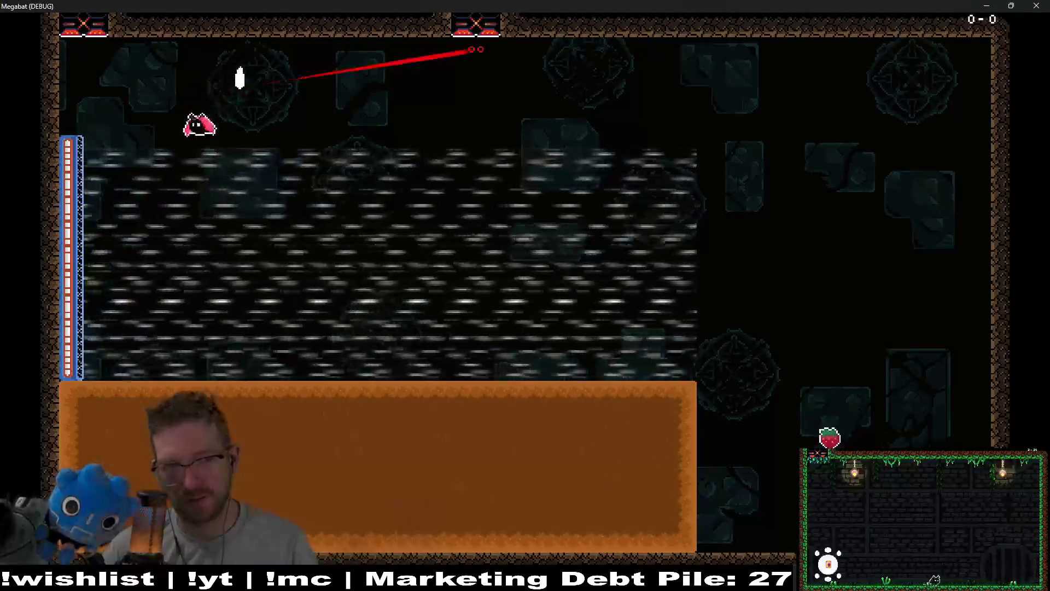
- Dive into the sand and tunnel back and forth to test the 0.5 weight
{"action": "key", "text": "Down"}
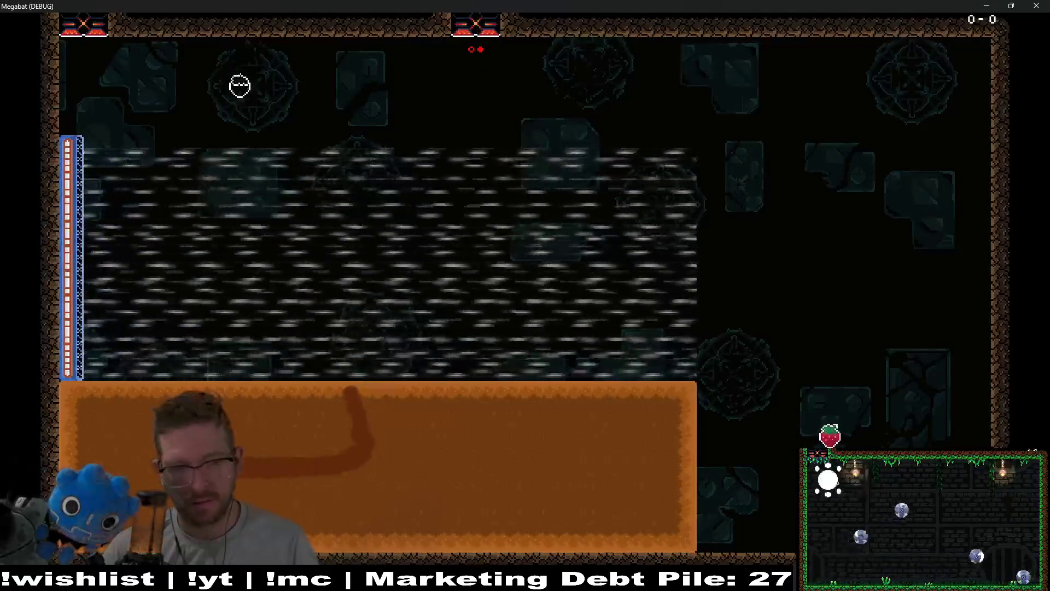
{"action": "key", "text": "Right"}
{"action": "key", "text": "Left"}
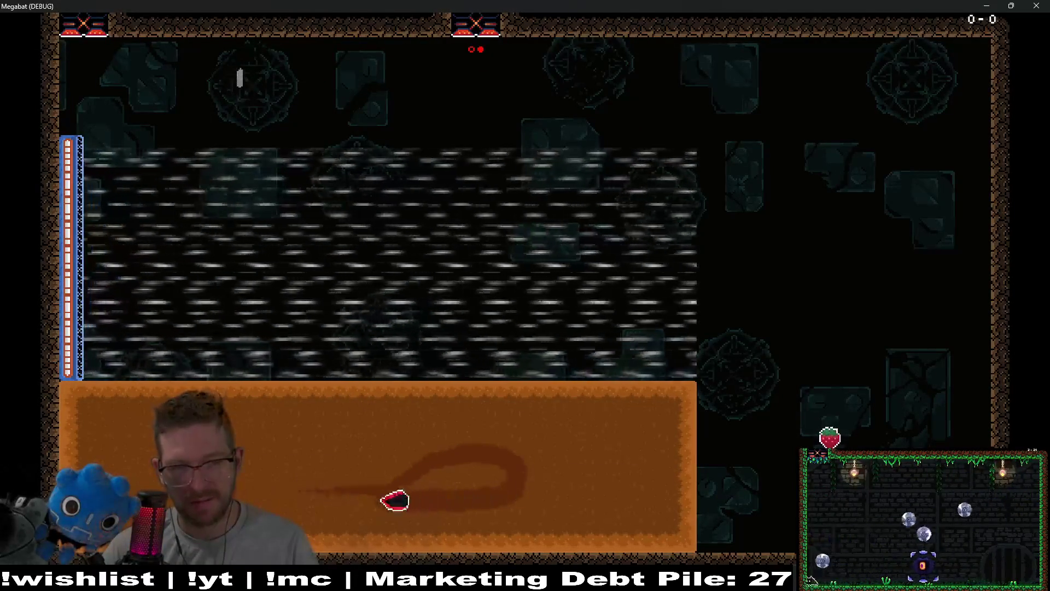
{"action": "key", "text": "Right"}
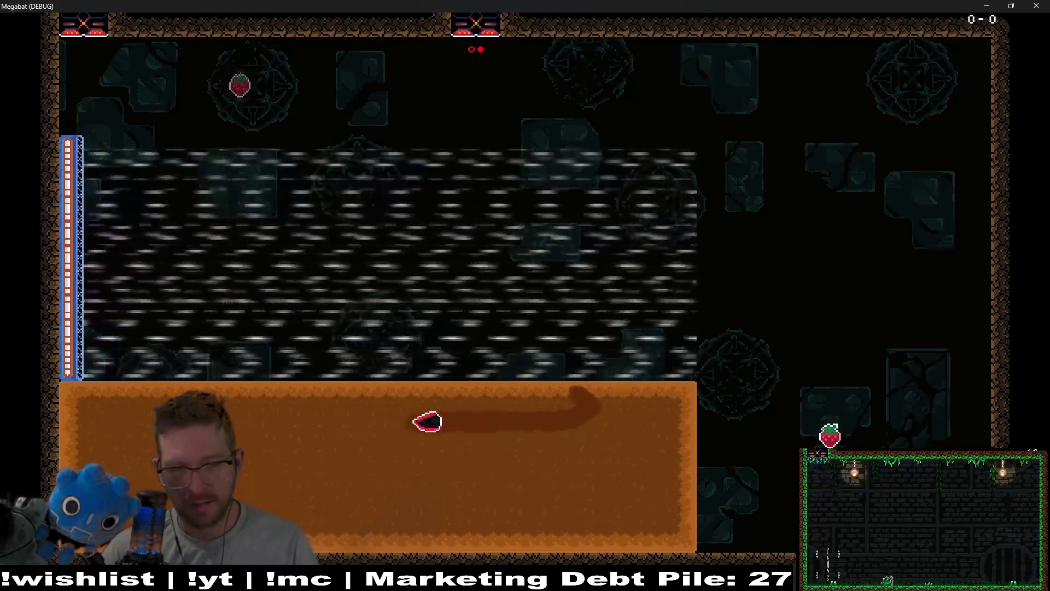
{"action": "key", "text": "Up"}
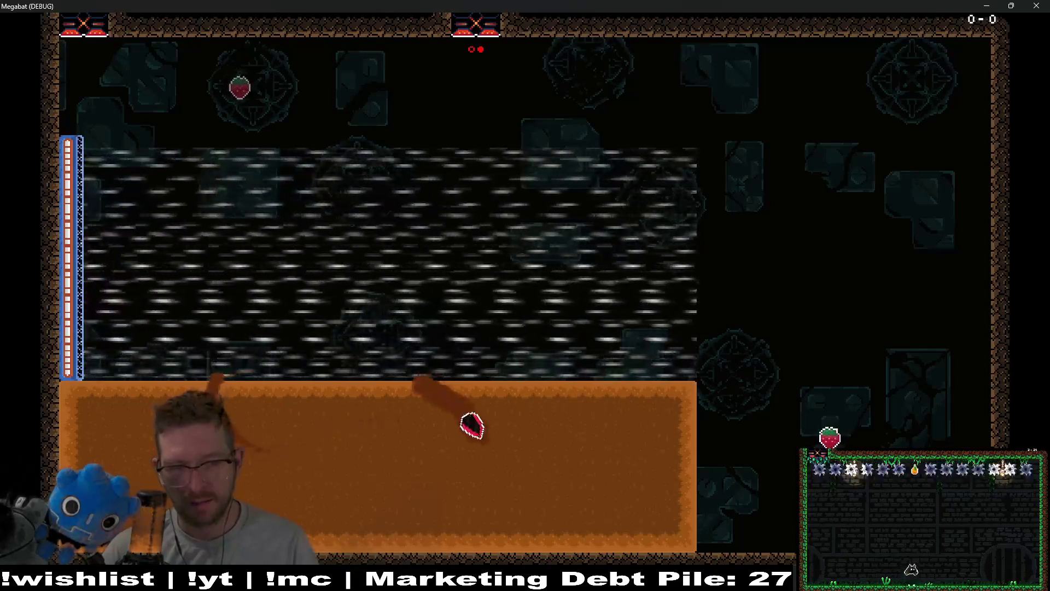
{"action": "key", "text": "Left"}
{"action": "key", "text": "Right"}
{"action": "key", "text": "Left"}
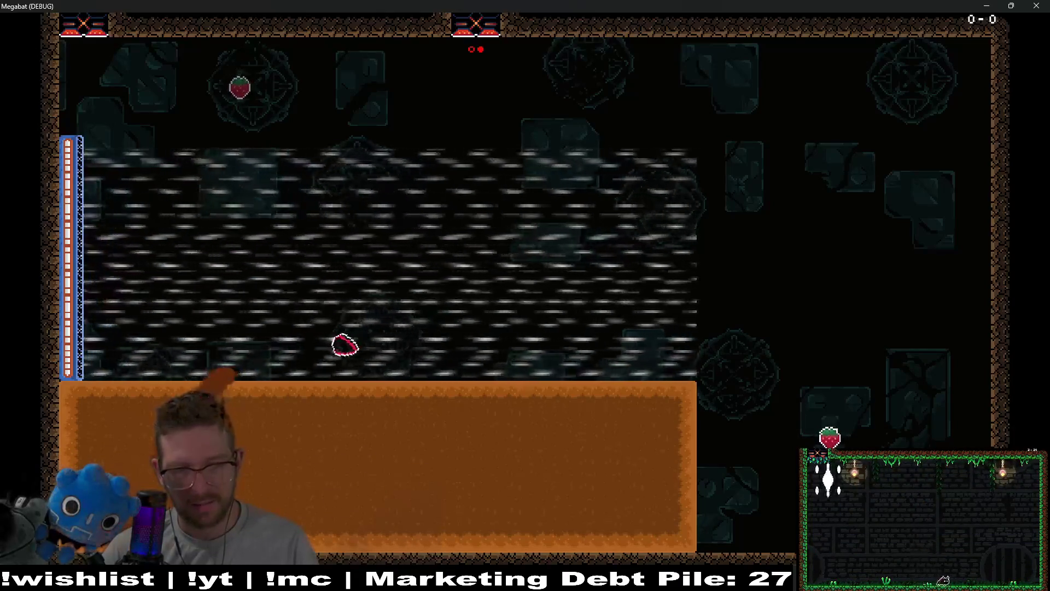
- Loop down, surface and dig back into the sand several times
{"action": "key", "text": "Left"}
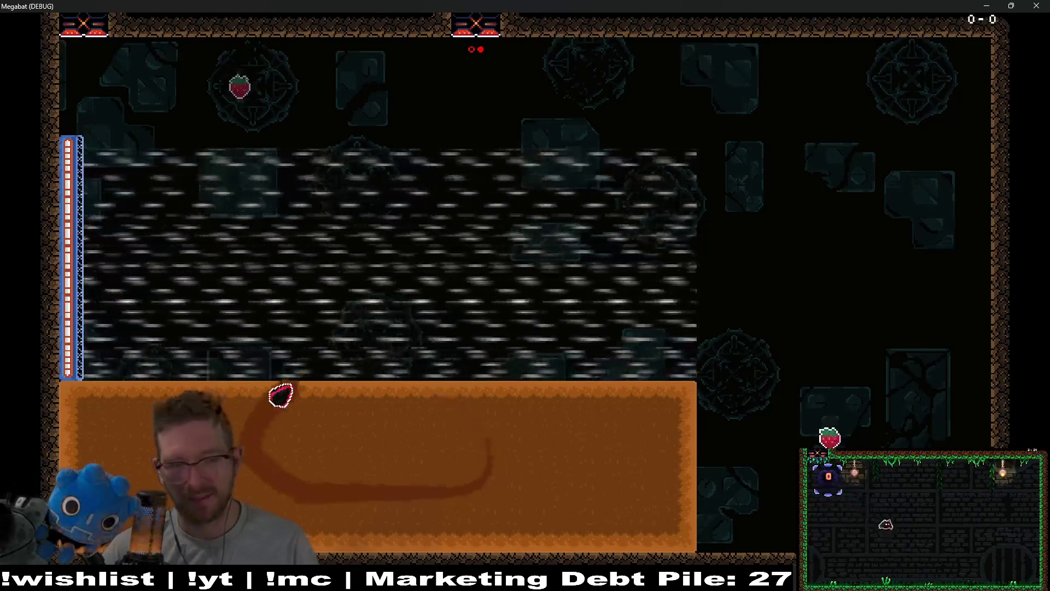
{"action": "key", "text": "Left"}
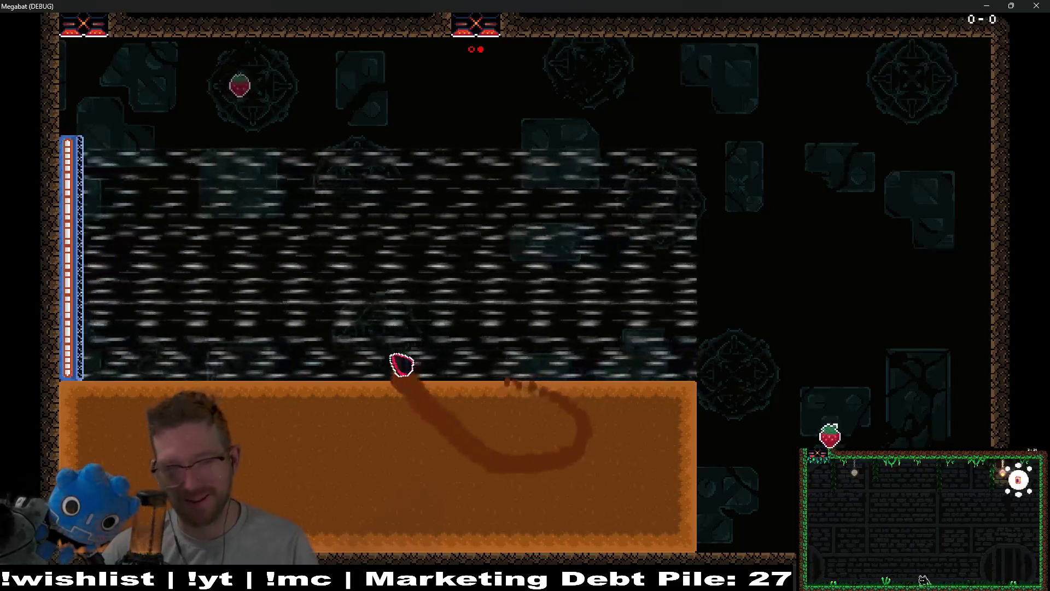
{"action": "key", "text": "Up"}
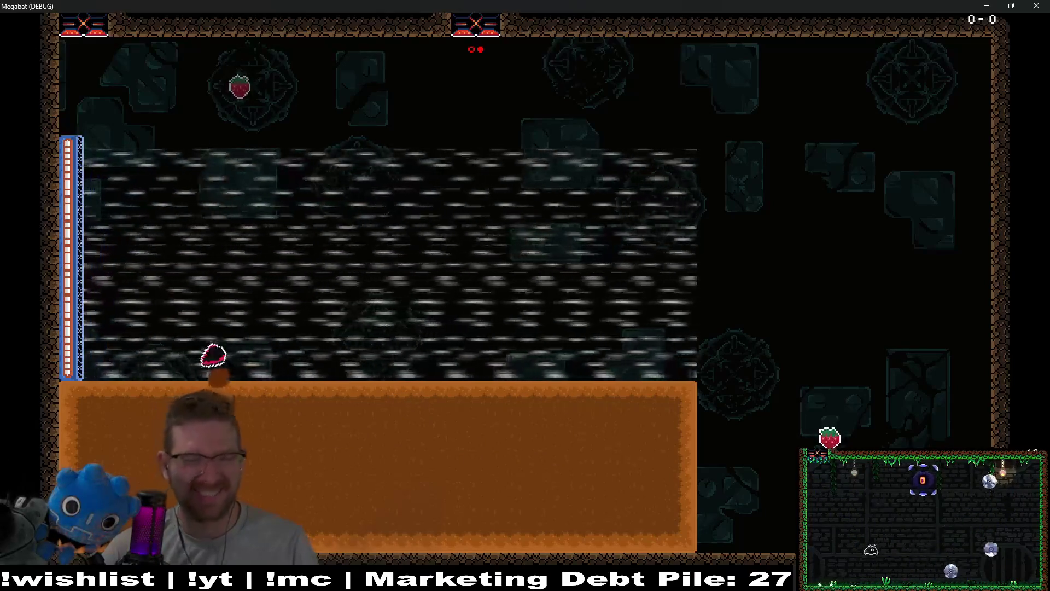
{"action": "key", "text": "Right"}
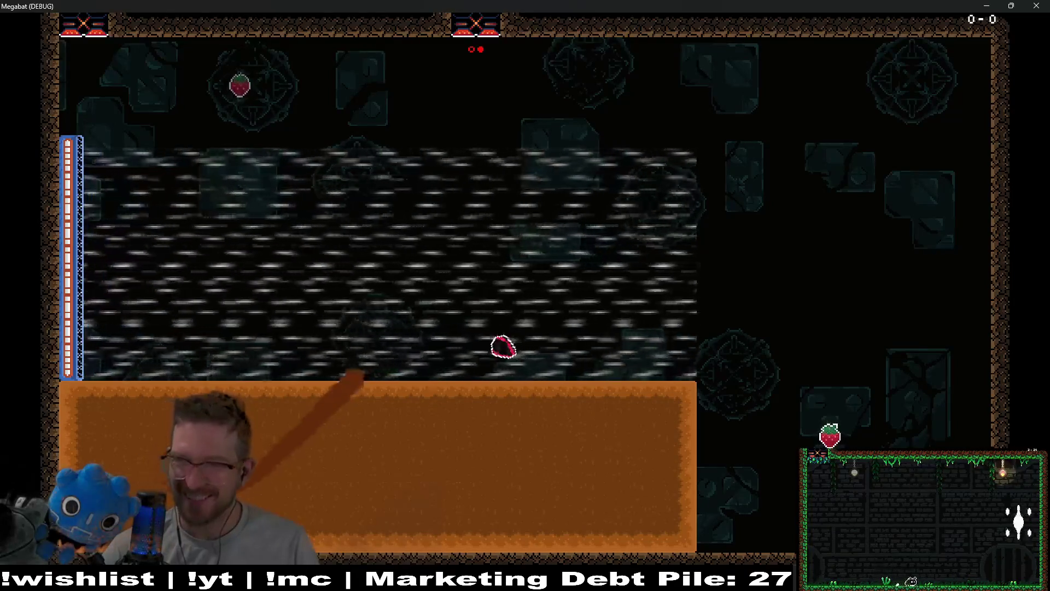
{"action": "key", "text": "Left"}
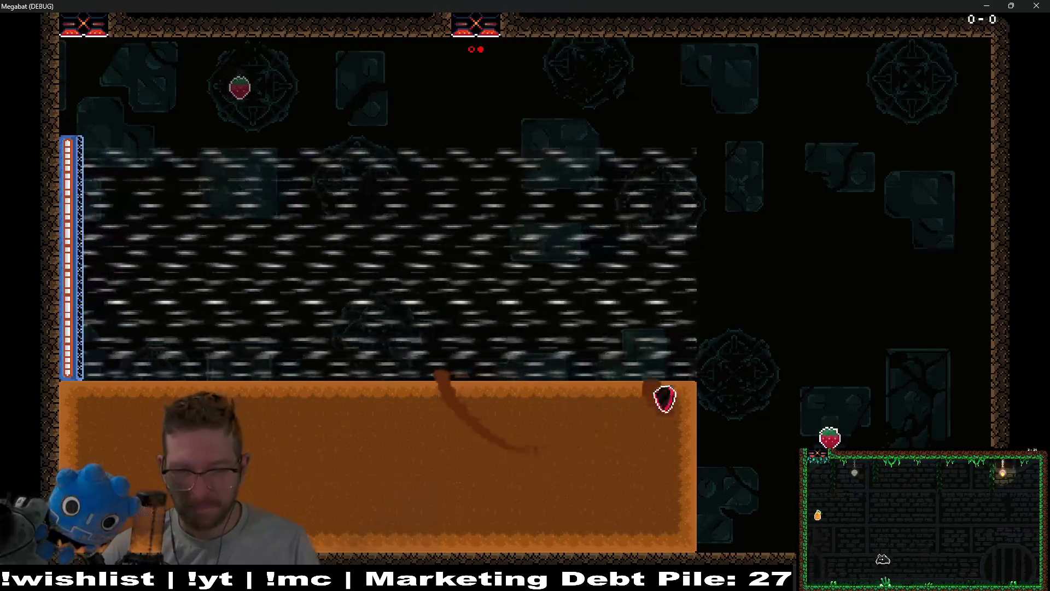
{"action": "key", "text": "Left"}
{"action": "key", "text": "Up"}
{"action": "key", "text": "Right"}
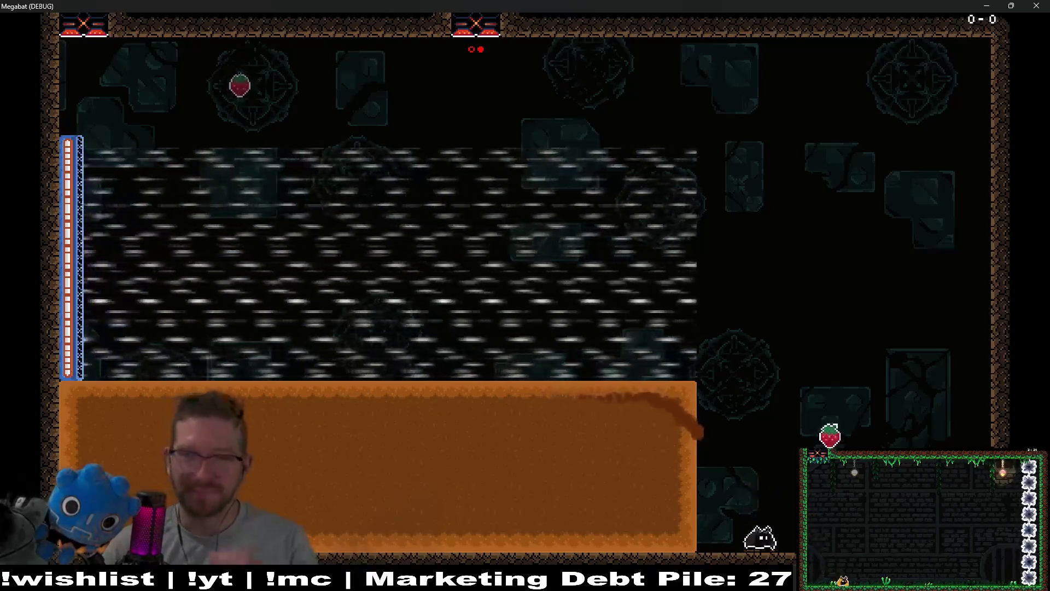
- Return to the editor, save Player.gd with weight 0.3 and relaunch the level
{"action": "key", "text": "alt+Tab"}
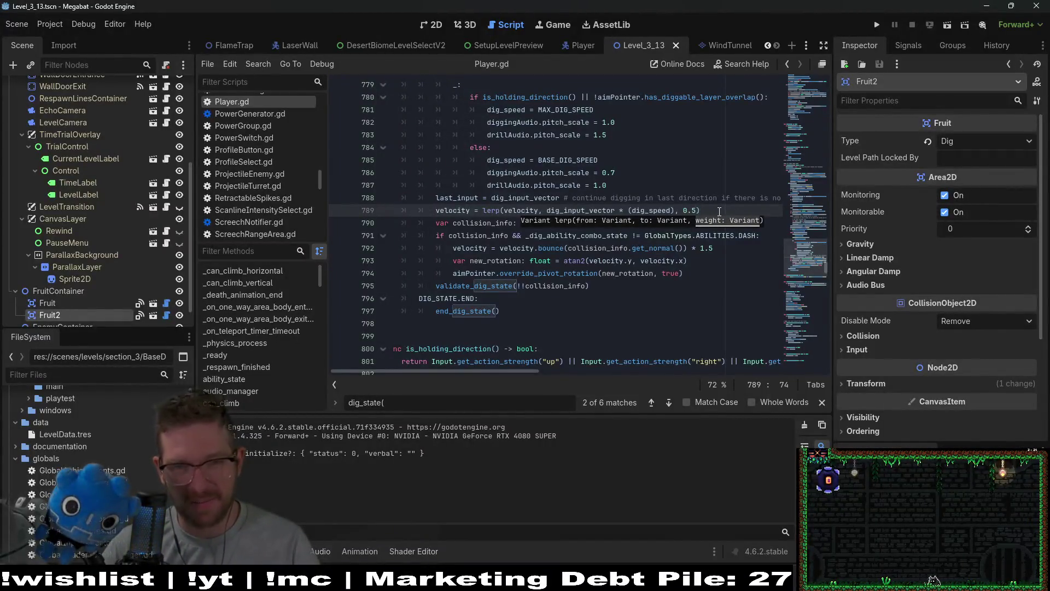
{"action": "key", "text": "ctrl+s"}
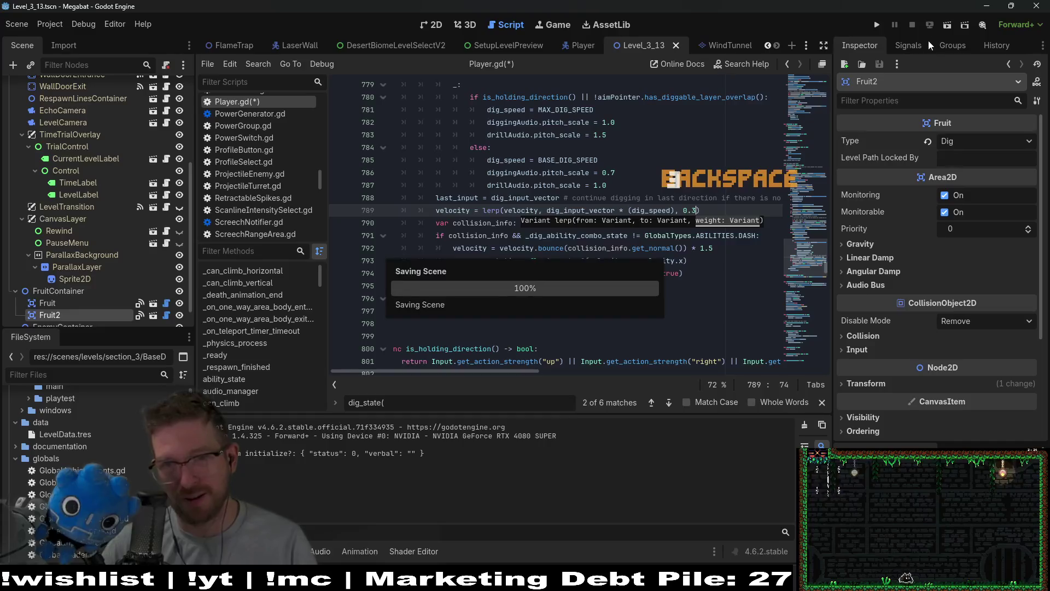
{"action": "left_click", "coordinate": [943, 27]}
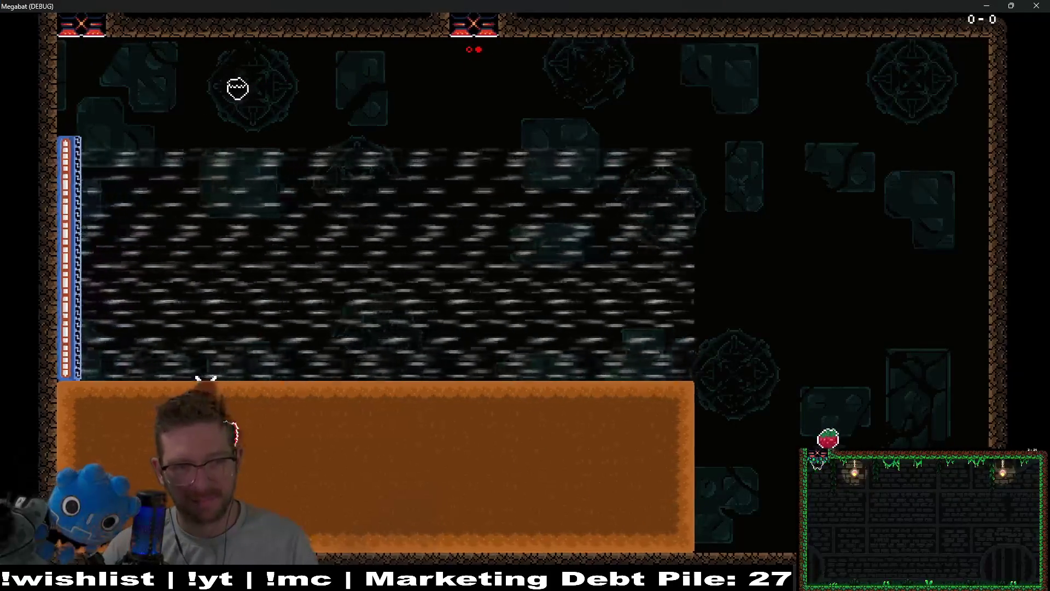
- Tunnel left and right across the orange dirt, then stop the game with F8
{"action": "key", "text": "Right"}
{"action": "key", "text": "Left"}
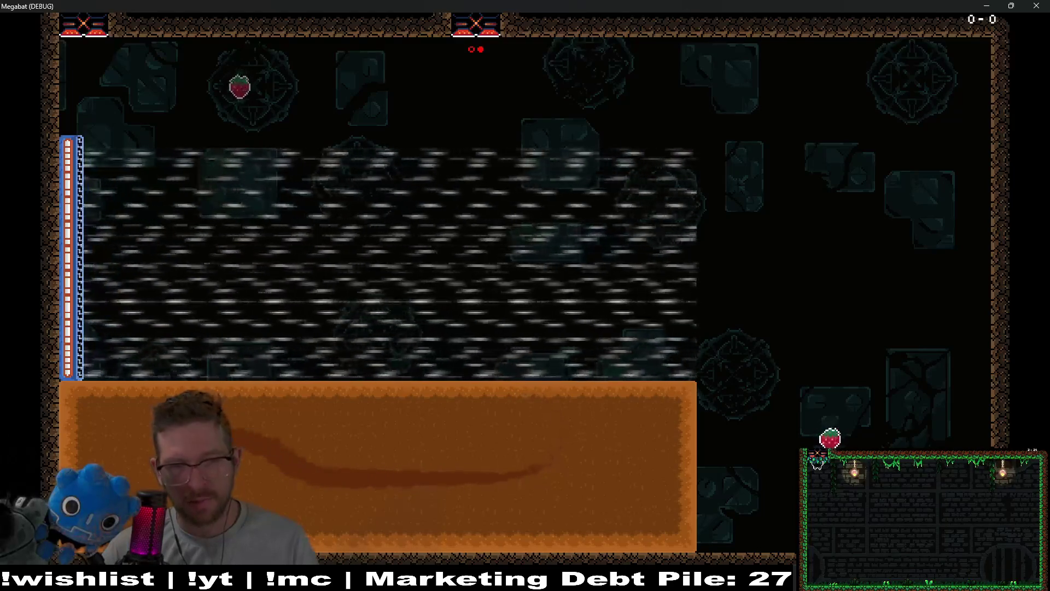
{"action": "key", "text": "Right"}
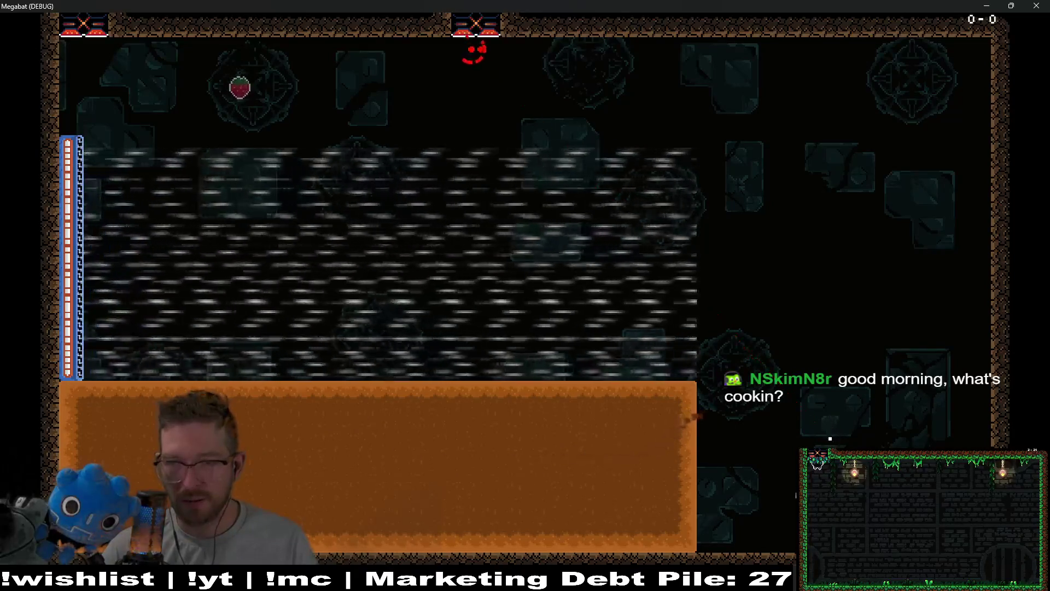
{"action": "key", "text": "Left"}
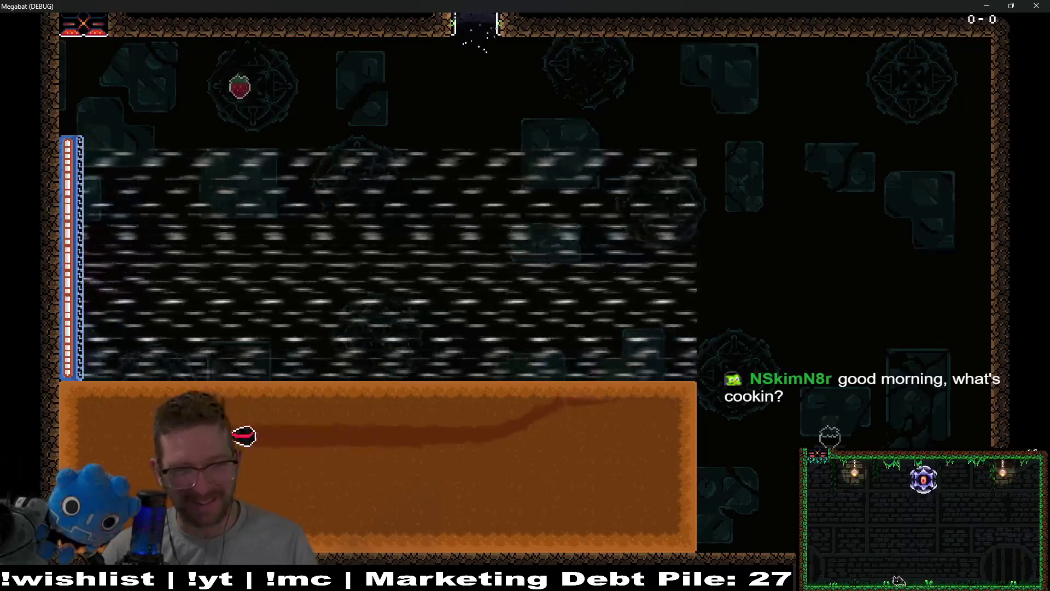
{"action": "key", "text": "Right"}
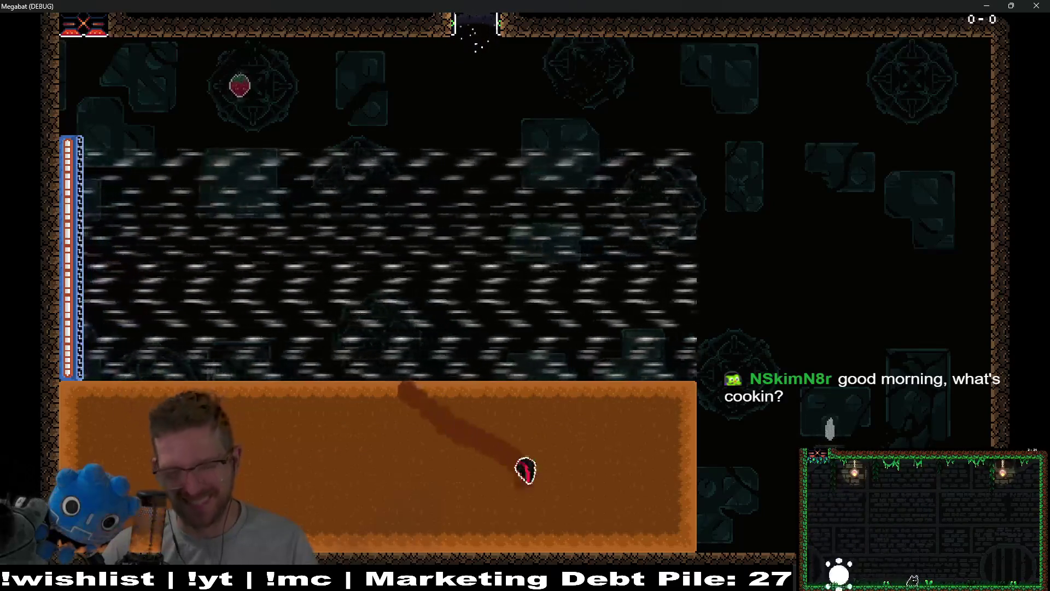
{"action": "key", "text": "F8"}
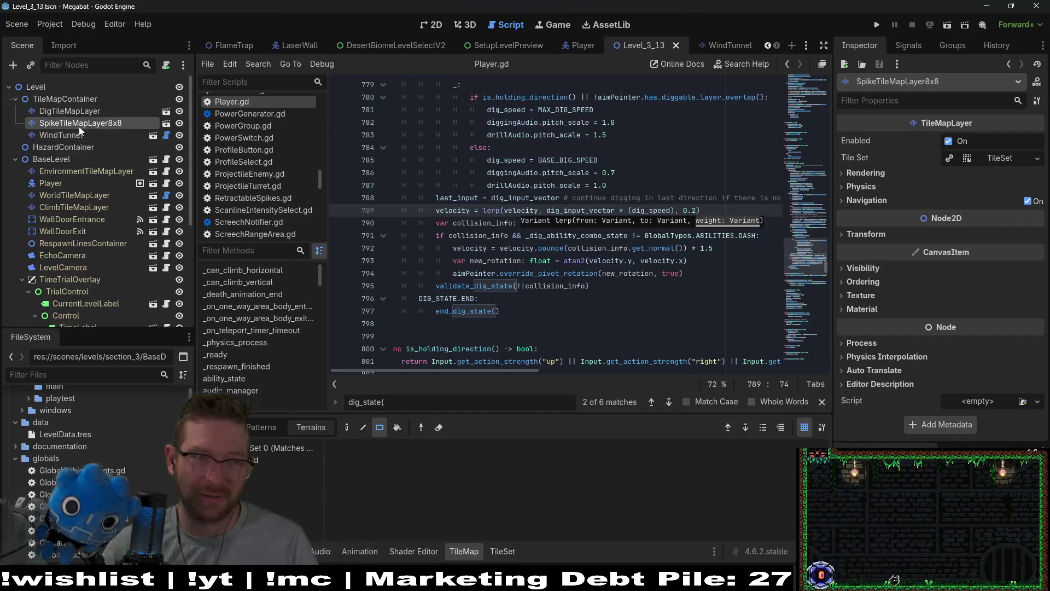
- Change the WindTunnel node's Speed to fast in Level_3_13 and run the scene to playtest it
{"action": "left_click", "coordinate": [63, 136]}
{"action": "left_click", "coordinate": [989, 156]}
{"action": "left_click", "coordinate": [979, 190]}
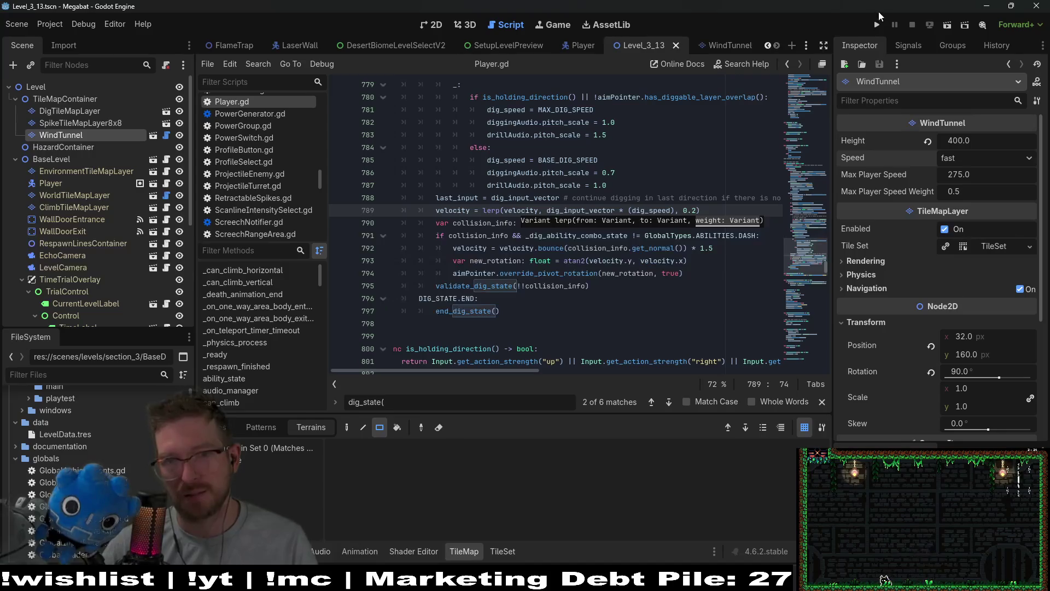
{"action": "left_click", "coordinate": [945, 28]}
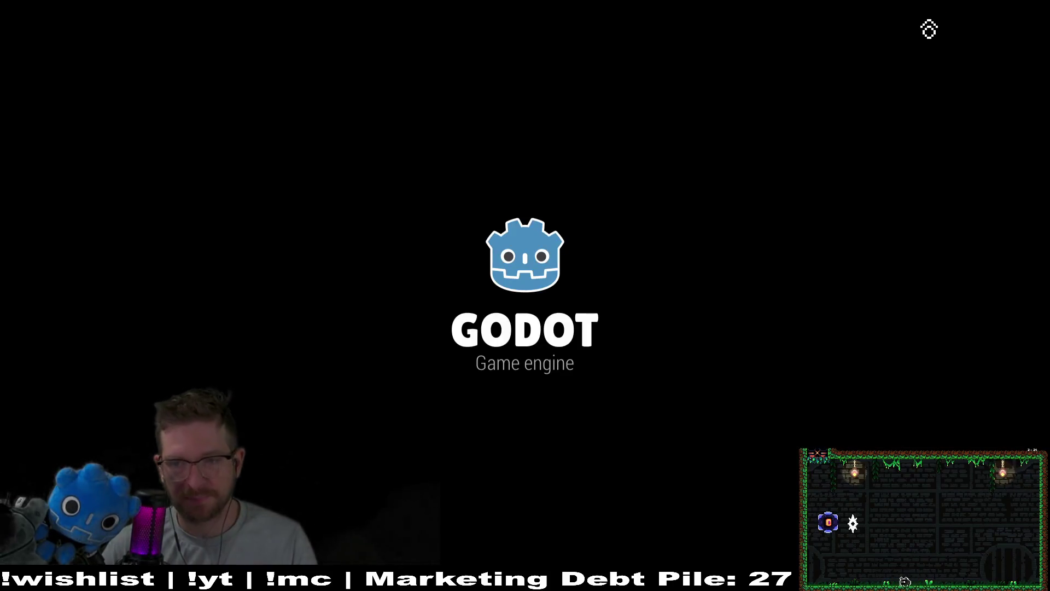
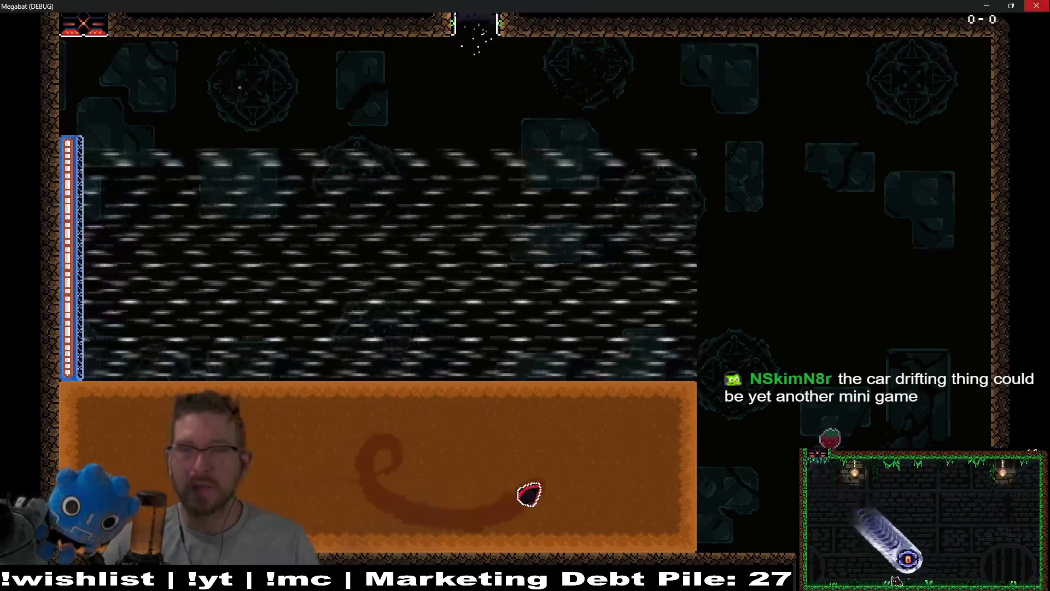
- Stop the Megabat debug run with F8 to return to Player.gd in the editor
{"action": "key", "text": "F8"}
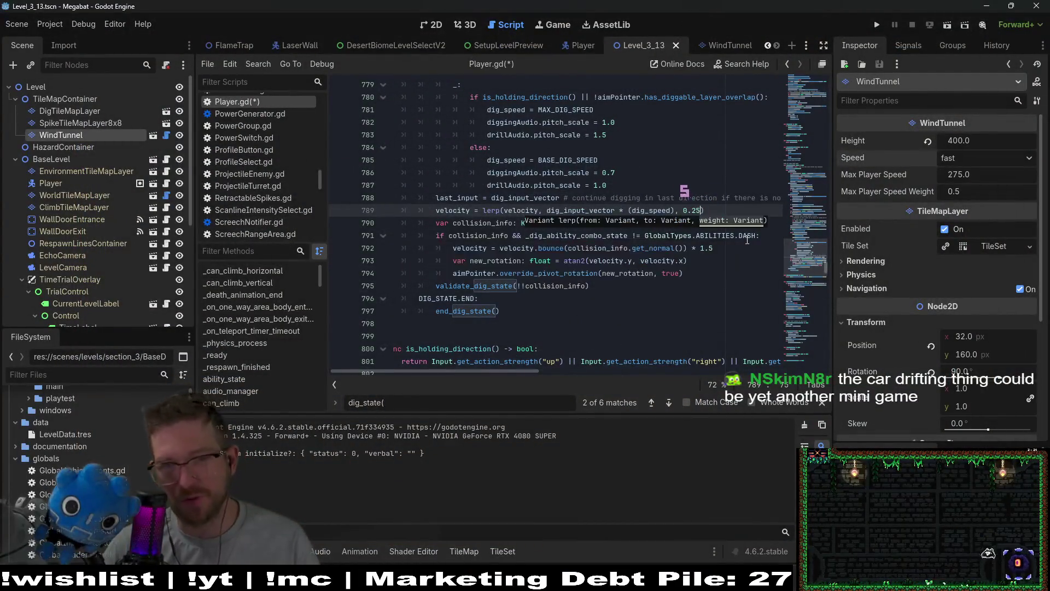
- Playtest the current level, stop it, then launch the full Megabat project to its title screen
{"action": "left_click", "coordinate": [948, 26]}
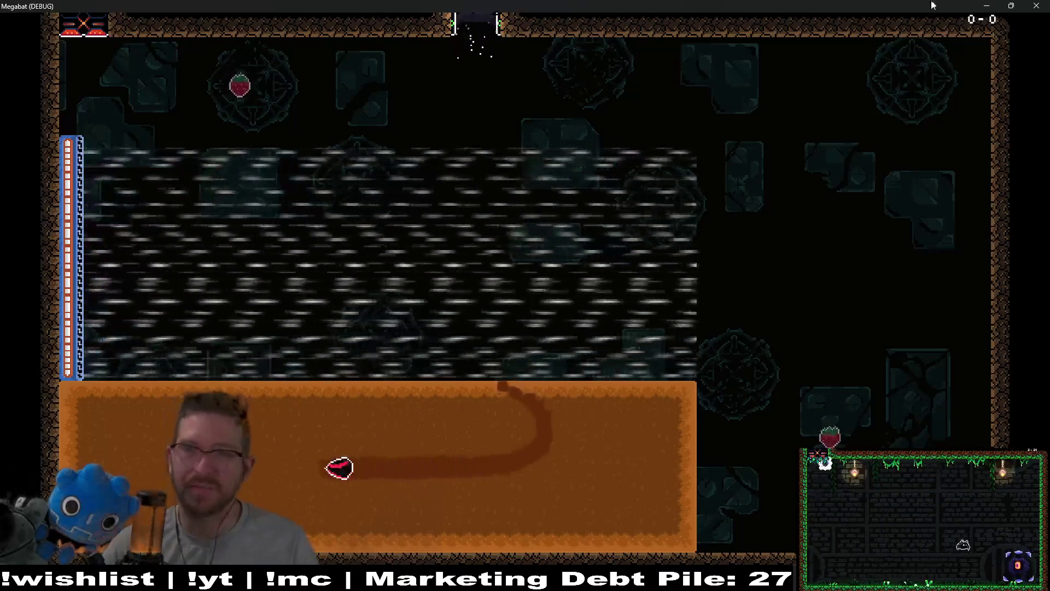
{"action": "key", "text": "F8"}
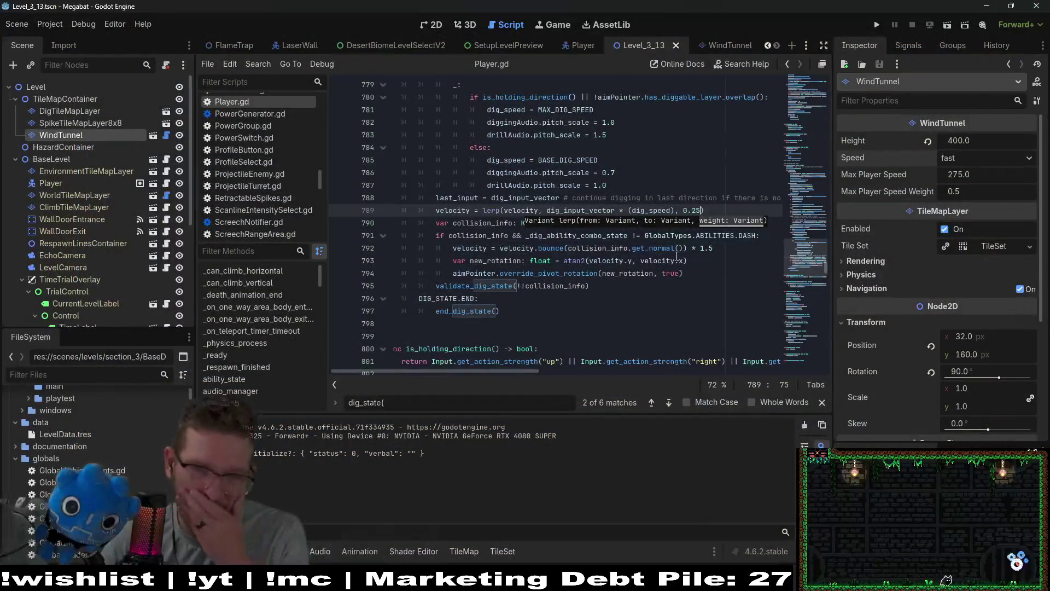
{"action": "mouse_move", "coordinate": [676, 255]}
{"action": "left_click", "coordinate": [881, 22]}
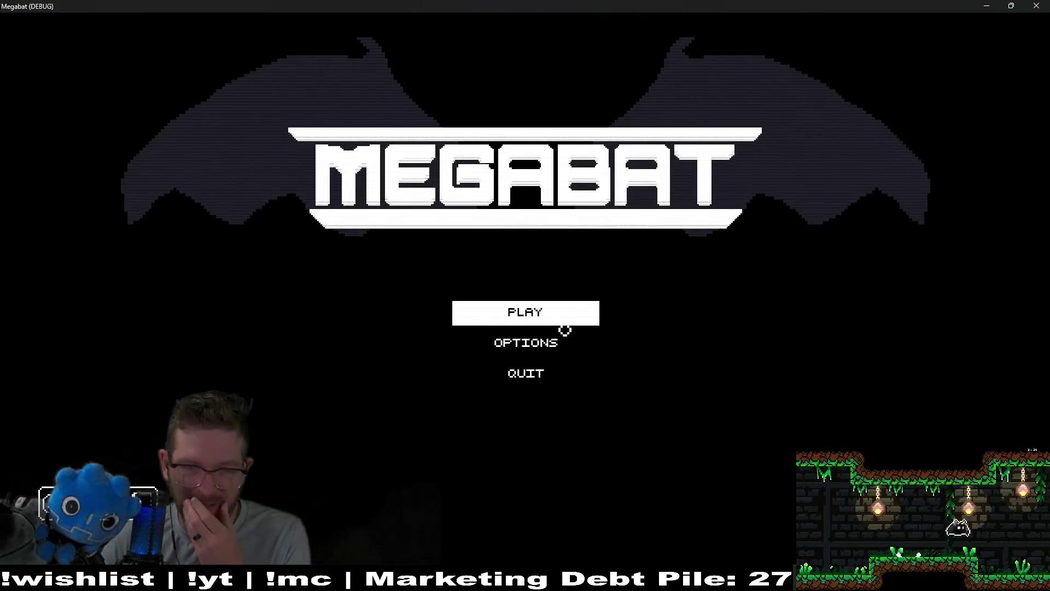
- From the title menu, pick the save profile and world 3, then start level 01
{"action": "left_click", "coordinate": [565, 322]}
{"action": "left_click", "coordinate": [532, 165]}
{"action": "left_click", "coordinate": [856, 290]}
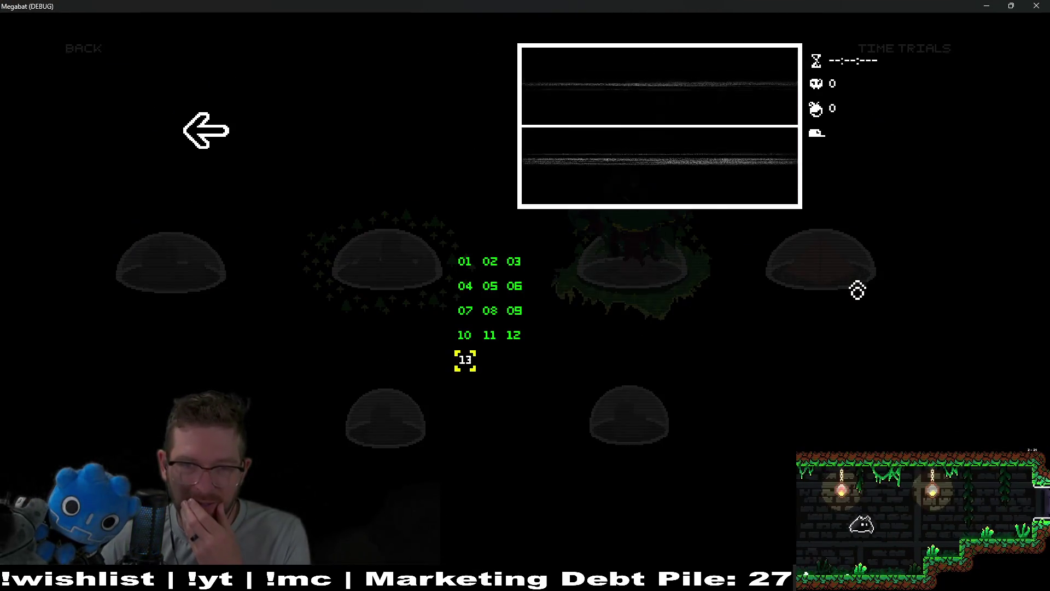
{"action": "left_click", "coordinate": [464, 261]}
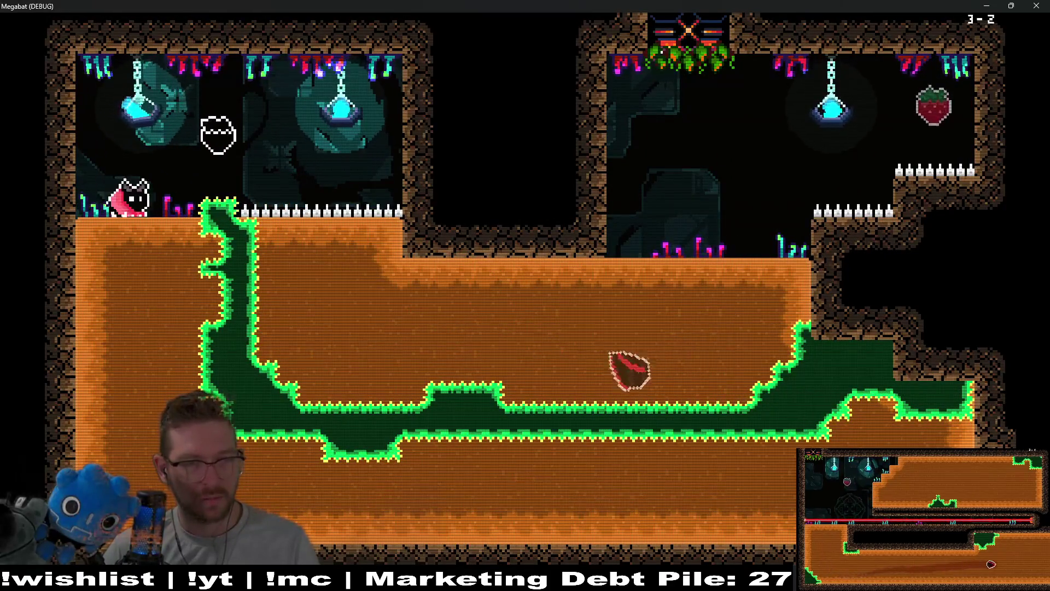
- Tunnel through stage 3-2's dirt past the spikes and surface at the exit
{"action": "key", "text": "Up"}
{"action": "key", "text": "Down"}
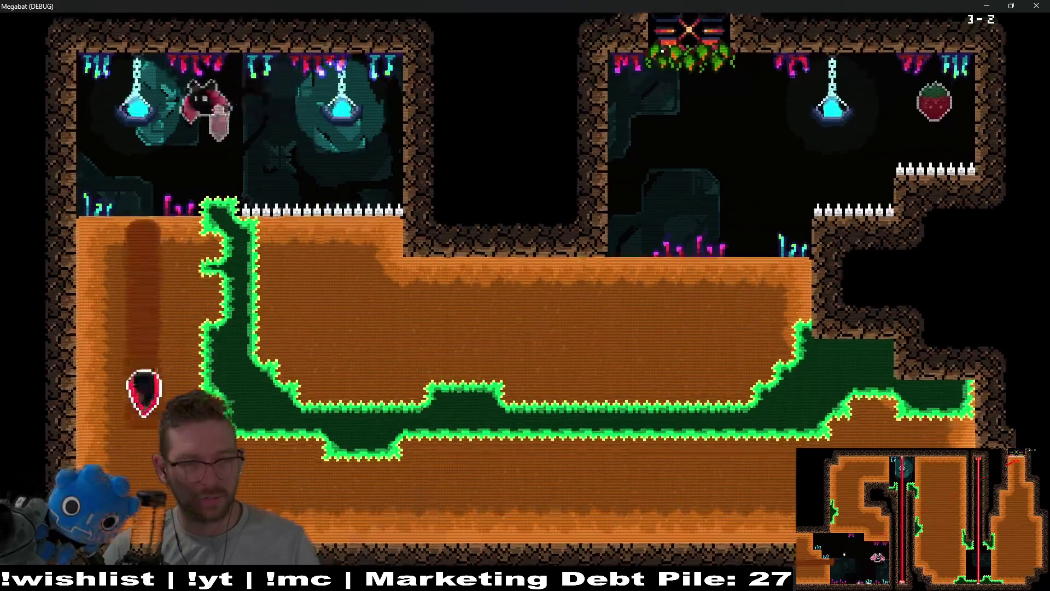
{"action": "key", "text": "Right"}
{"action": "key", "text": "Left"}
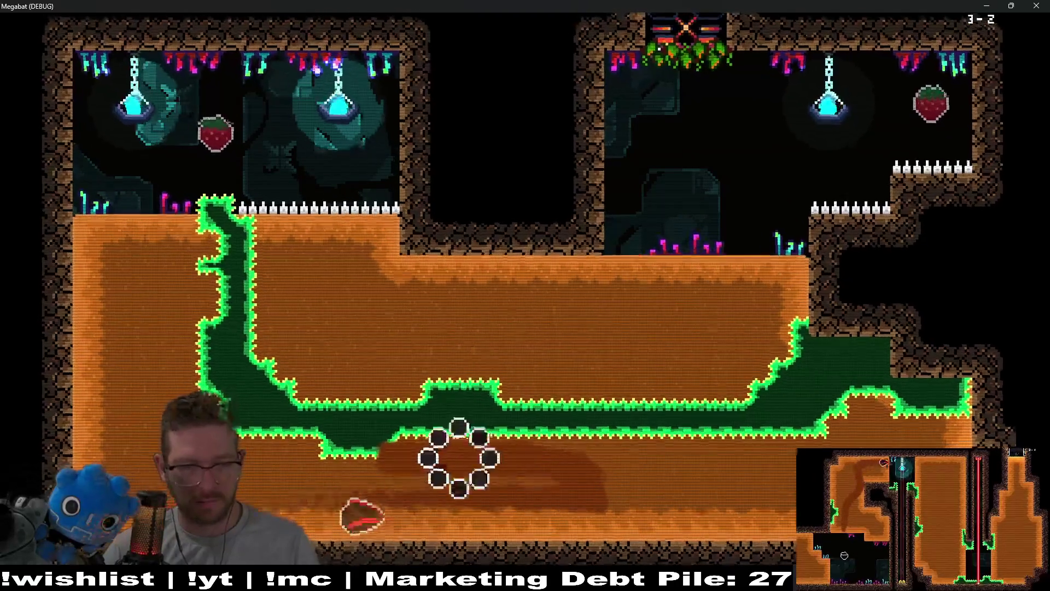
{"action": "key", "text": "Up"}
{"action": "key", "text": "Right"}
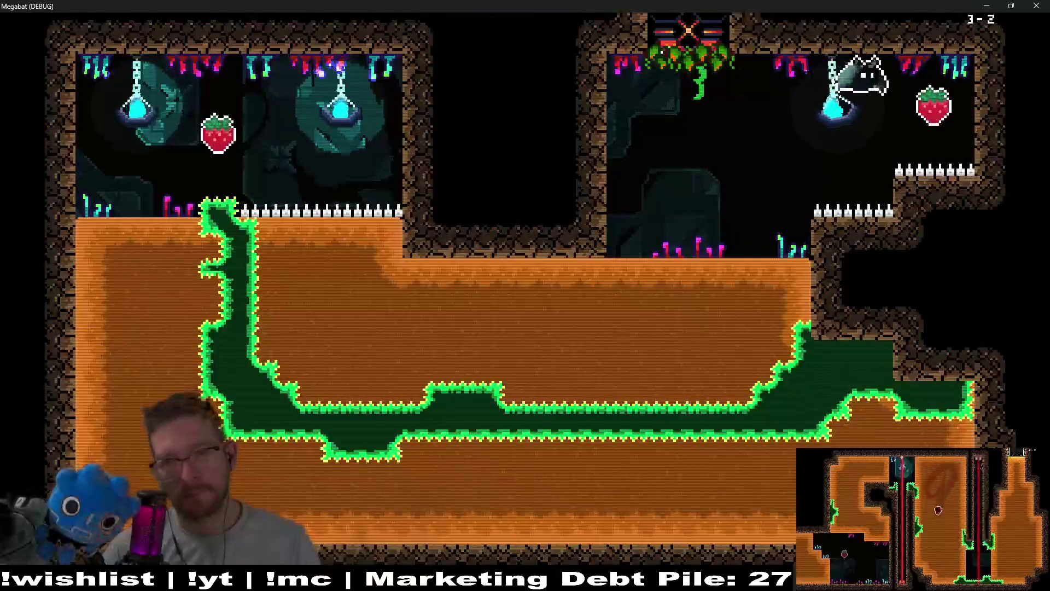
{"action": "key", "text": "Down"}
{"action": "key", "text": "Left"}
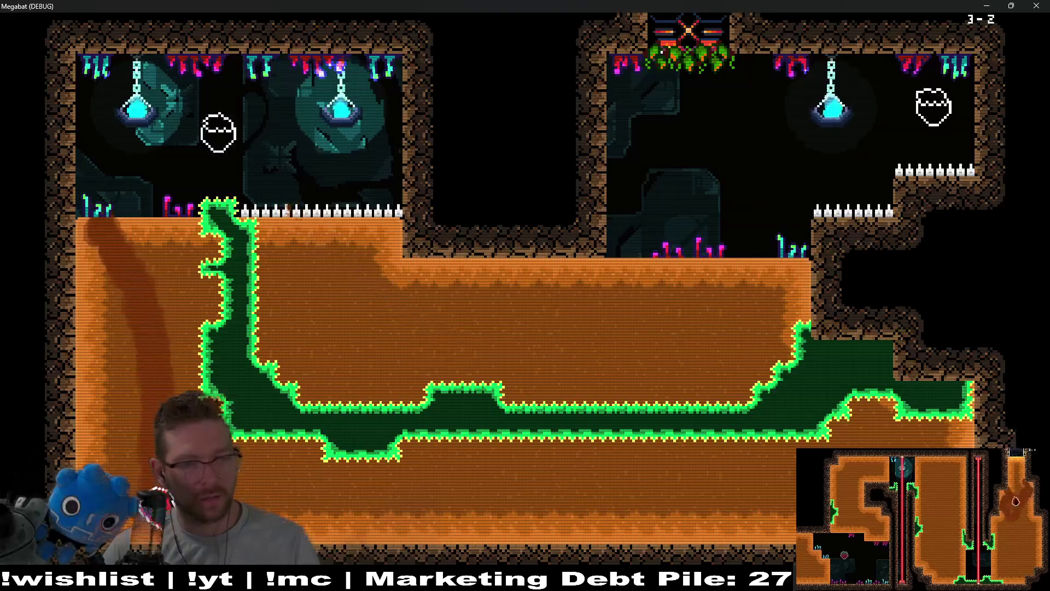
{"action": "key", "text": "Right"}
{"action": "key", "text": "Up"}
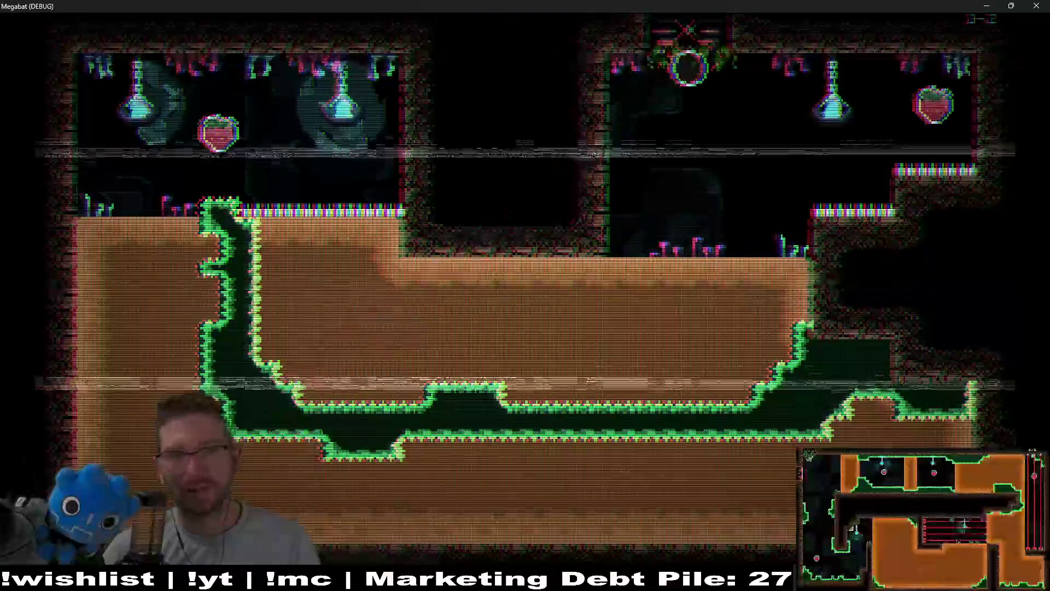
- Burrow through stage 3-3, grabbing the top-left strawberry, up into the exit room
{"action": "key", "text": "Down"}
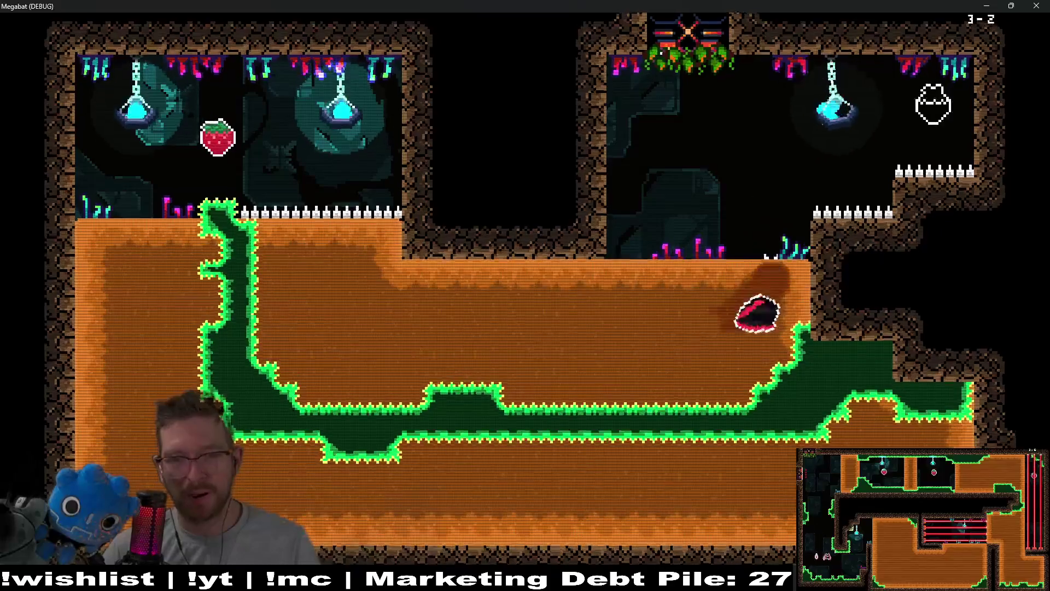
{"action": "key", "text": "Left"}
{"action": "key", "text": "Up"}
{"action": "key", "text": "Down"}
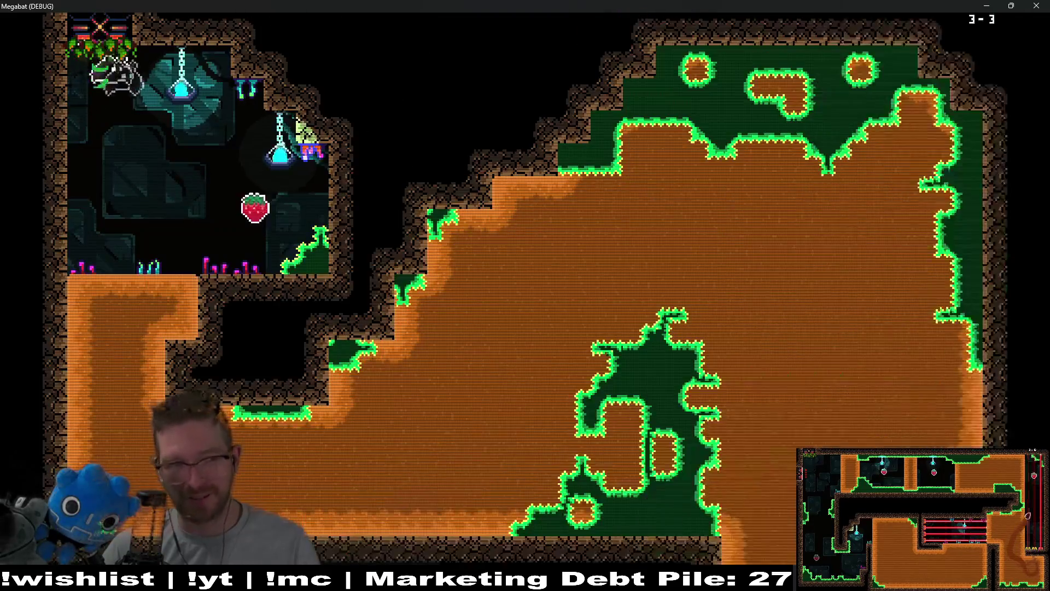
{"action": "key", "text": "Down"}
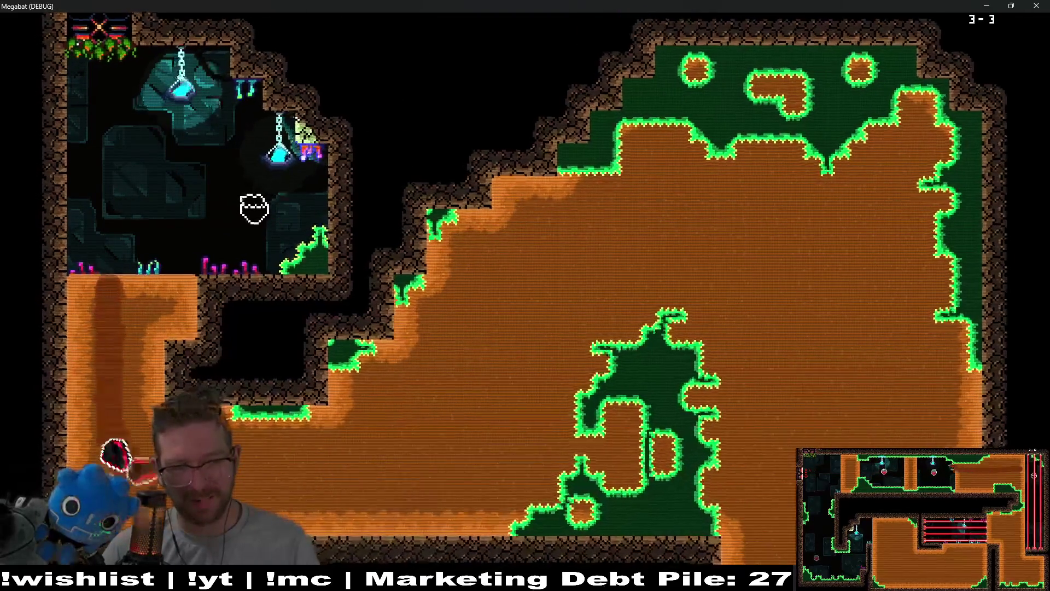
{"action": "key", "text": "Up"}
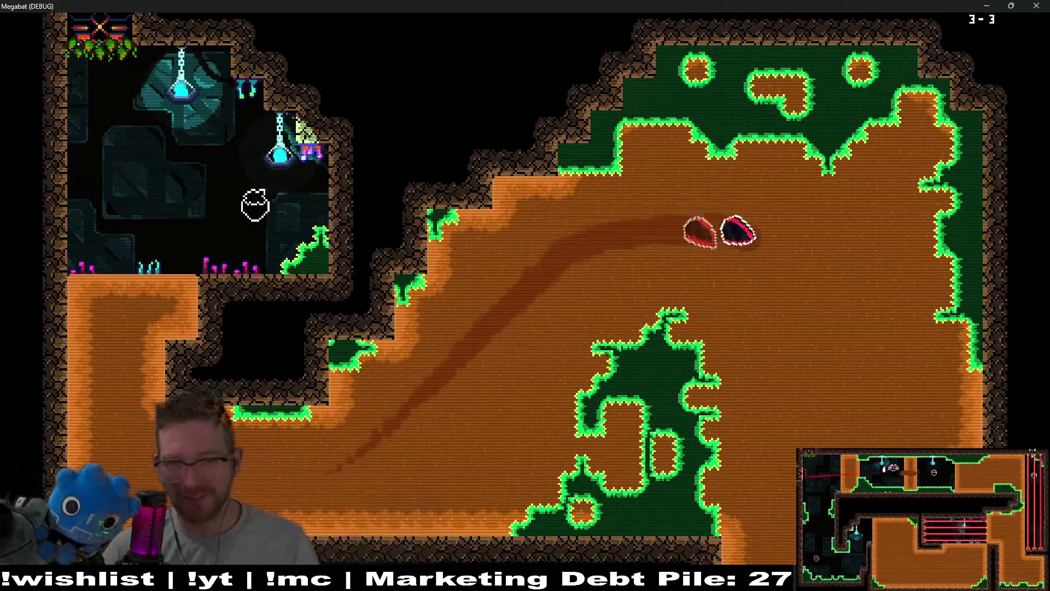
{"action": "key", "text": "Down"}
{"action": "key", "text": "Right"}
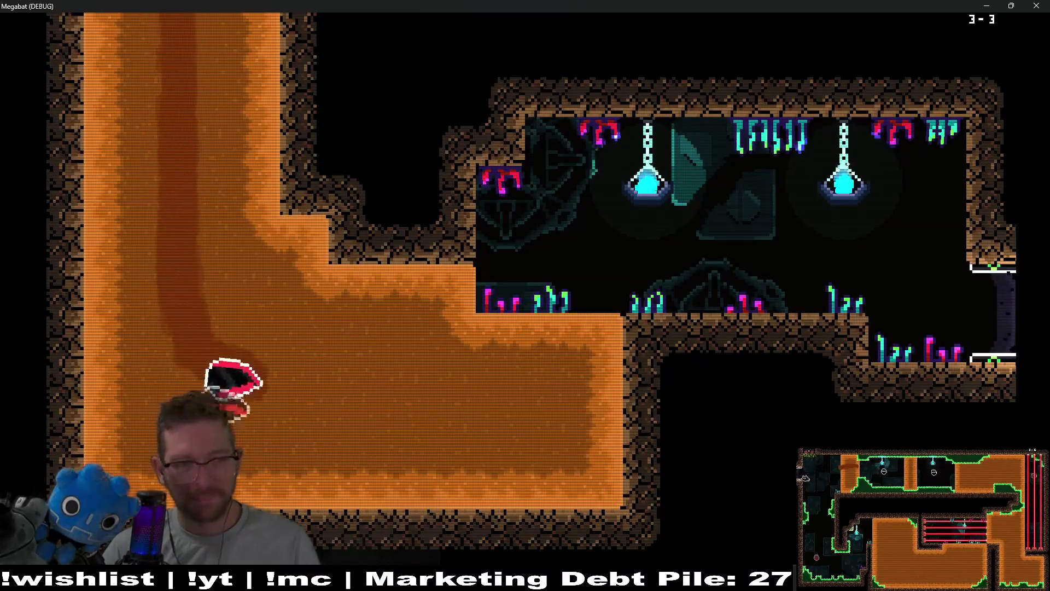
{"action": "key", "text": "Up"}
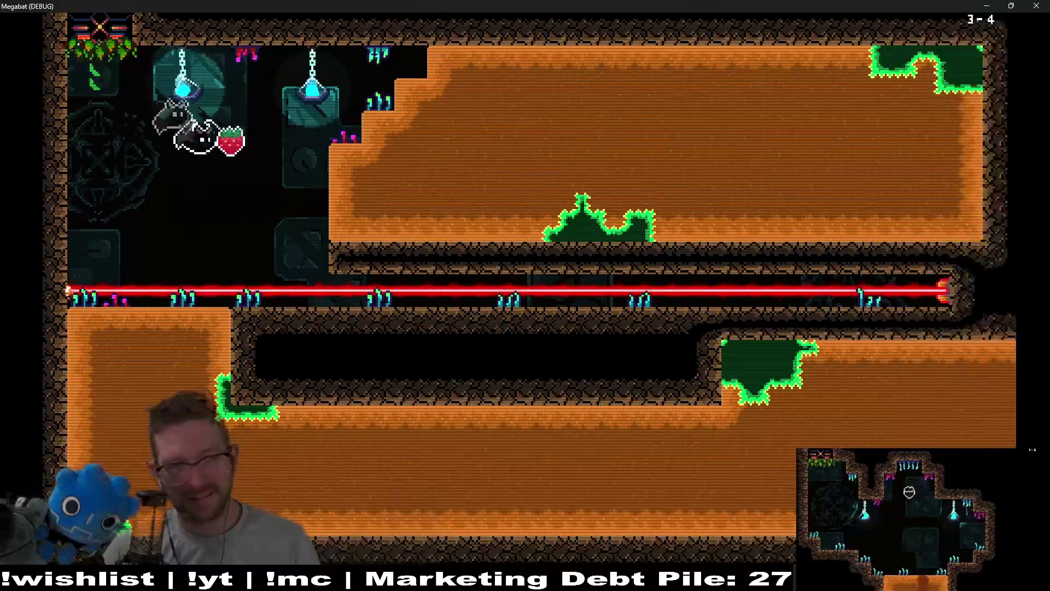
- Tunnel through room 3-4's lower dirt and across the laser shaft into the right block
{"action": "key", "text": "Right"}
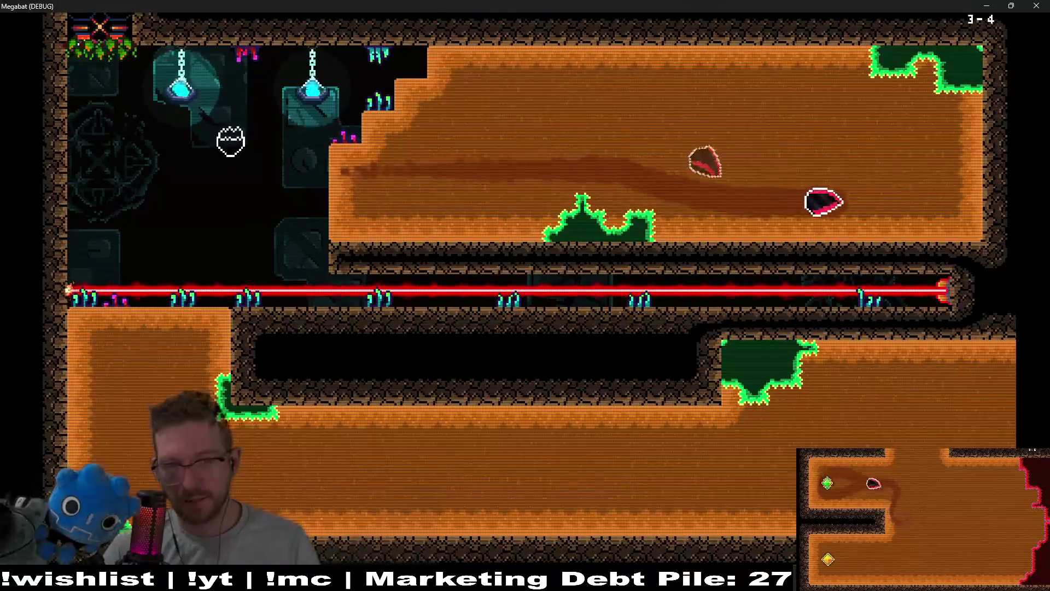
{"action": "key", "text": "Left"}
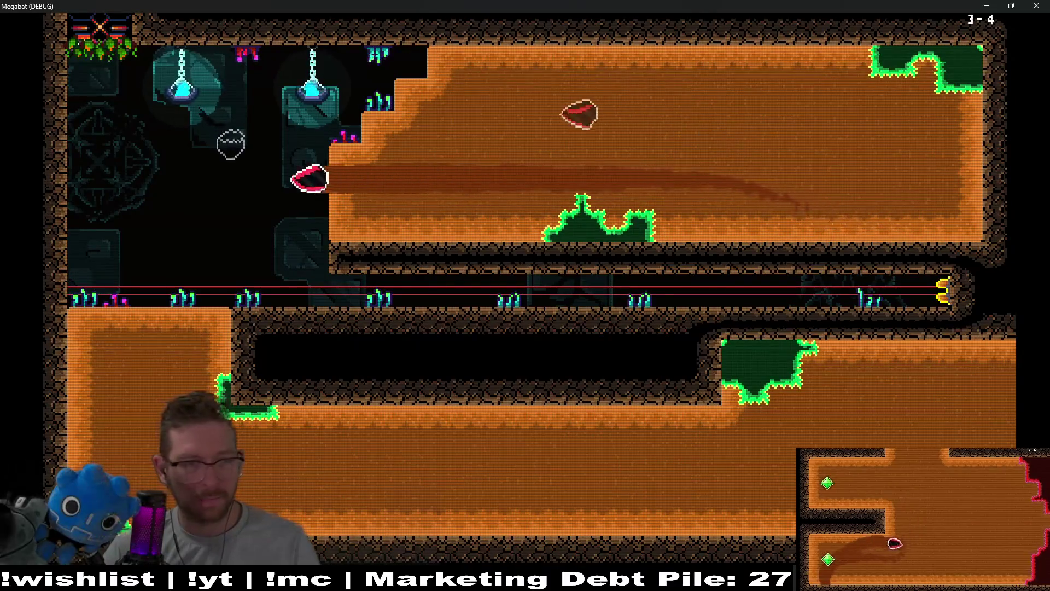
{"action": "key", "text": "Down"}
{"action": "key", "text": "Right"}
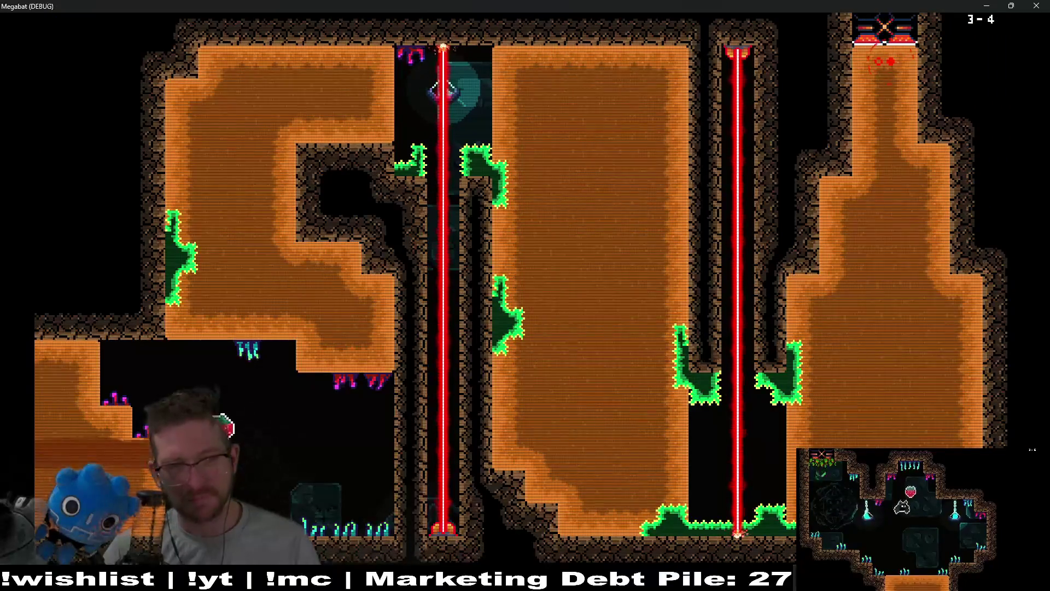
{"action": "key", "text": "Left"}
{"action": "key", "text": "Right"}
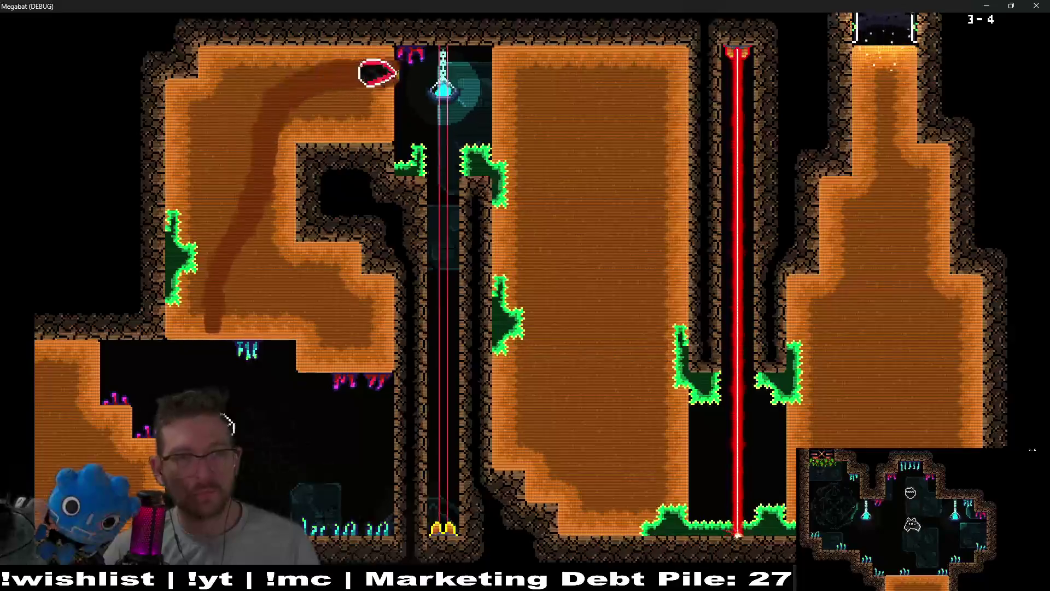
{"action": "key", "text": "Down"}
{"action": "key", "text": "Left"}
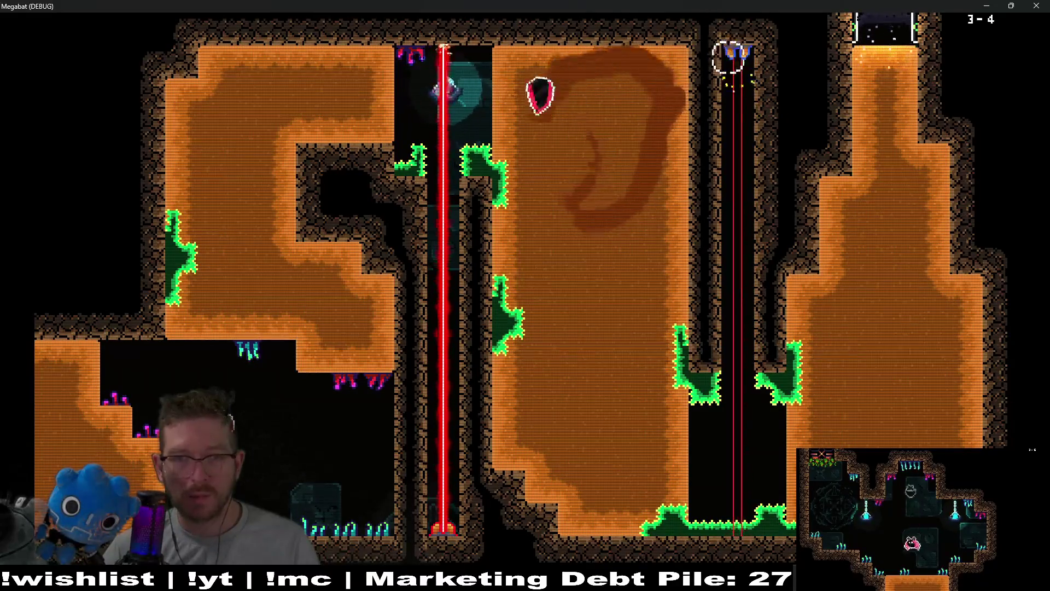
{"action": "key", "text": "Down"}
{"action": "key", "text": "Right"}
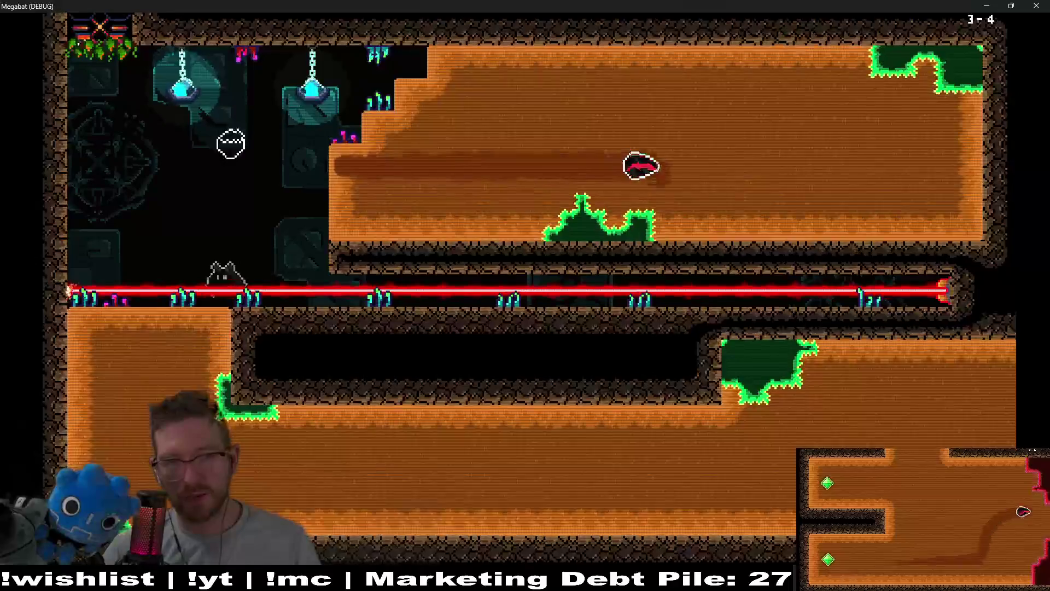
- Work through the upper dirt block, dropping past the laser row and back across the shaft
{"action": "key", "text": "Down"}
{"action": "key", "text": "Left"}
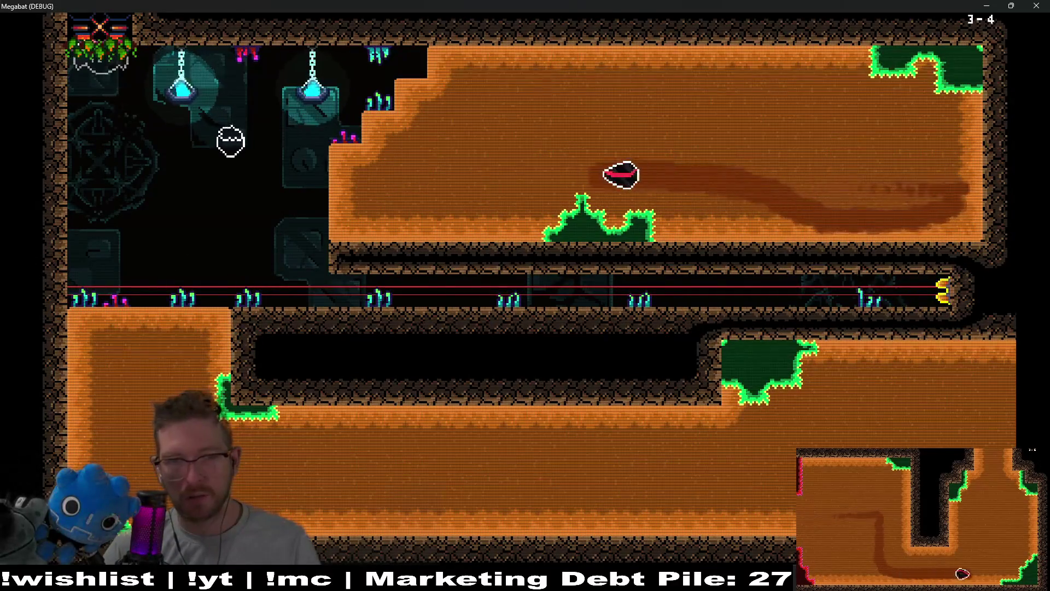
{"action": "key", "text": "Down"}
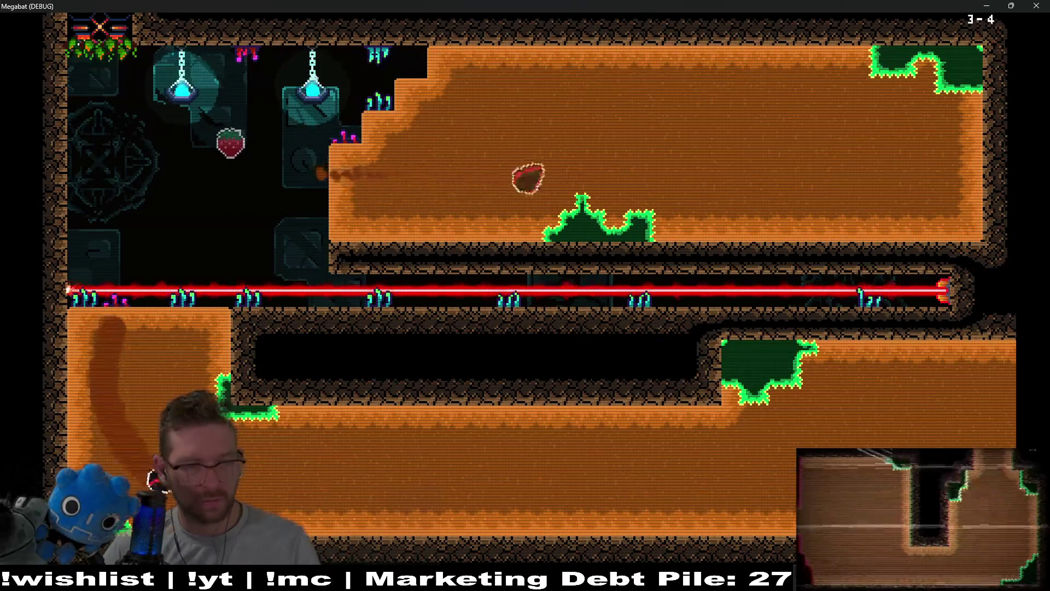
{"action": "key", "text": "Right"}
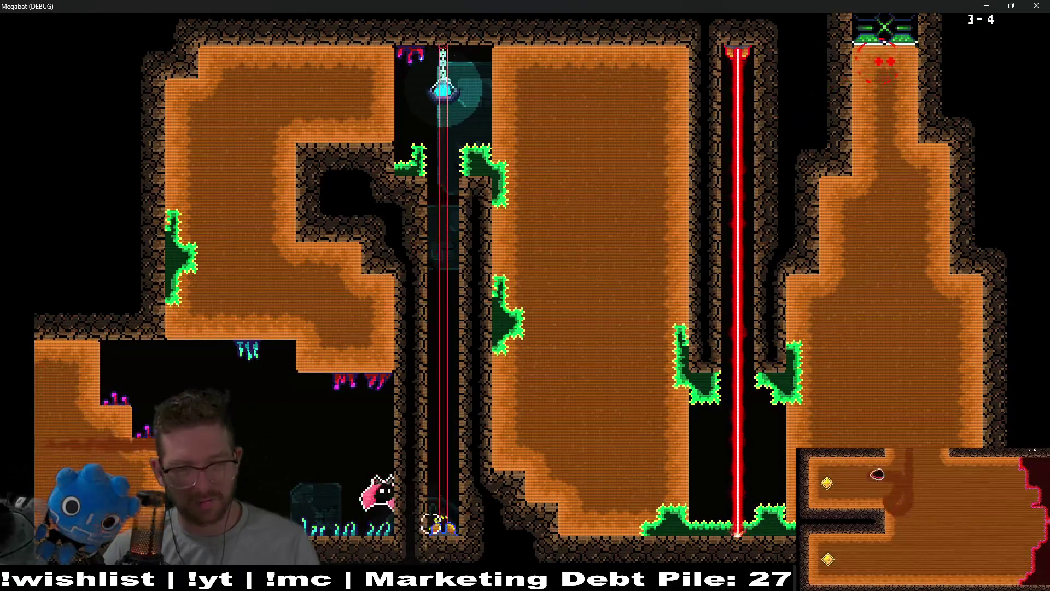
{"action": "key", "text": "Up"}
{"action": "key", "text": "Right"}
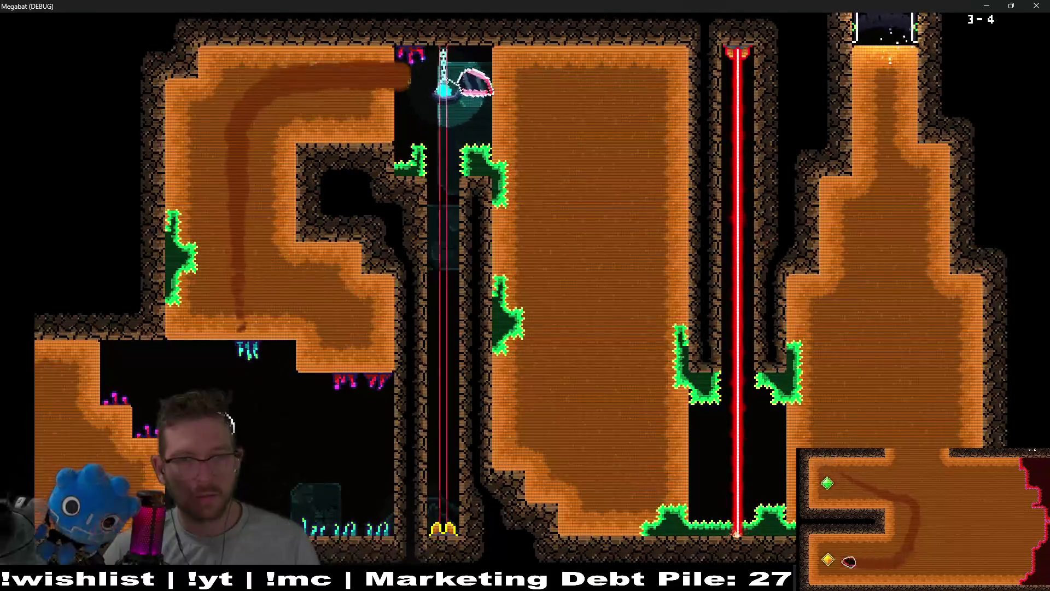
{"action": "key", "text": "Down"}
{"action": "key", "text": "Right"}
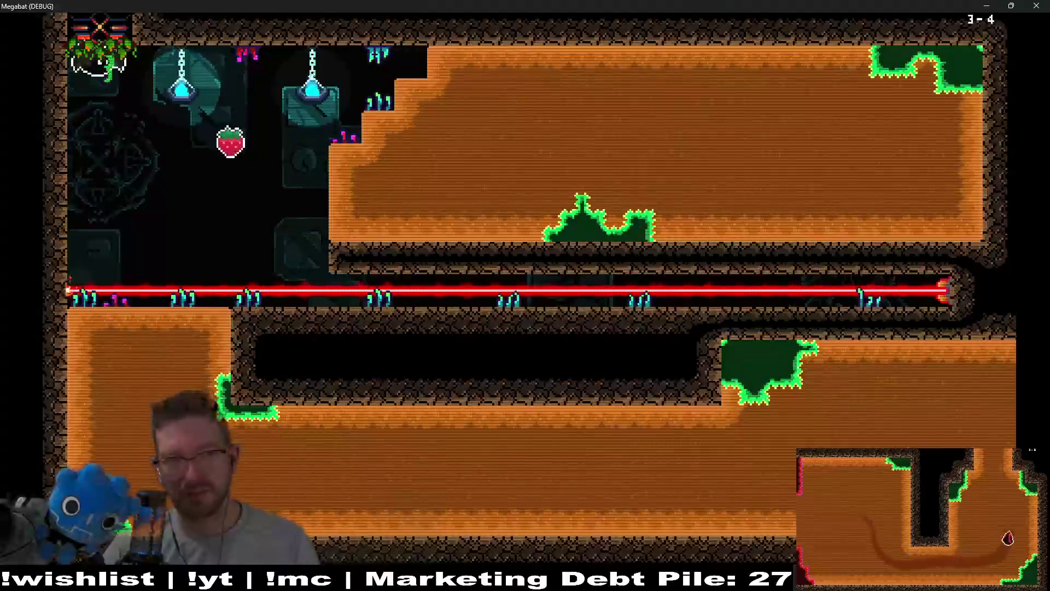
- Tunnel the remaining dirt blocks across the laser shaft and drop down into room 3-5
{"action": "key", "text": "Right"}
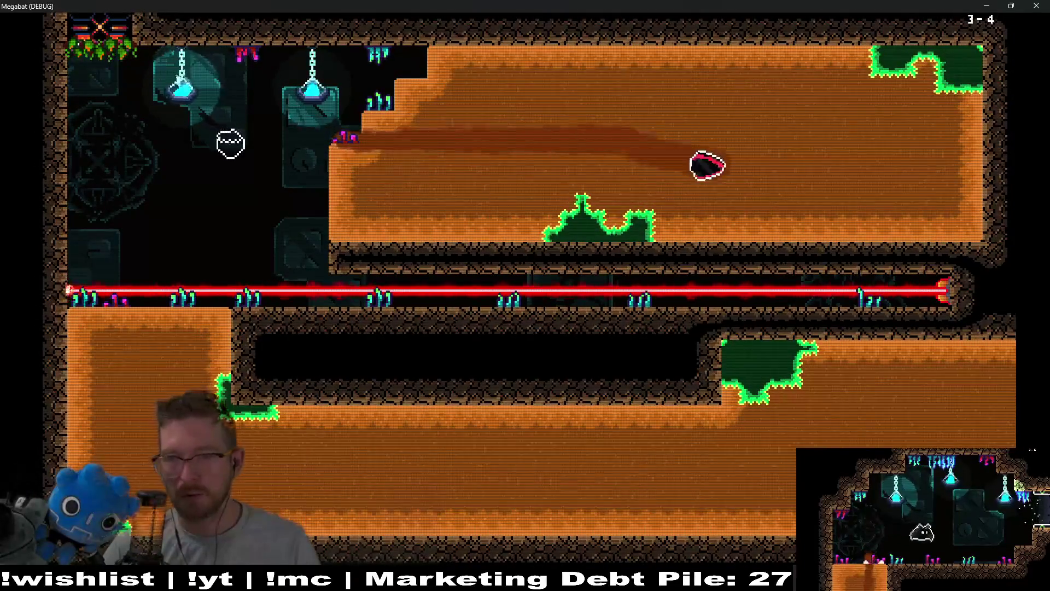
{"action": "key", "text": "Left"}
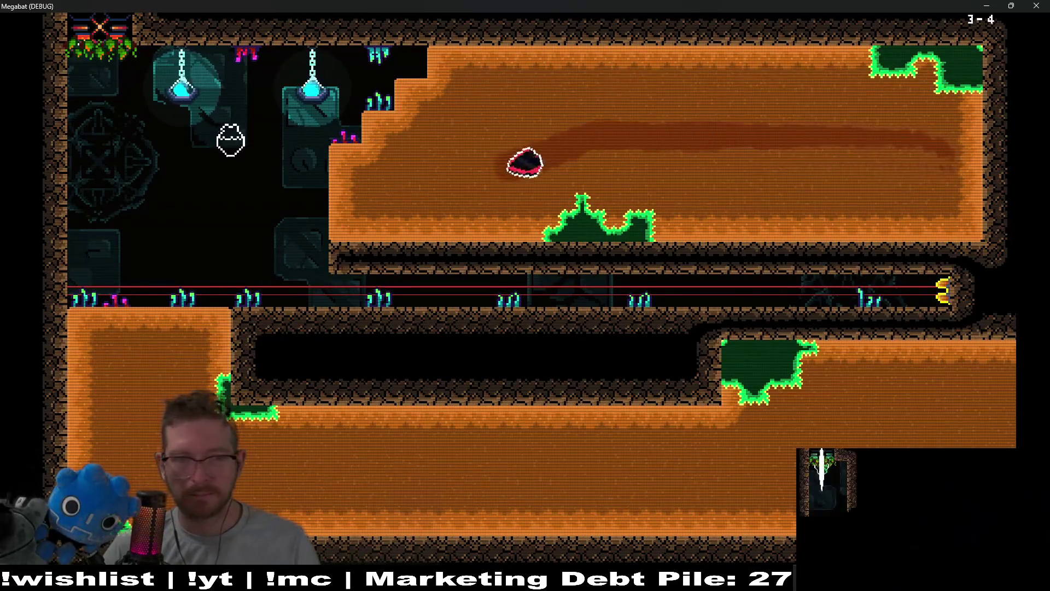
{"action": "key", "text": "Down"}
{"action": "key", "text": "Right"}
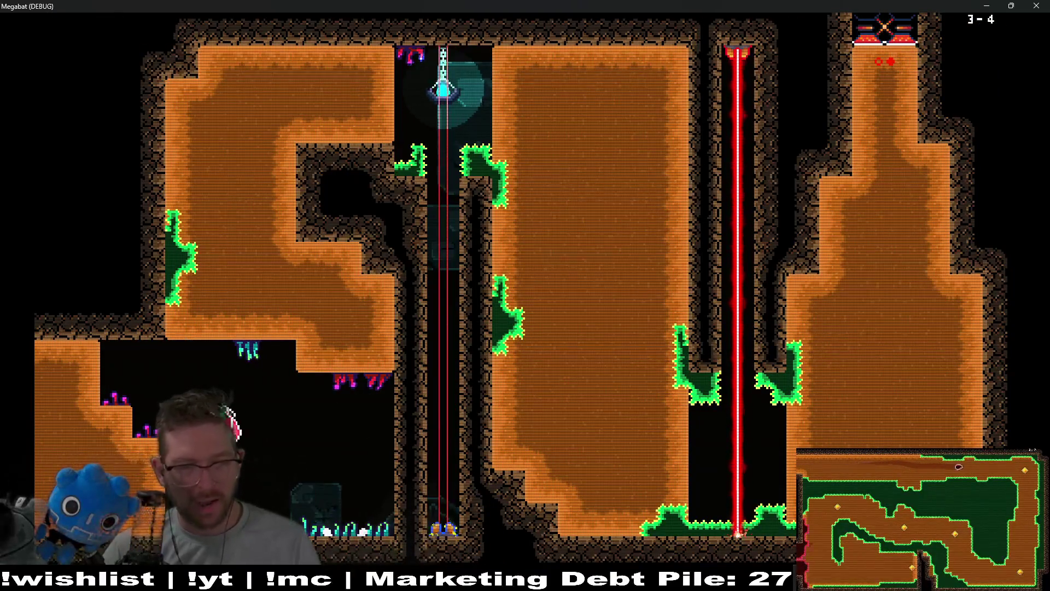
{"action": "key", "text": "Up"}
{"action": "key", "text": "Right"}
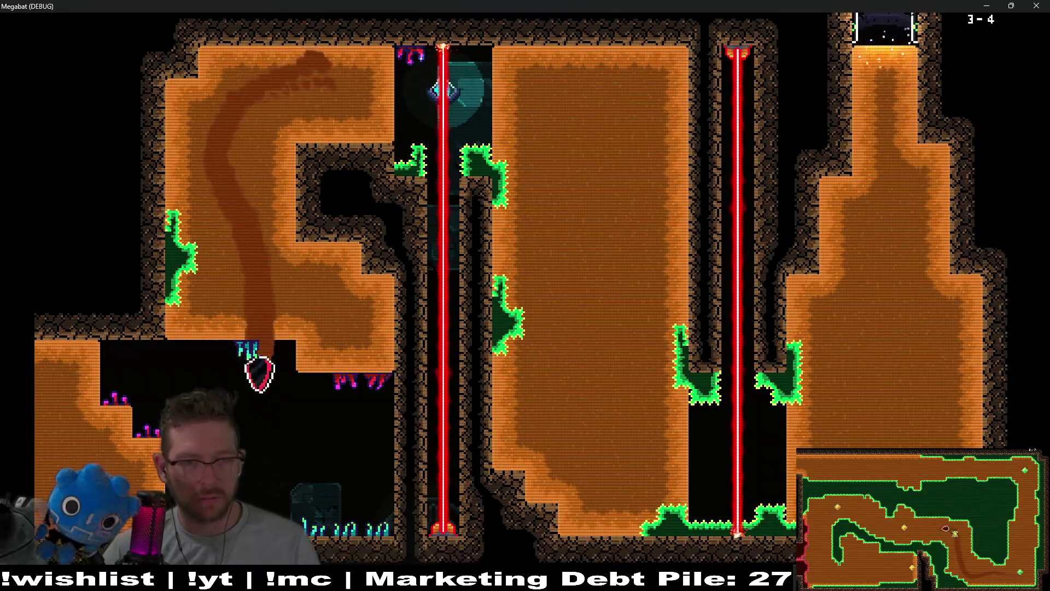
{"action": "key", "text": "Up"}
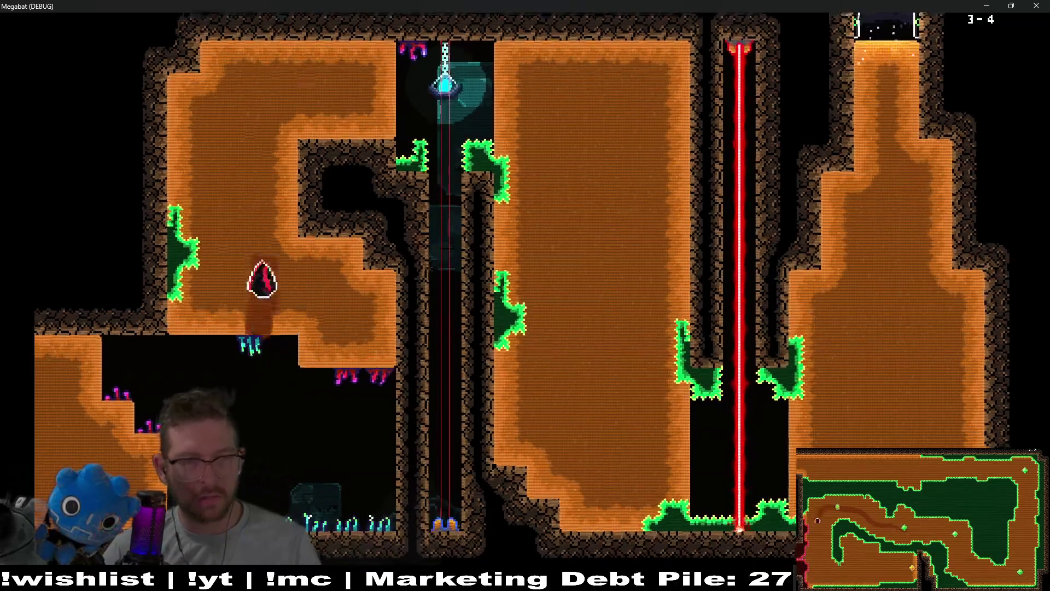
{"action": "key", "text": "Right"}
{"action": "key", "text": "Down"}
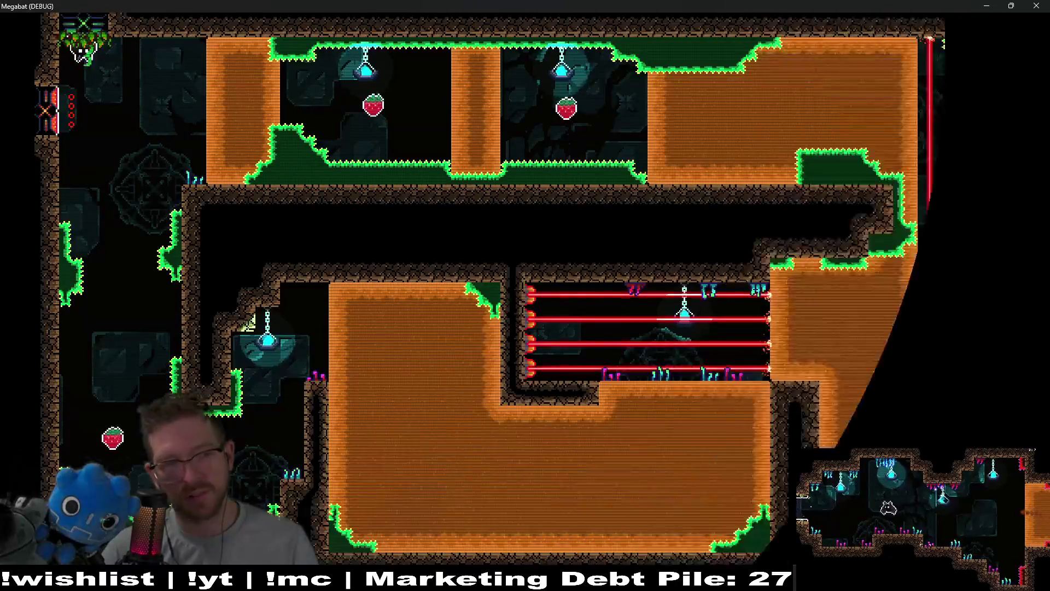
{"action": "key", "text": "Down"}
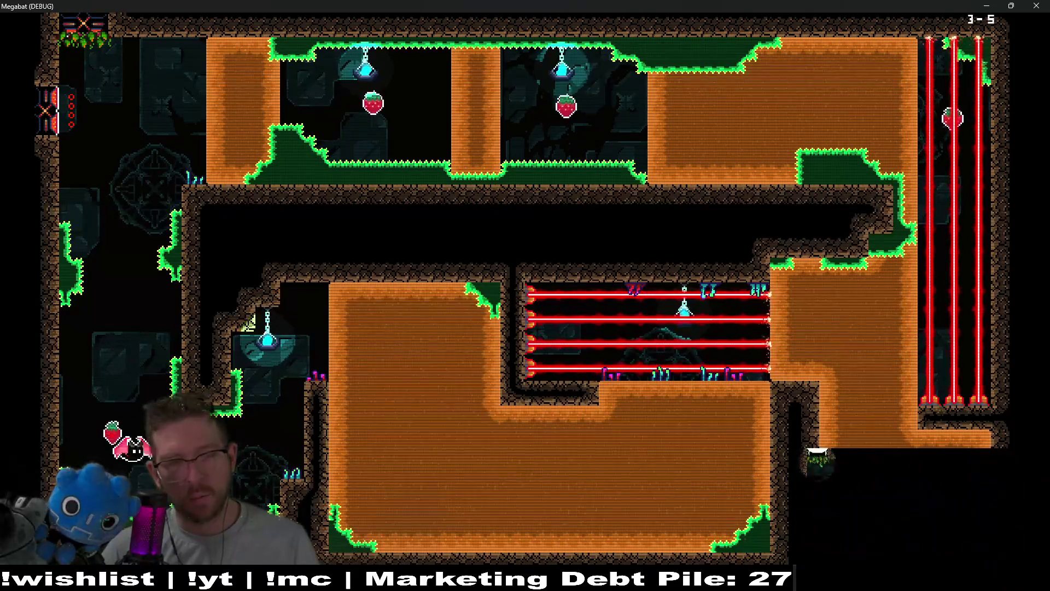
- Grab the strawberry, dash through the orange block, and burrow around the lower room up into the laser shaft
{"action": "key", "text": "Right"}
{"action": "key", "text": "Right"}
{"action": "key", "text": "Down"}
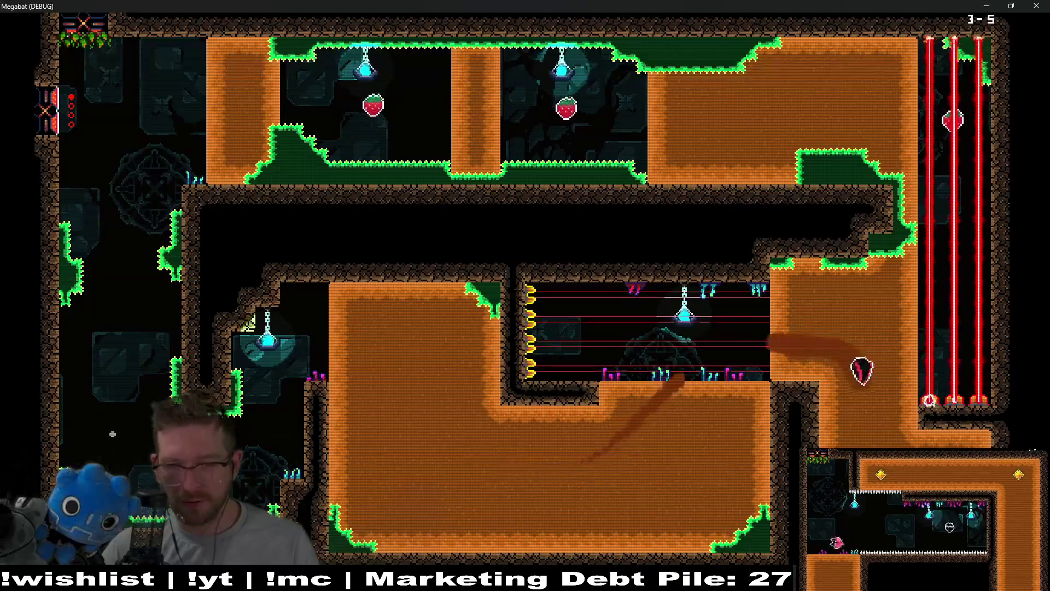
{"action": "key", "text": "Down"}
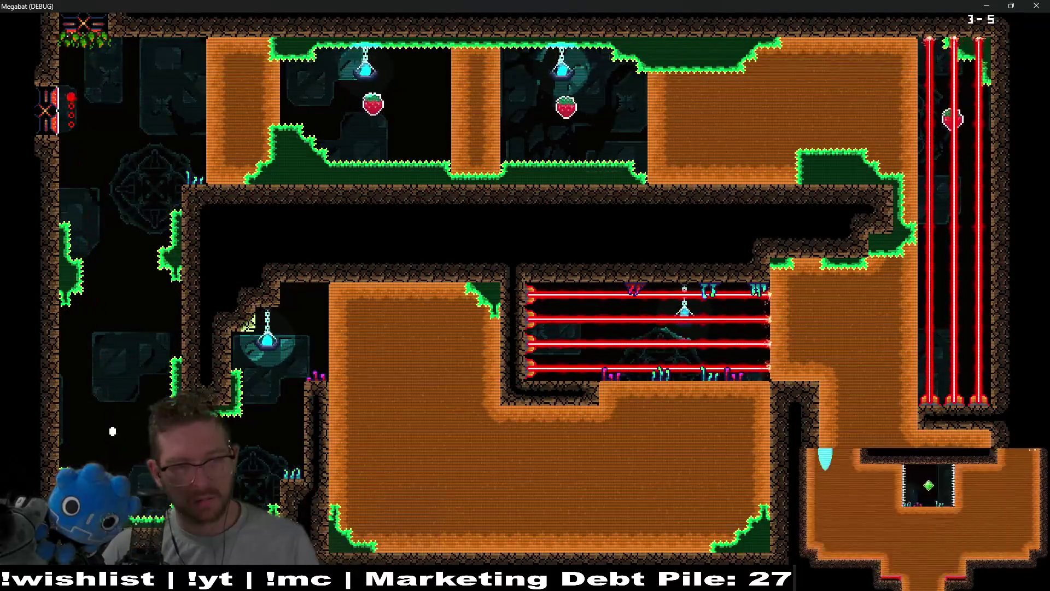
{"action": "key", "text": "Right"}
{"action": "key", "text": "Down"}
{"action": "key", "text": "Right"}
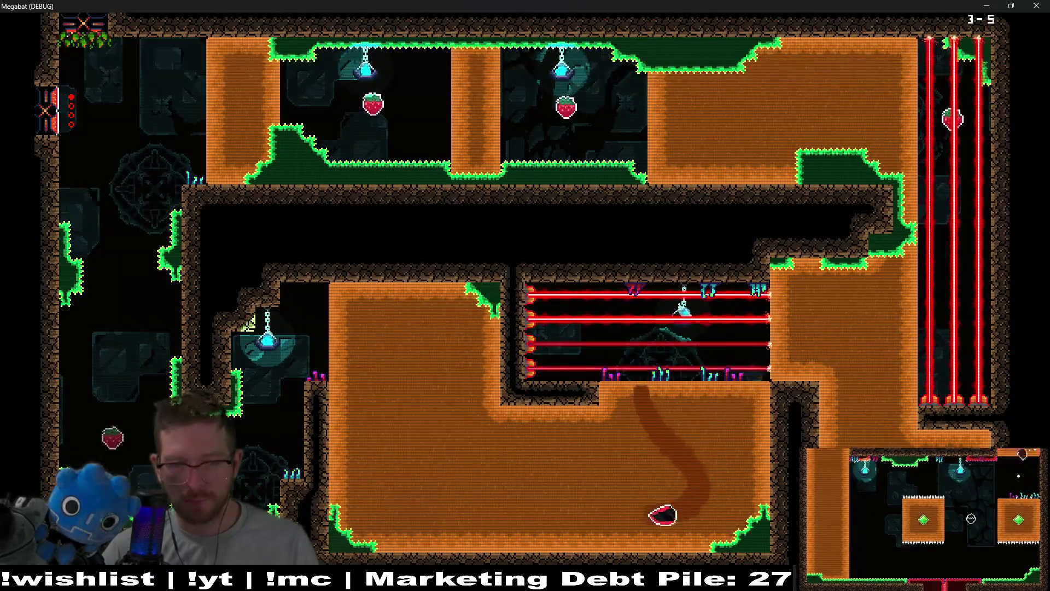
{"action": "key", "text": "Left"}
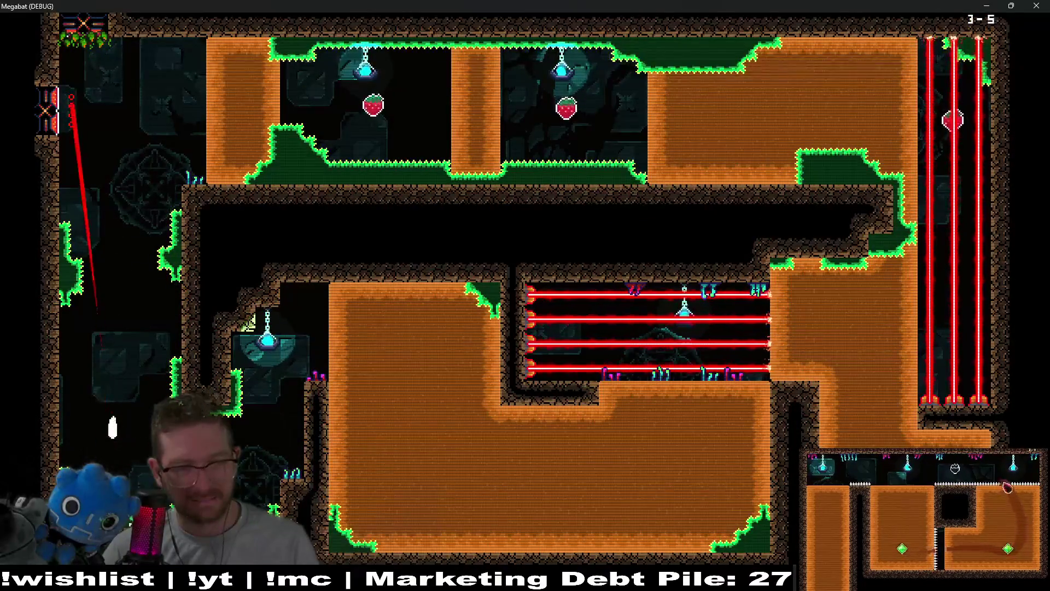
{"action": "key", "text": "Right"}
{"action": "key", "text": "Down"}
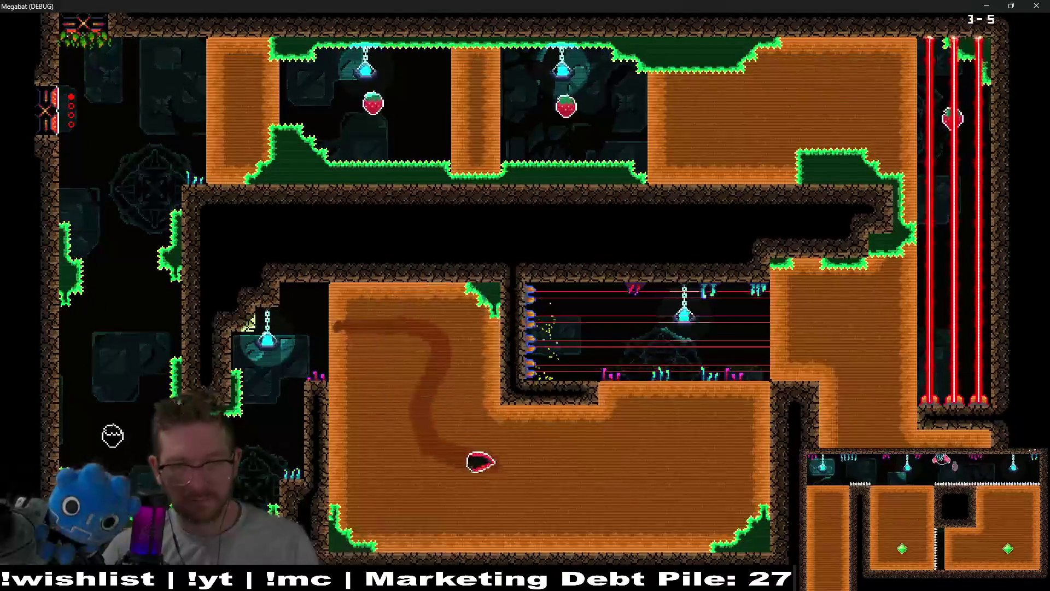
{"action": "key", "text": "Down"}
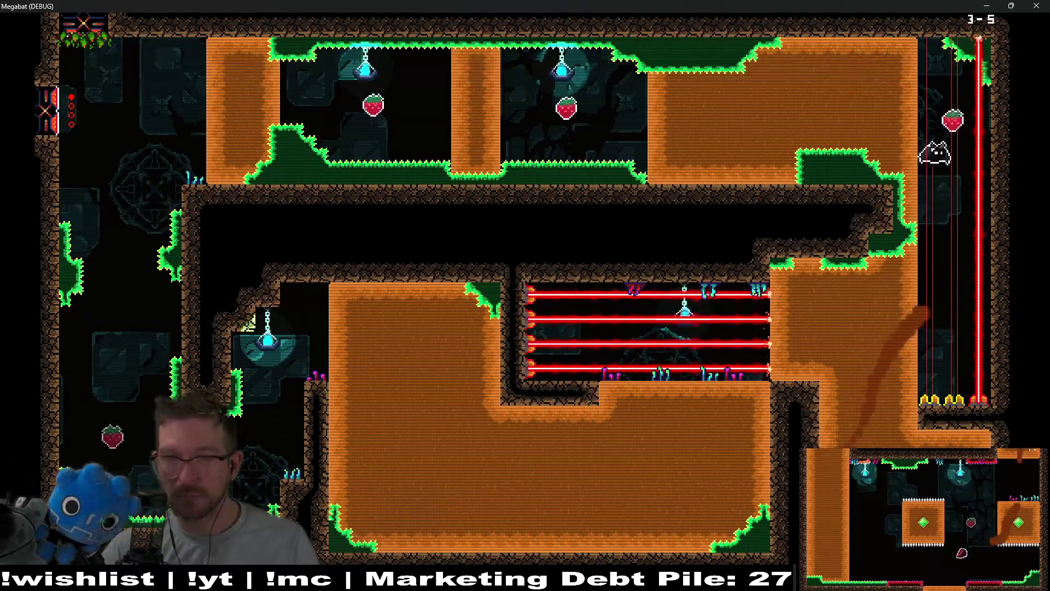
{"action": "key", "text": "Left"}
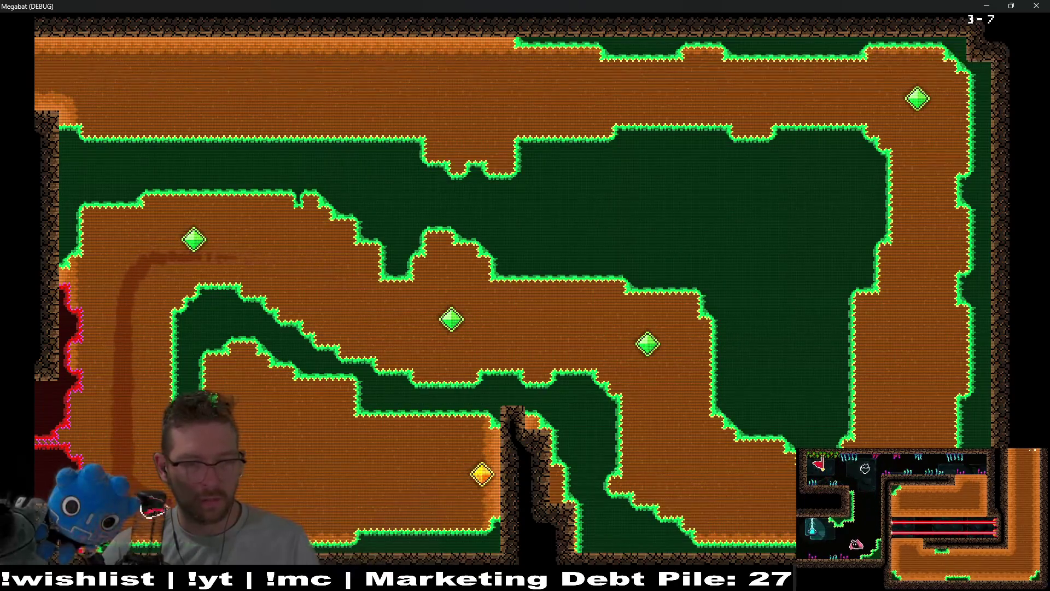
- Dash the bat through the dirt, collect the strawberry, and leave the spiked room for the orange room
{"action": "key", "text": "Right"}
{"action": "key", "text": "Left"}
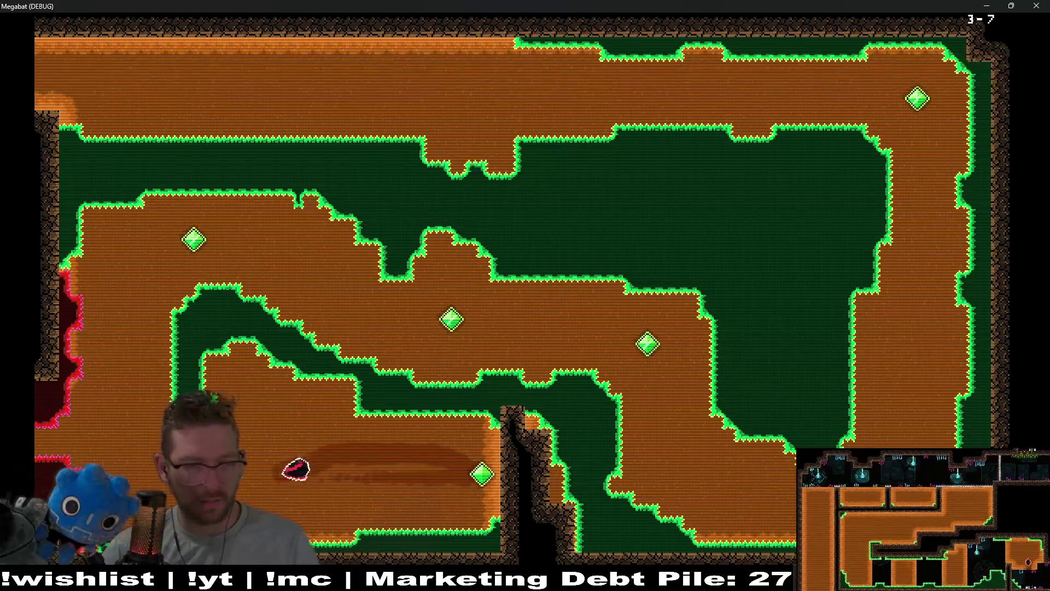
{"action": "key", "text": "Left"}
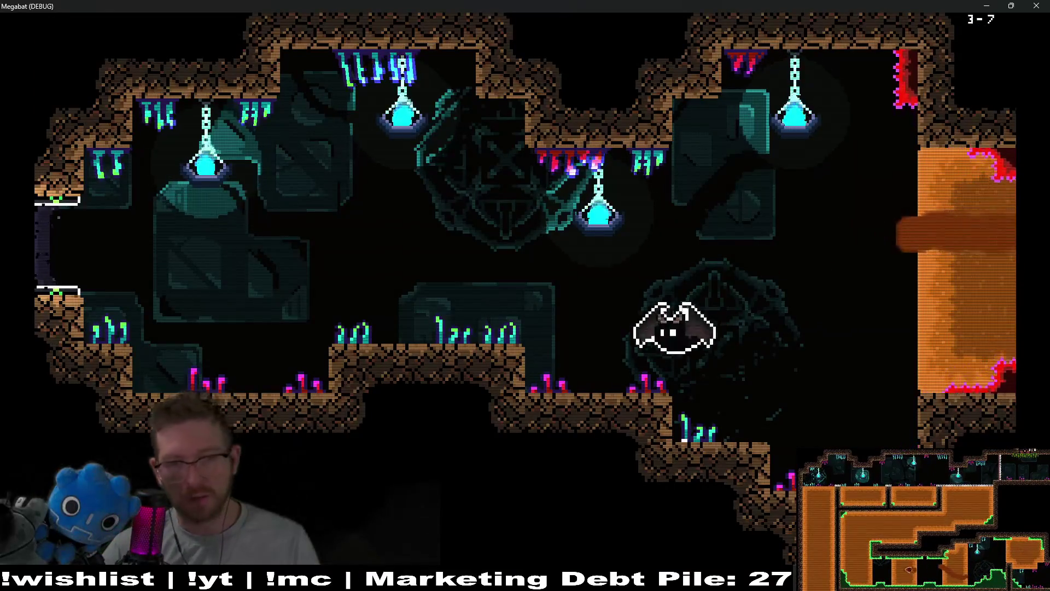
{"action": "key", "text": "Right"}
{"action": "key", "text": "Left"}
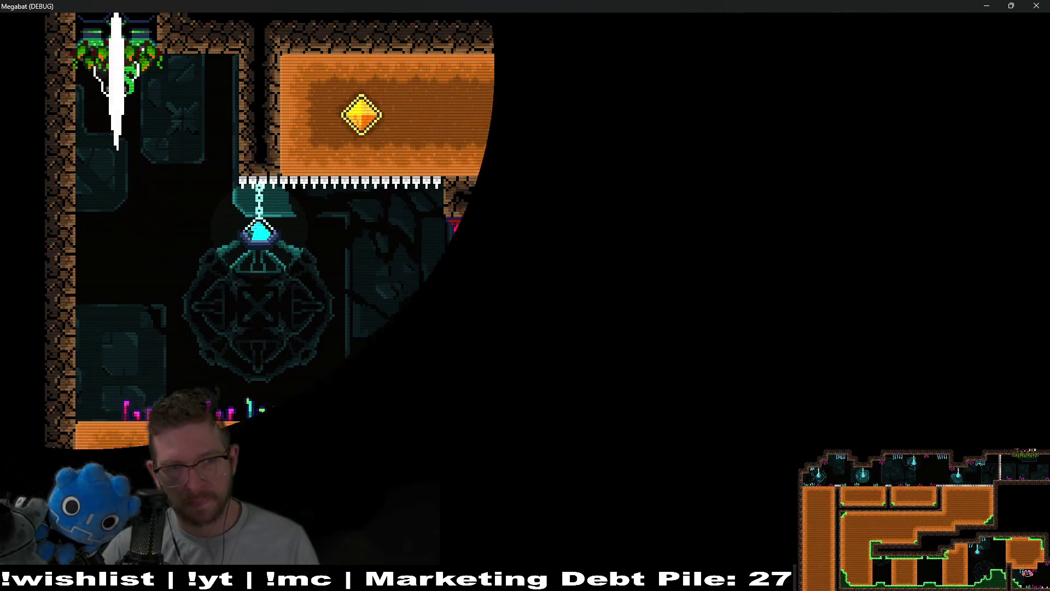
{"action": "key", "text": "Left"}
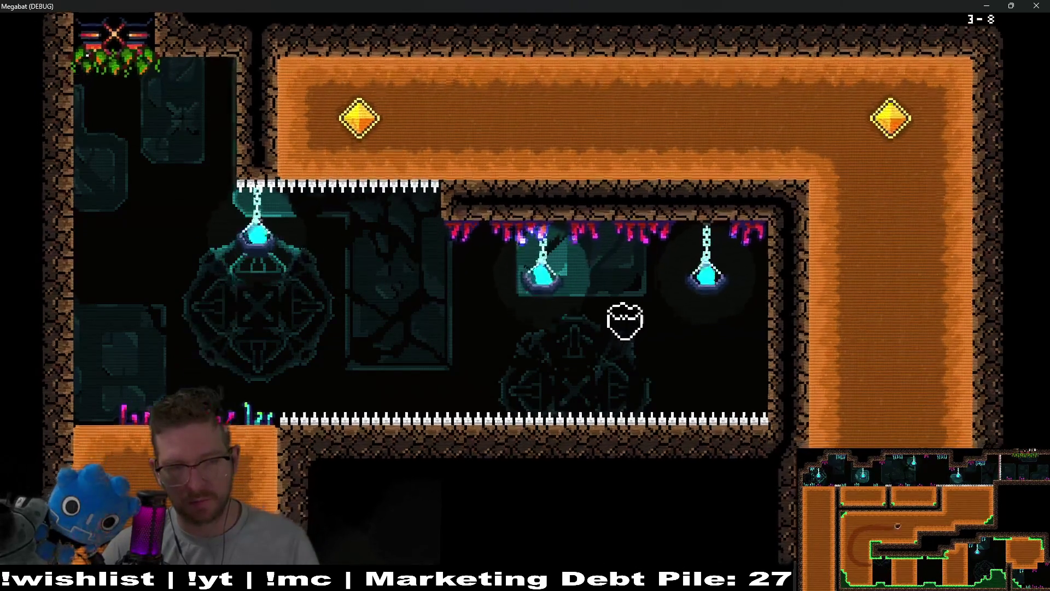
{"action": "key", "text": "Right"}
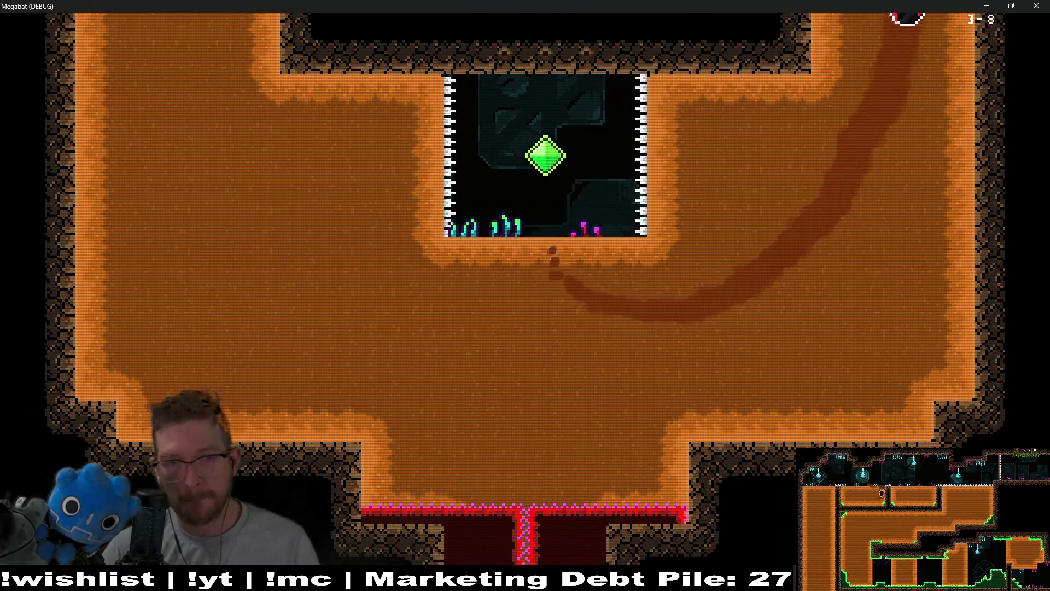
- Loop back through the spiked room, grab the strawberry, and fly out of the dark room
{"action": "key", "text": "Left"}
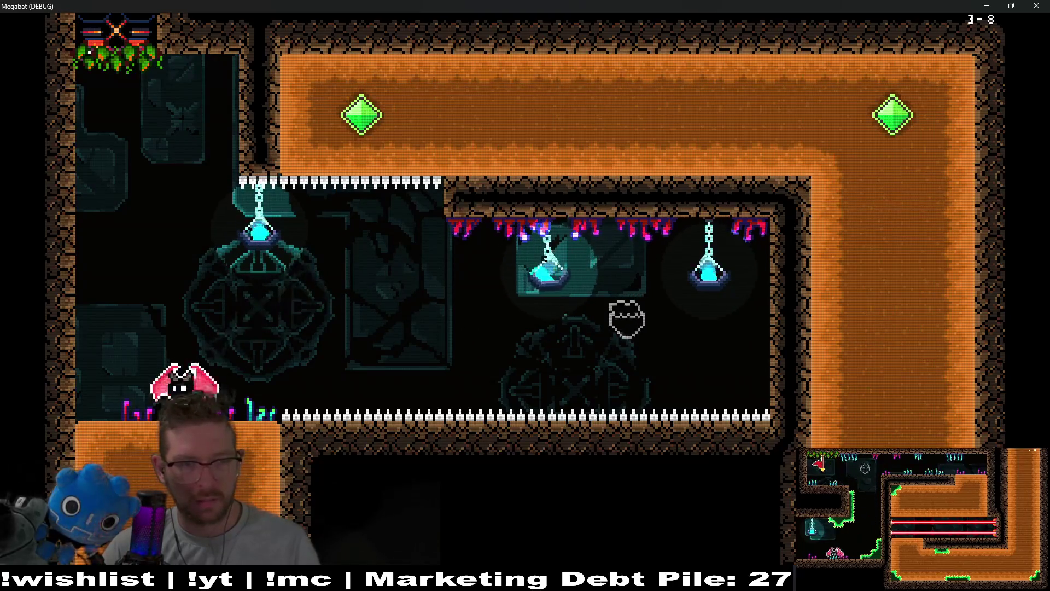
{"action": "key", "text": "Down"}
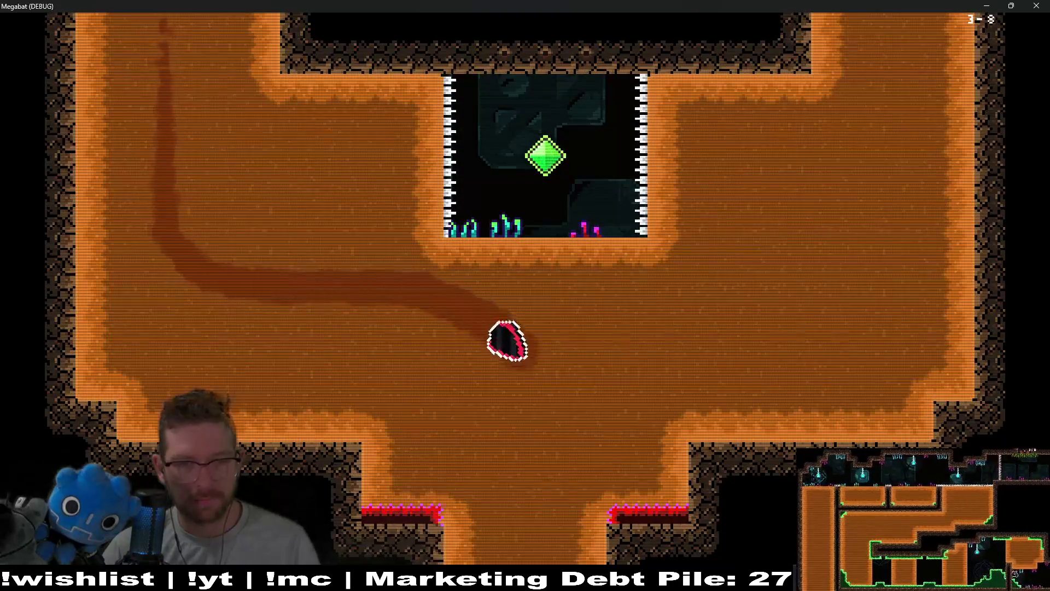
{"action": "key", "text": "Up"}
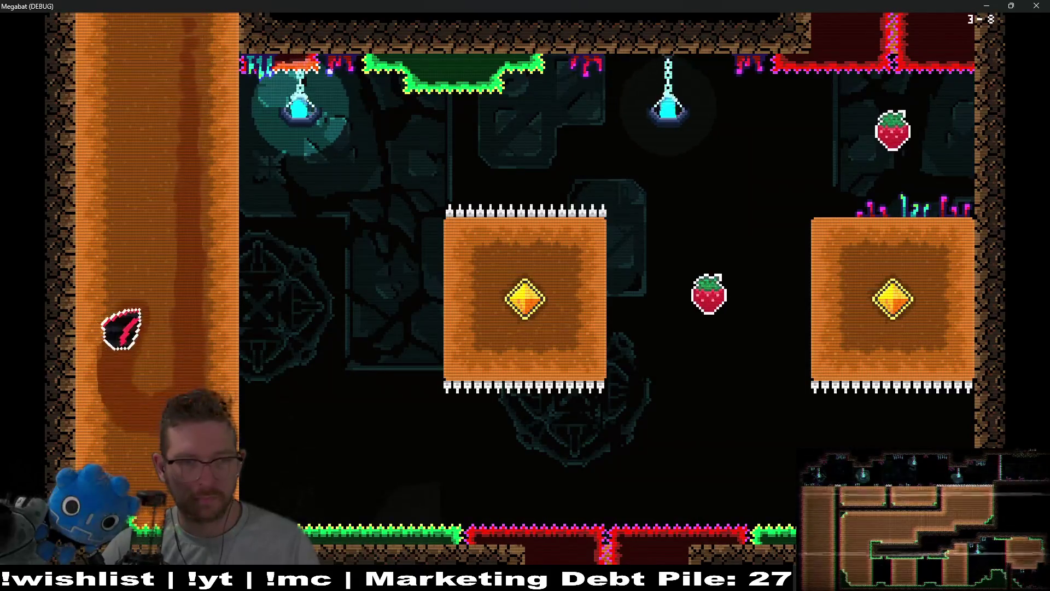
{"action": "key", "text": "Right"}
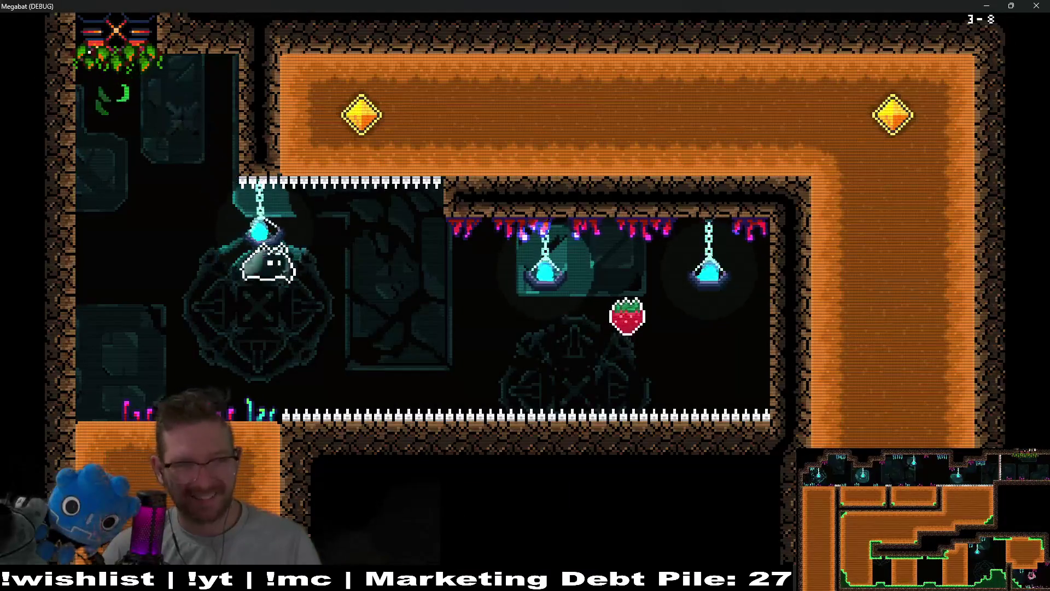
{"action": "key", "text": "Down"}
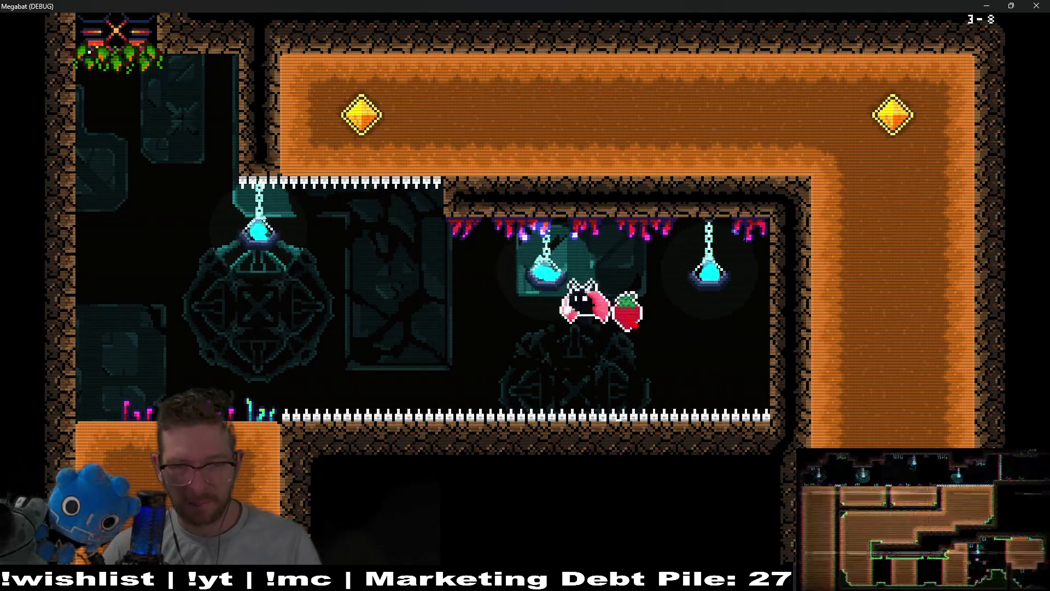
{"action": "key", "text": "Left"}
{"action": "key", "text": "Up"}
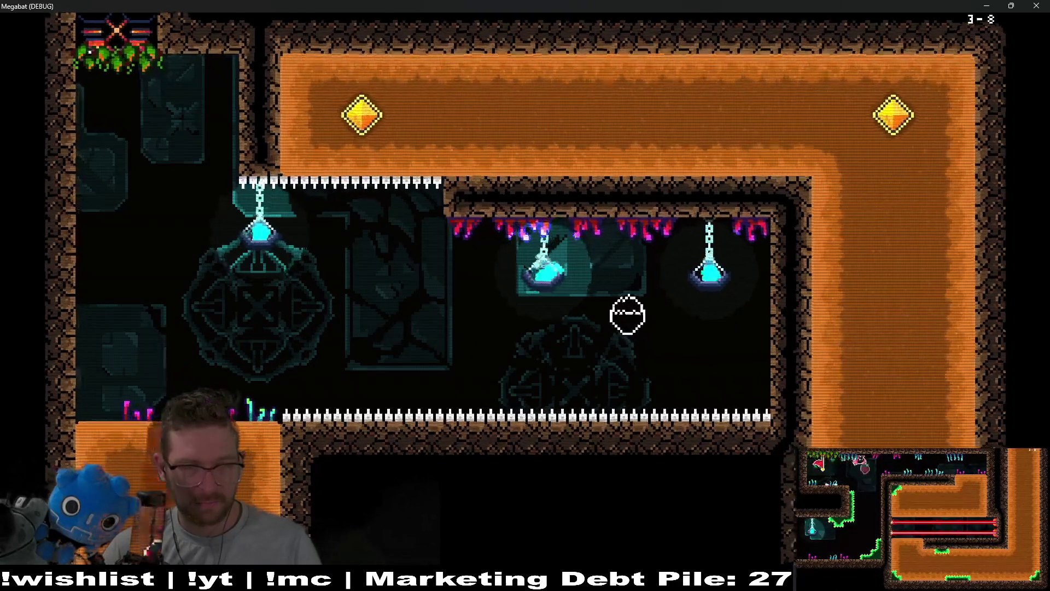
- Dig through the dirt blocks collecting the alcove gem, both top-corridor gems, and the right block's gem
{"action": "key", "text": "Up"}
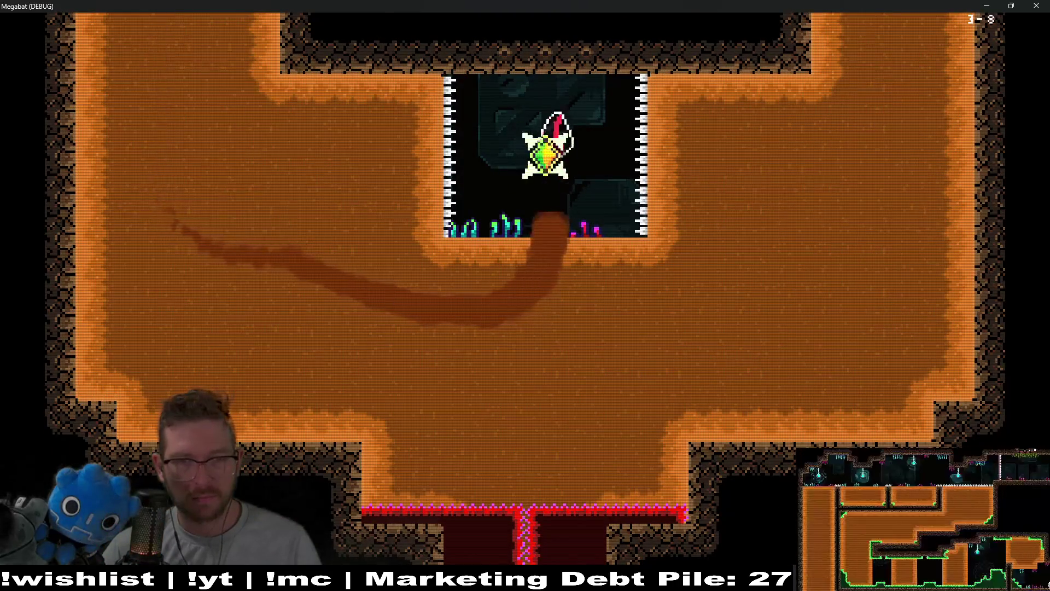
{"action": "key", "text": "Right"}
{"action": "key", "text": "Up"}
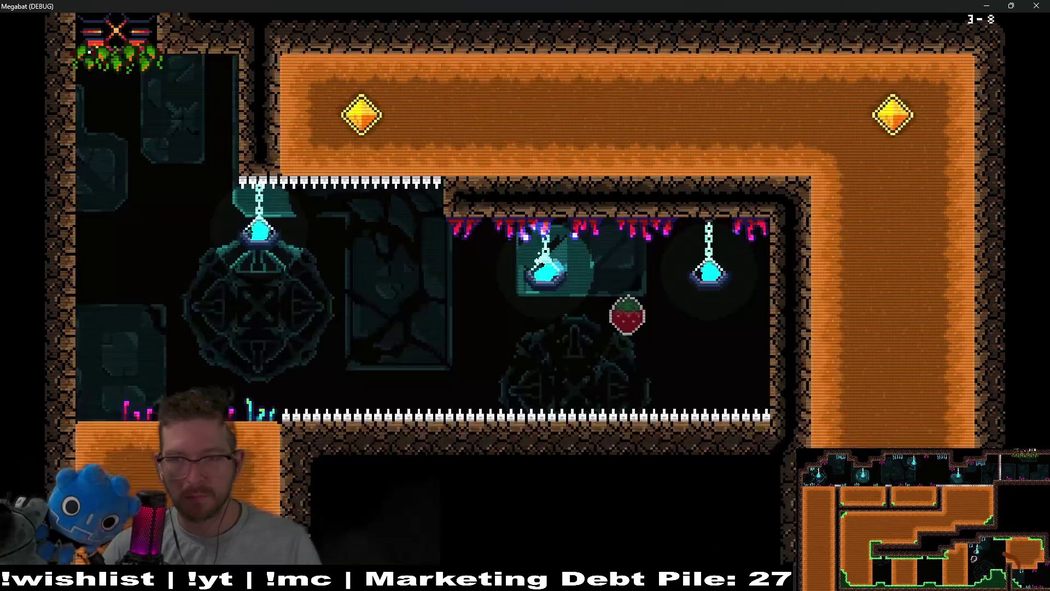
{"action": "key", "text": "Left"}
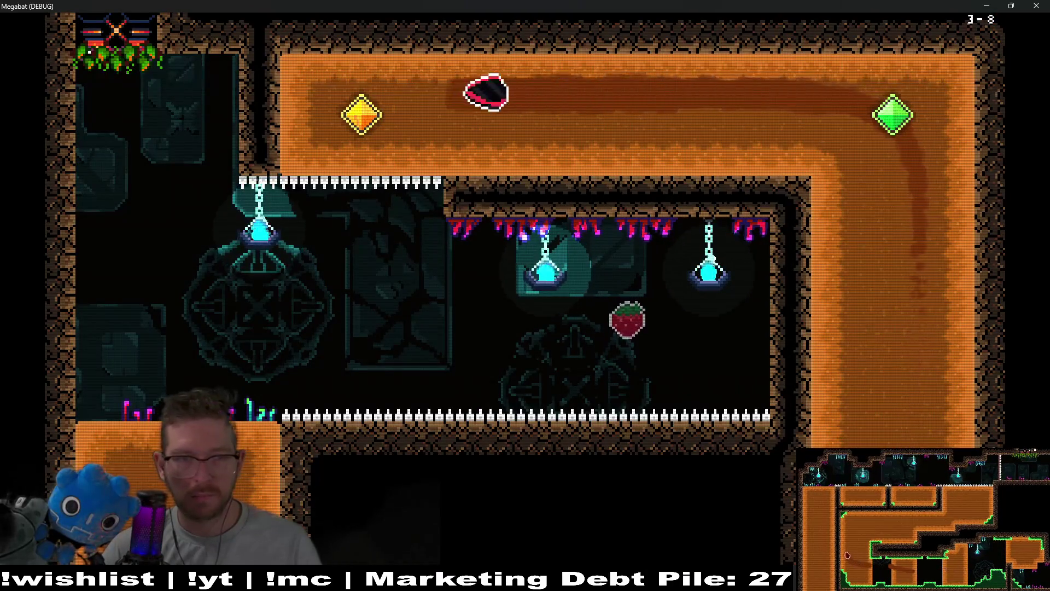
{"action": "key", "text": "Down"}
{"action": "key", "text": "Right"}
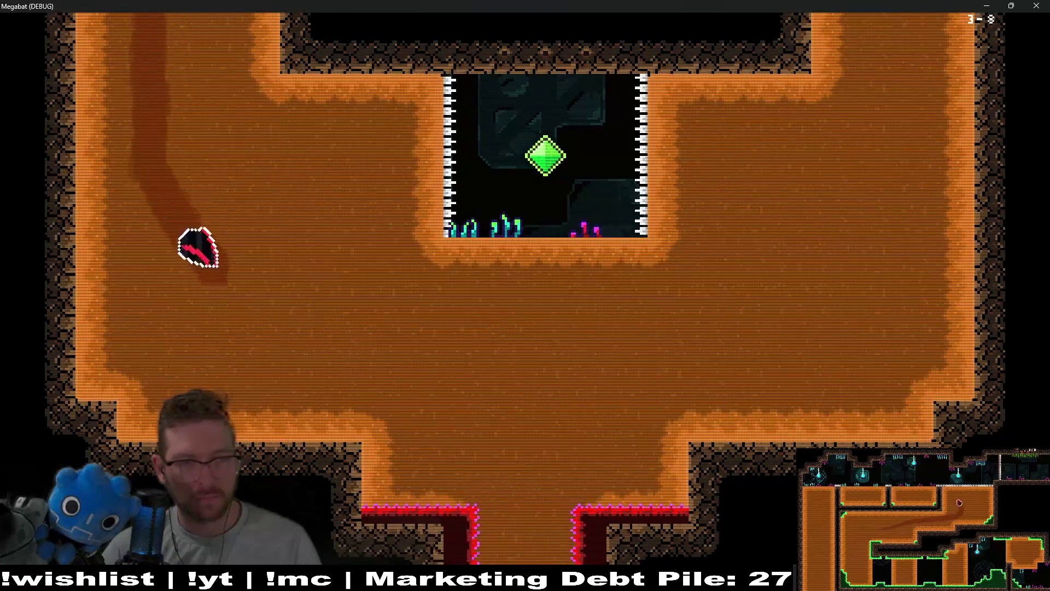
{"action": "key", "text": "Down"}
{"action": "key", "text": "Right"}
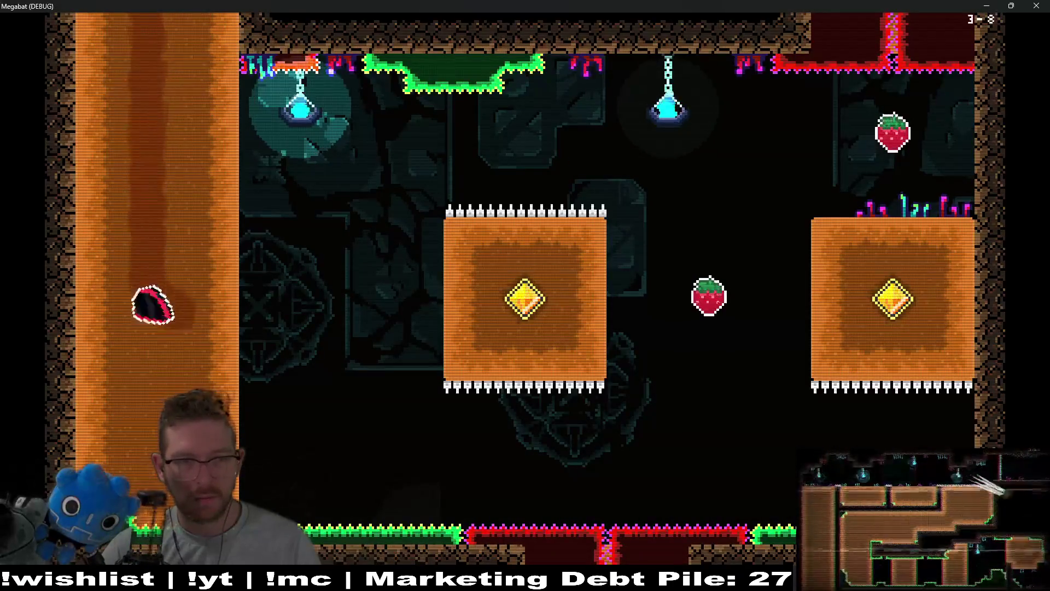
{"action": "key", "text": "Up"}
{"action": "key", "text": "Down"}
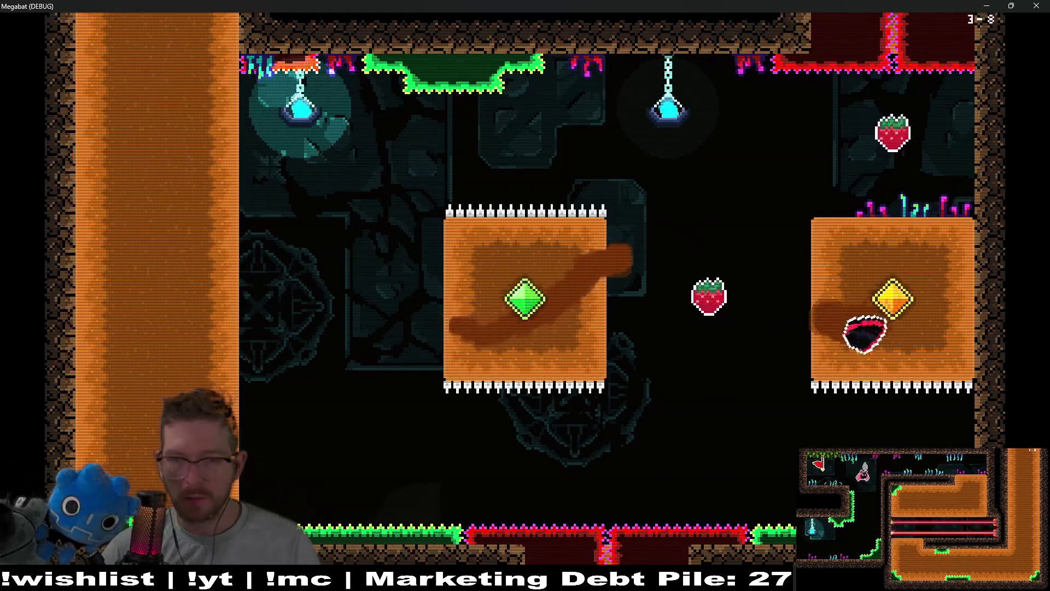
{"action": "key", "text": "Up"}
- Tunnel through the middle block for the last gem and strawberry, then pause the game
{"action": "key", "text": "Right"}
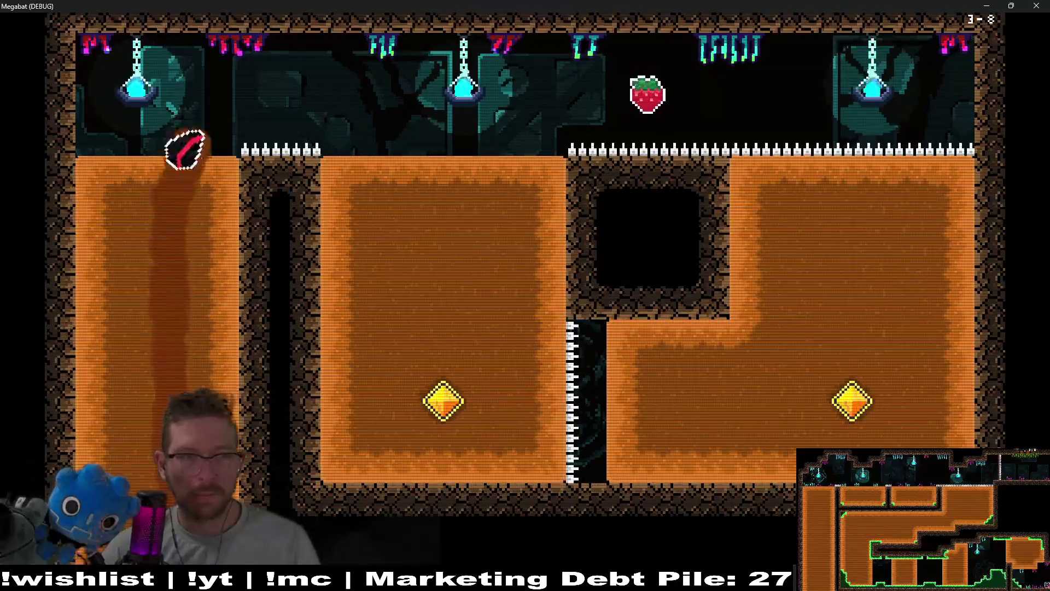
{"action": "key", "text": "Down"}
{"action": "key", "text": "Right"}
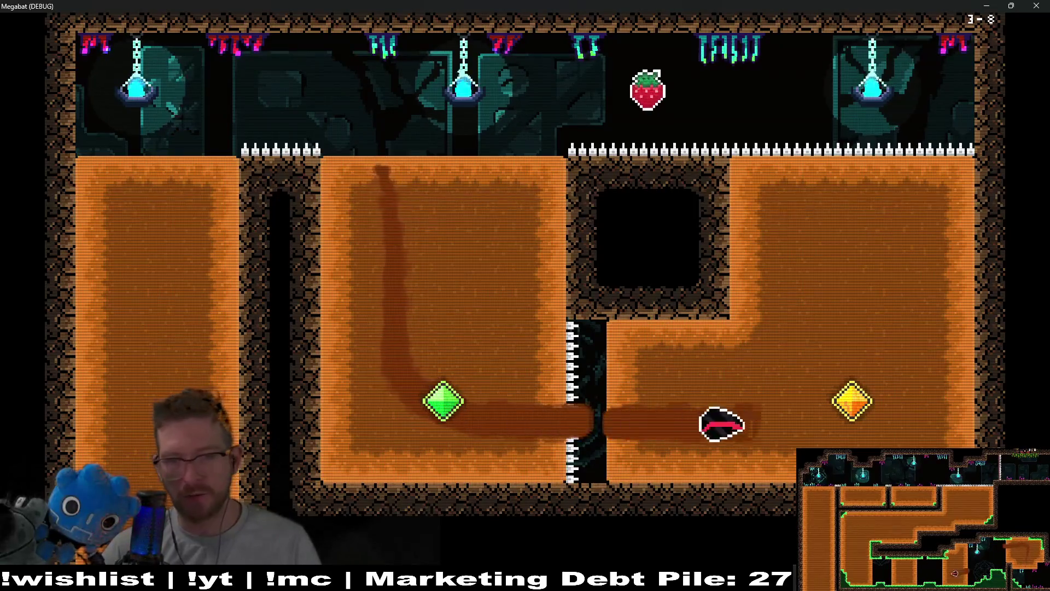
{"action": "key", "text": "Up"}
{"action": "key", "text": "Left"}
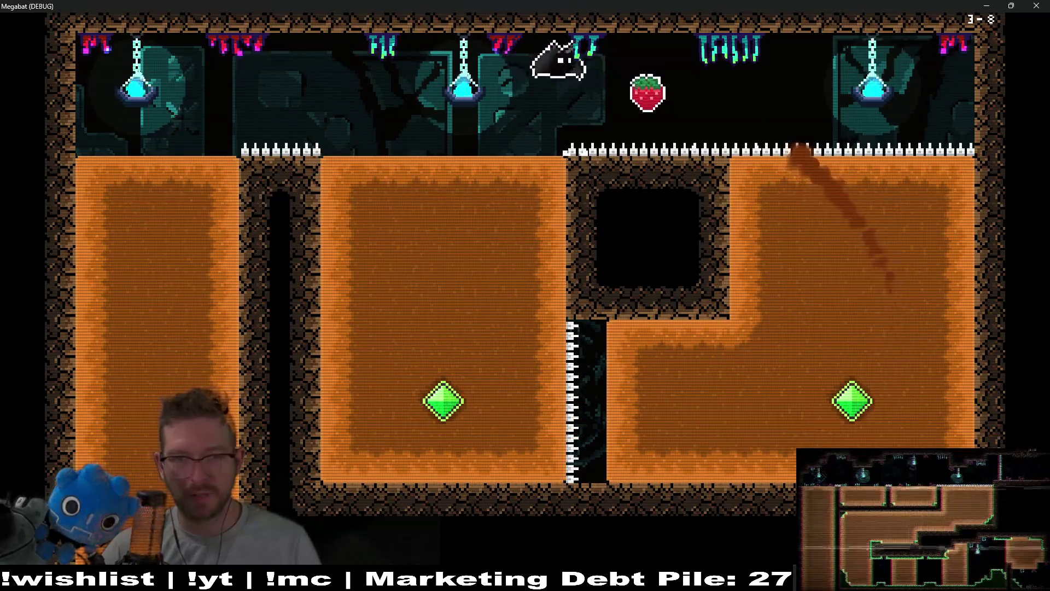
{"action": "key", "text": "Down"}
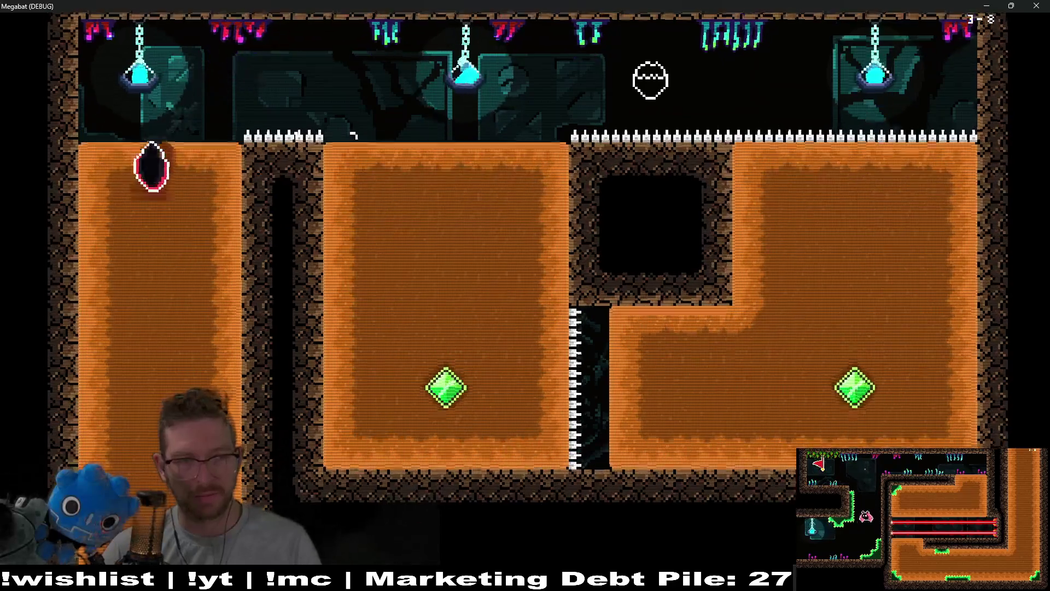
{"action": "key", "text": "Left"}
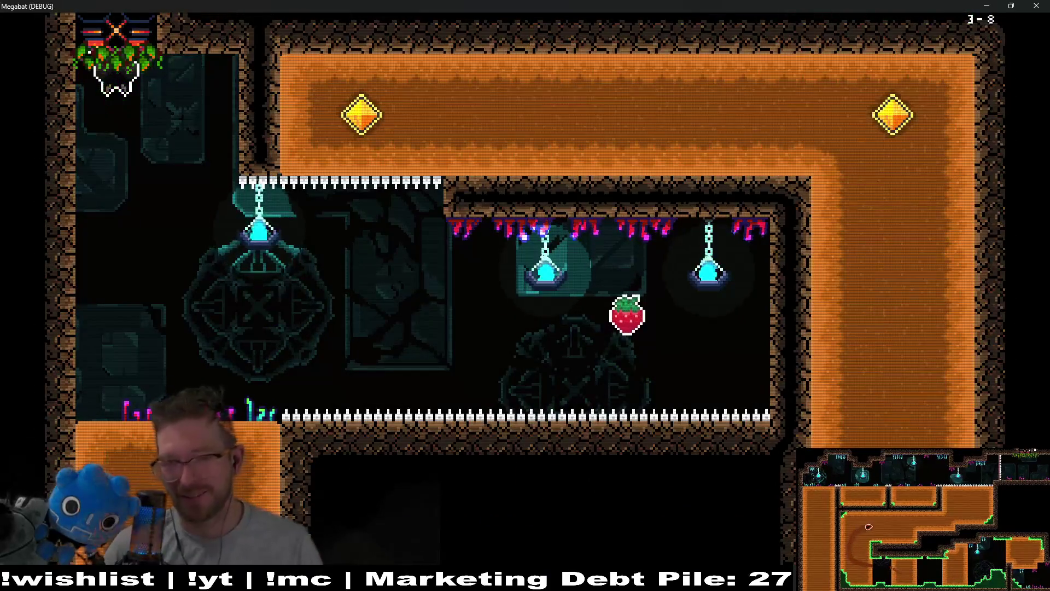
{"action": "key", "text": "Escape"}
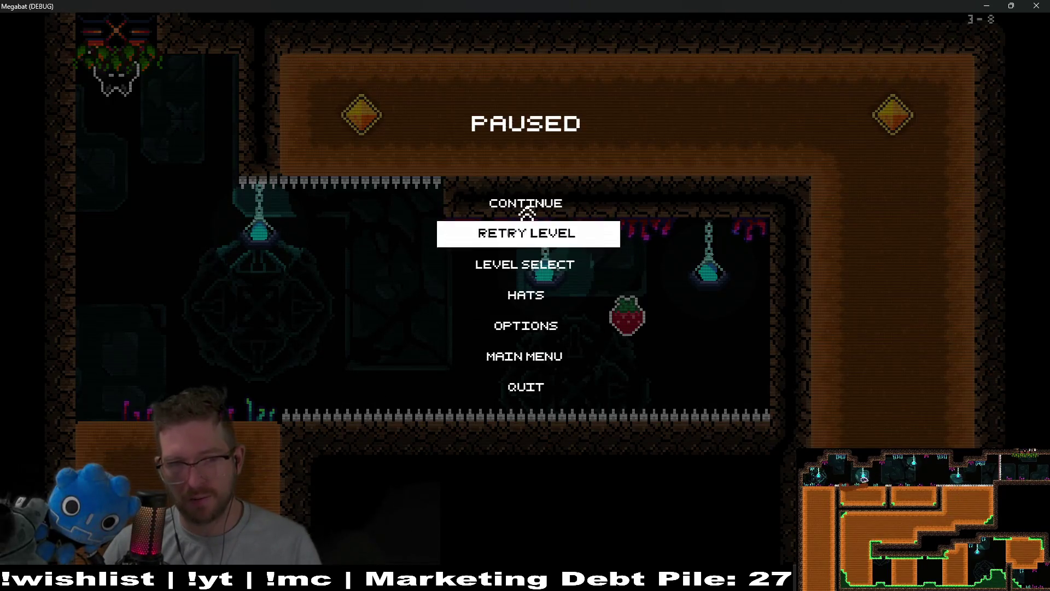
- Go to level select, start level 3-1, and fly the bat into the first rooms
{"action": "left_click", "coordinate": [525, 262]}
{"action": "key", "text": "Return"}
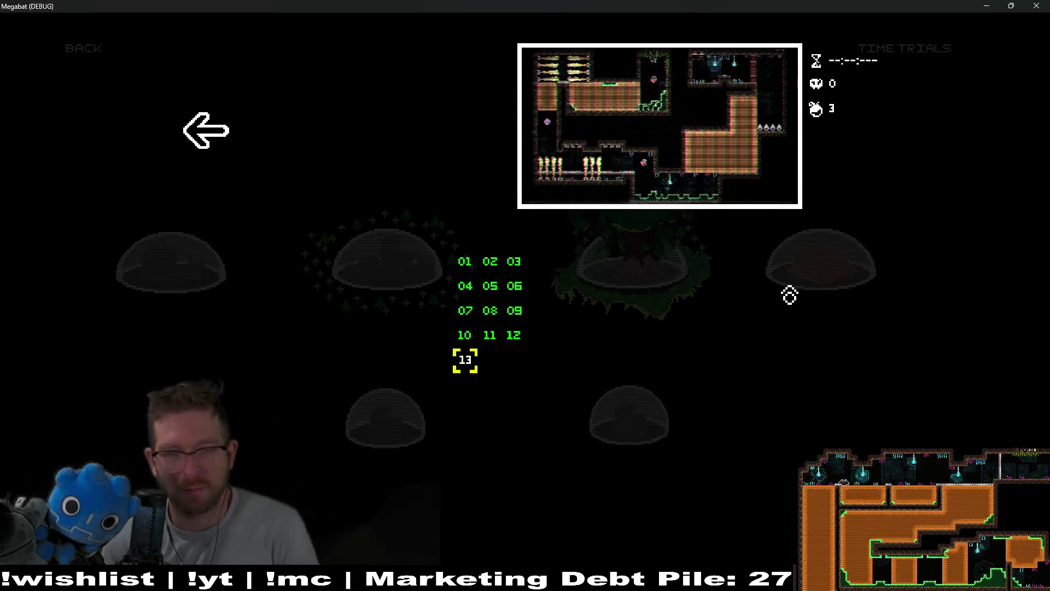
{"action": "key", "text": "Up"}
{"action": "key", "text": "Up"}
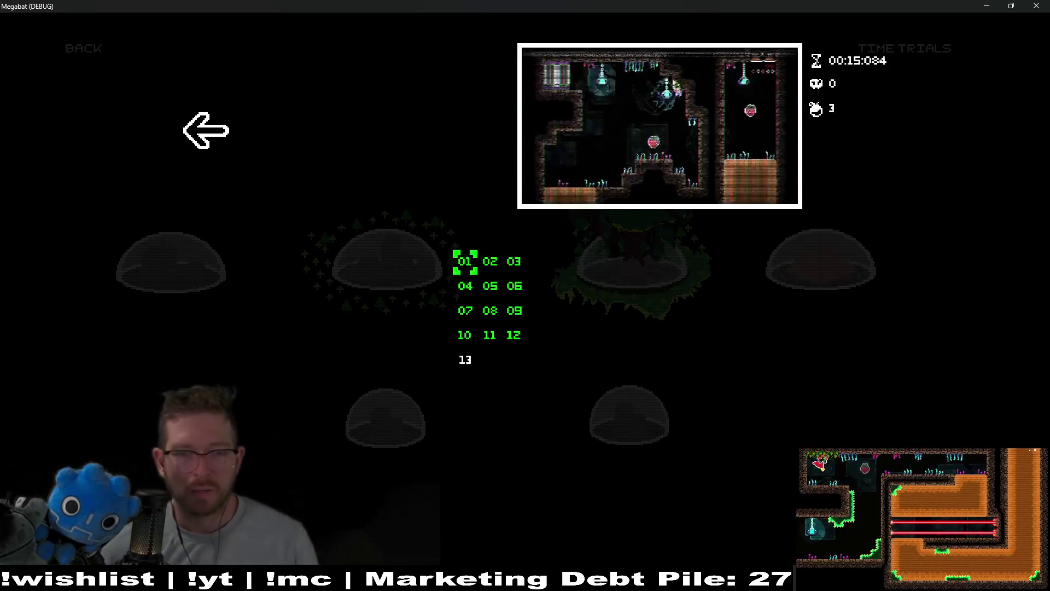
{"action": "key", "text": "Return"}
{"action": "key", "text": "Right"}
{"action": "key", "text": "space"}
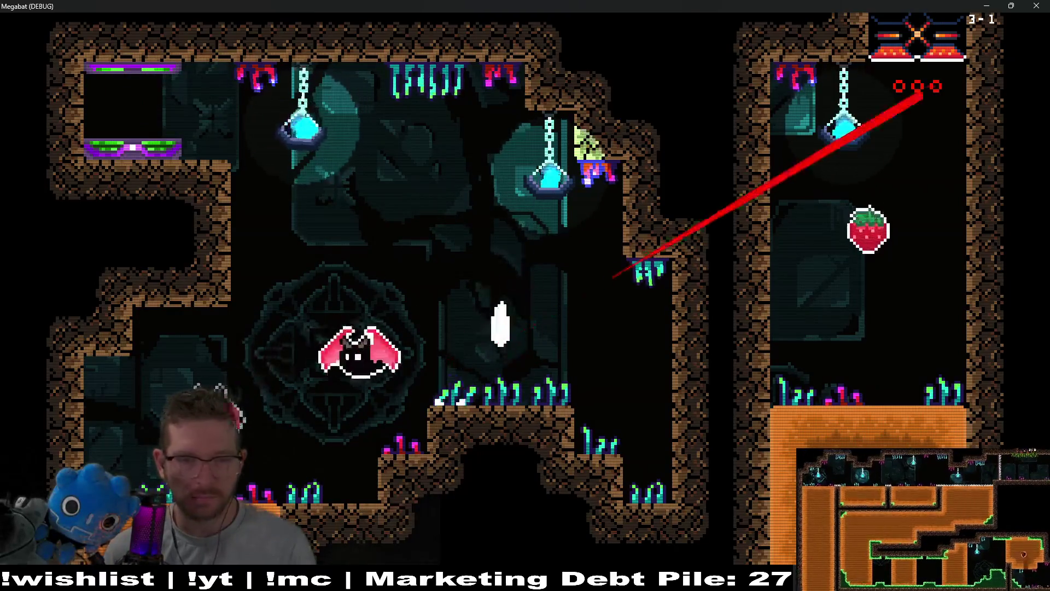
- Fly through level 3-1's opening rooms, collecting strawberries up to the one near the lantern
{"action": "key", "text": "Down"}
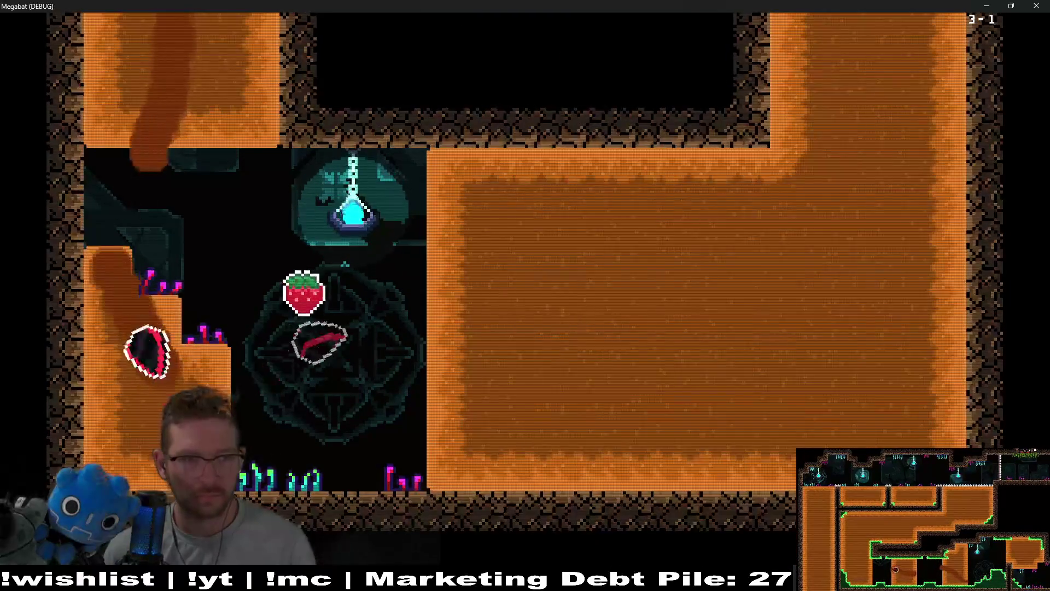
{"action": "key", "text": "Left"}
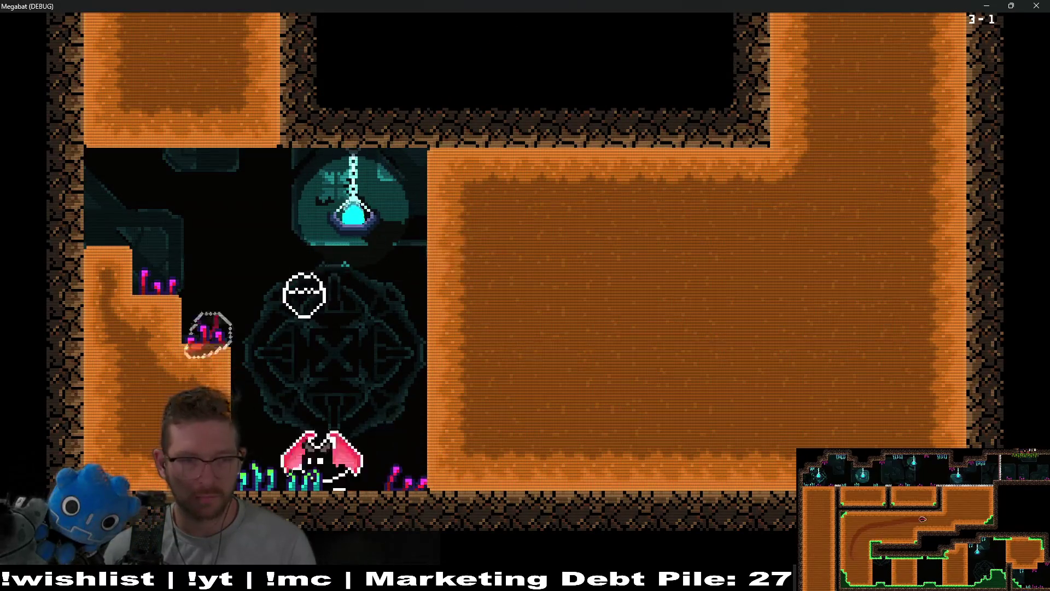
{"action": "key", "text": "Up"}
{"action": "key", "text": "Left"}
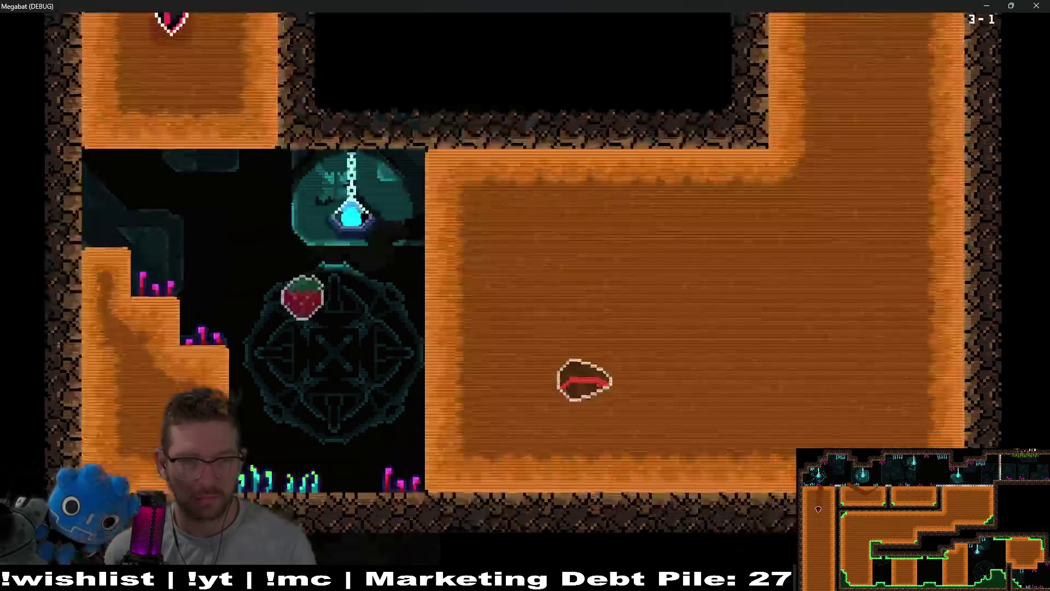
{"action": "key", "text": "Up"}
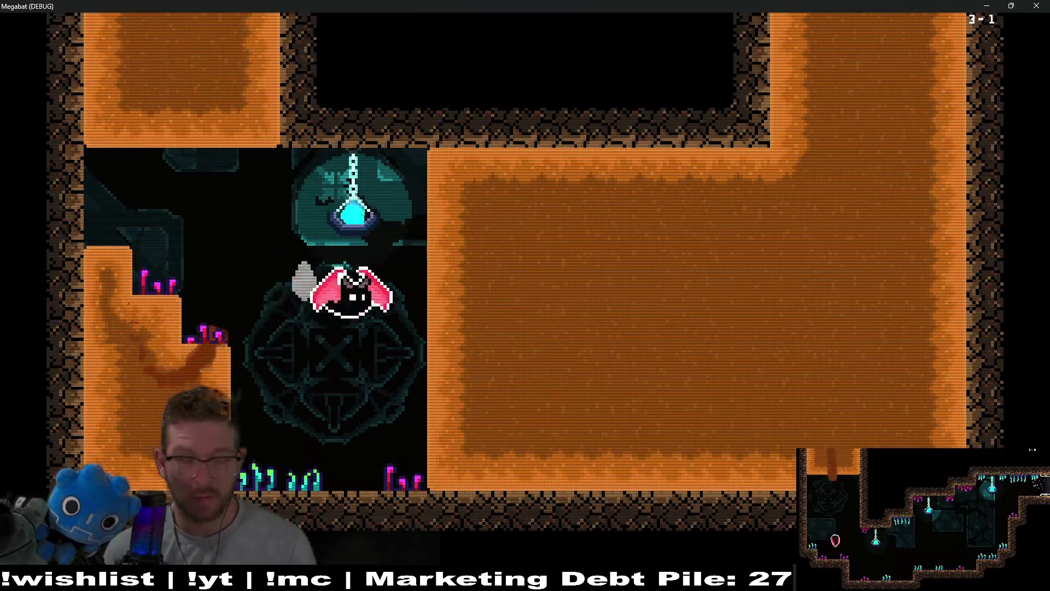
{"action": "key", "text": "Right"}
{"action": "key", "text": "Left"}
{"action": "key", "text": "m"}
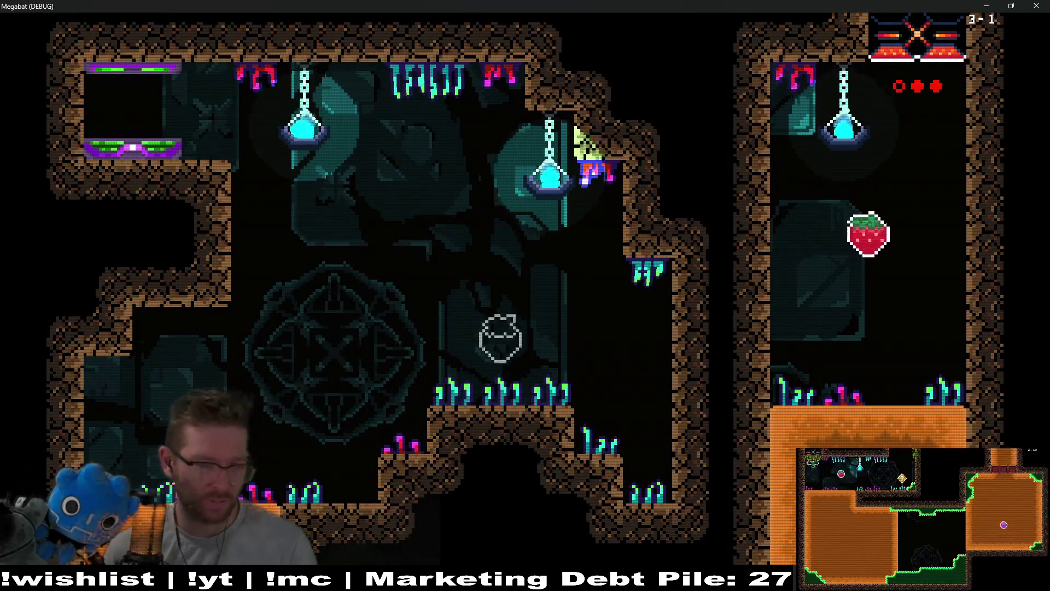
{"action": "key", "text": "Right"}
{"action": "key", "text": "Up"}
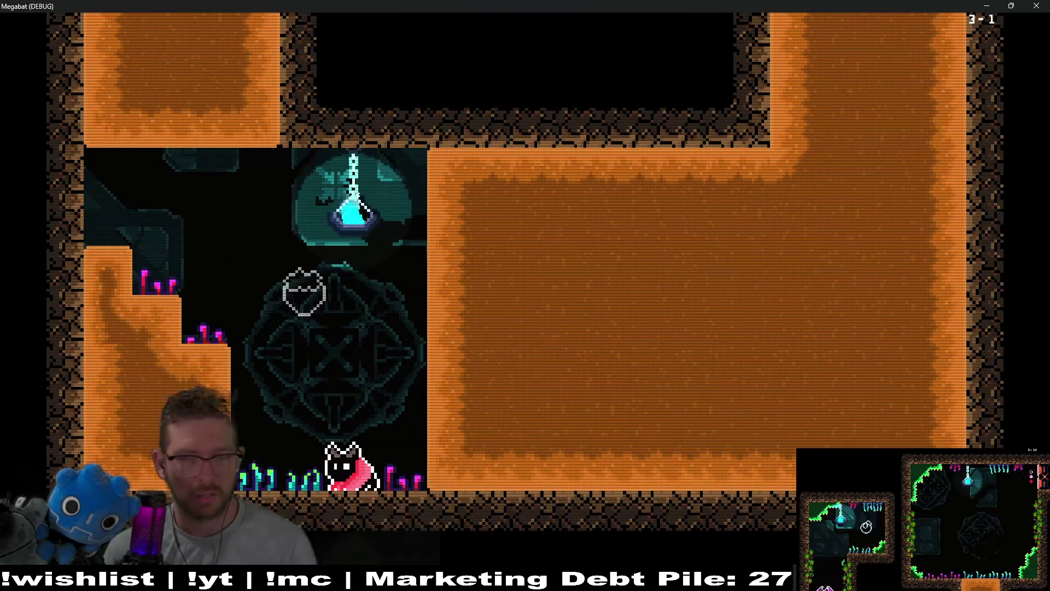
- Dig repeatedly into the orange dirt block and back out to the left ledge
{"action": "key", "text": "Left"}
{"action": "key", "text": "Right"}
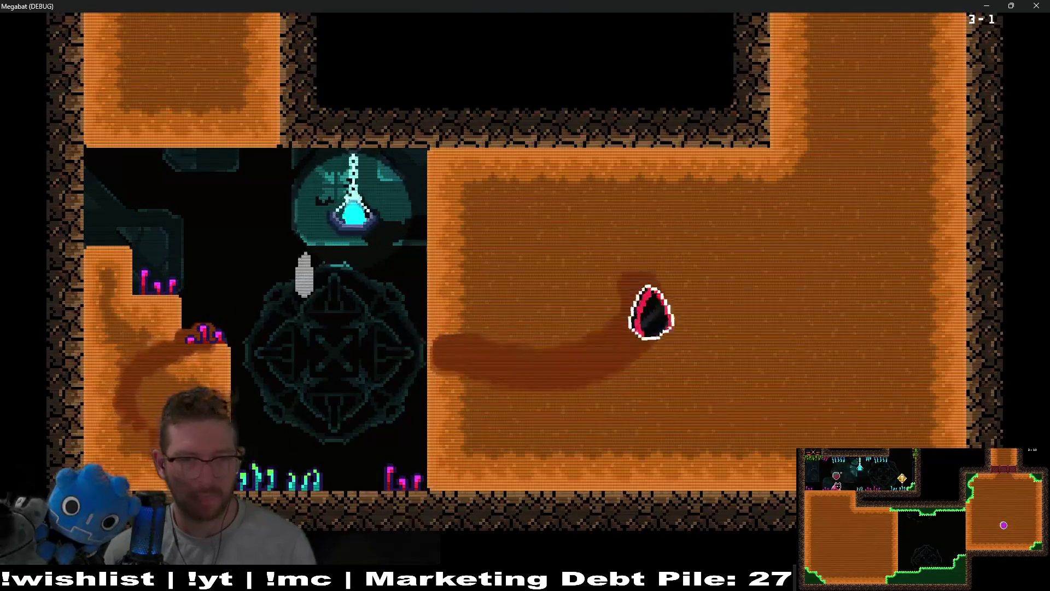
{"action": "key", "text": "Left"}
{"action": "key", "text": "Right"}
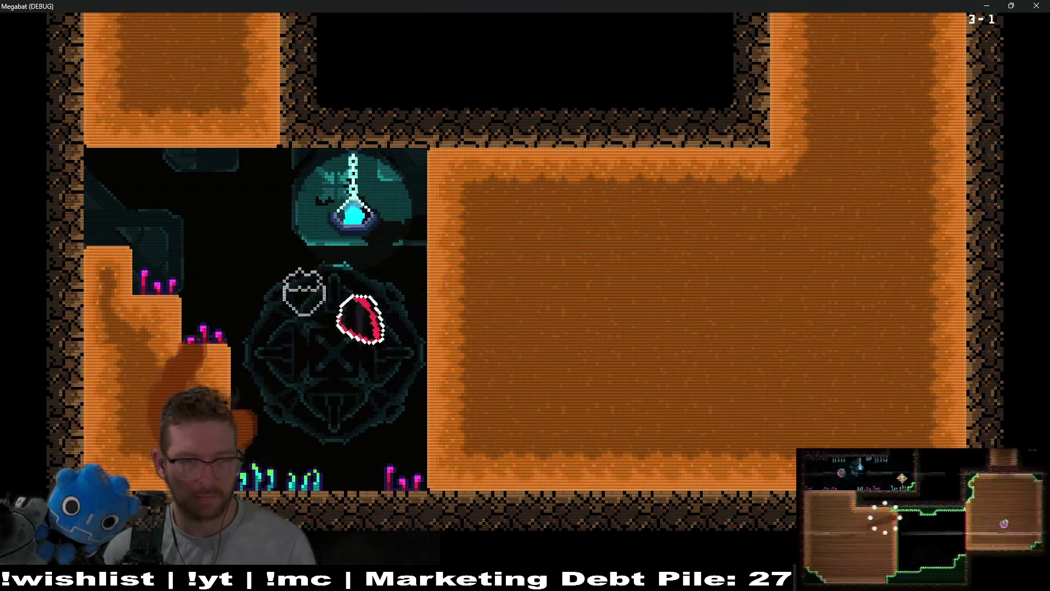
{"action": "key", "text": "Right"}
{"action": "key", "text": "Left"}
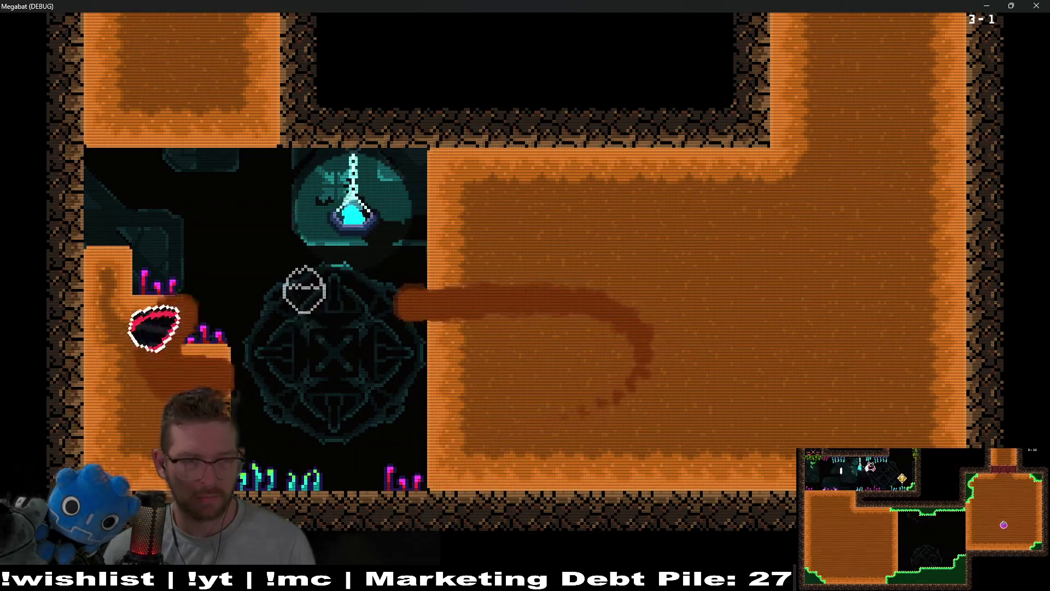
{"action": "key", "text": "Right"}
{"action": "key", "text": "Left"}
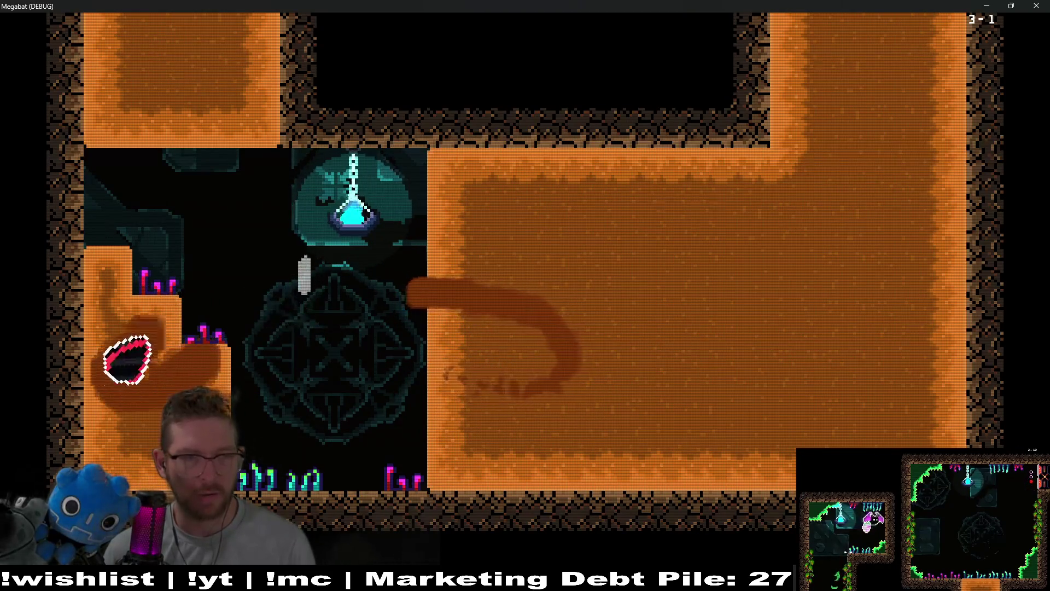
{"action": "key", "text": "Right"}
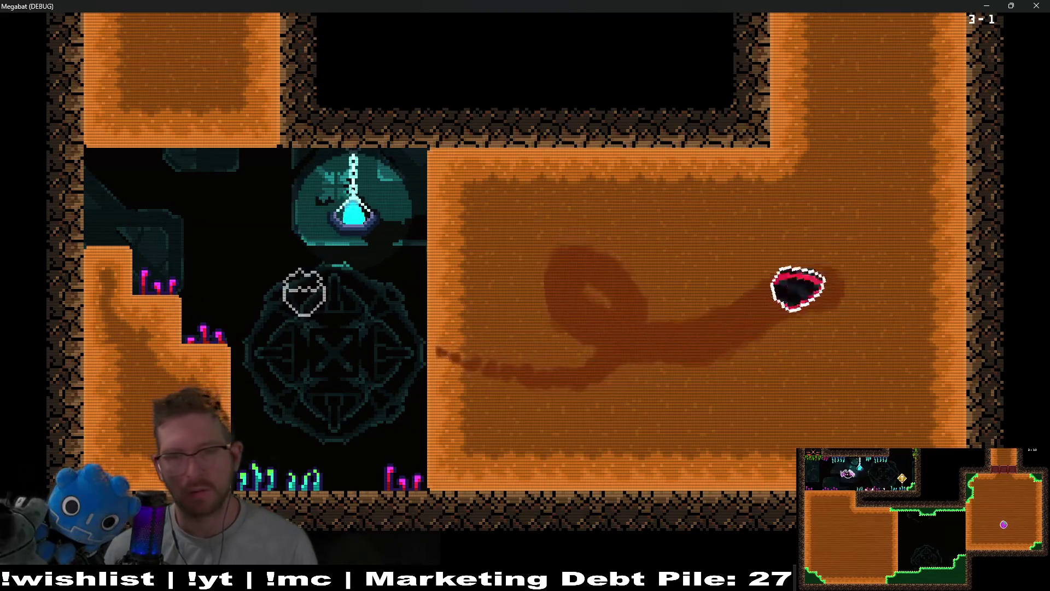
{"action": "key", "text": "Left"}
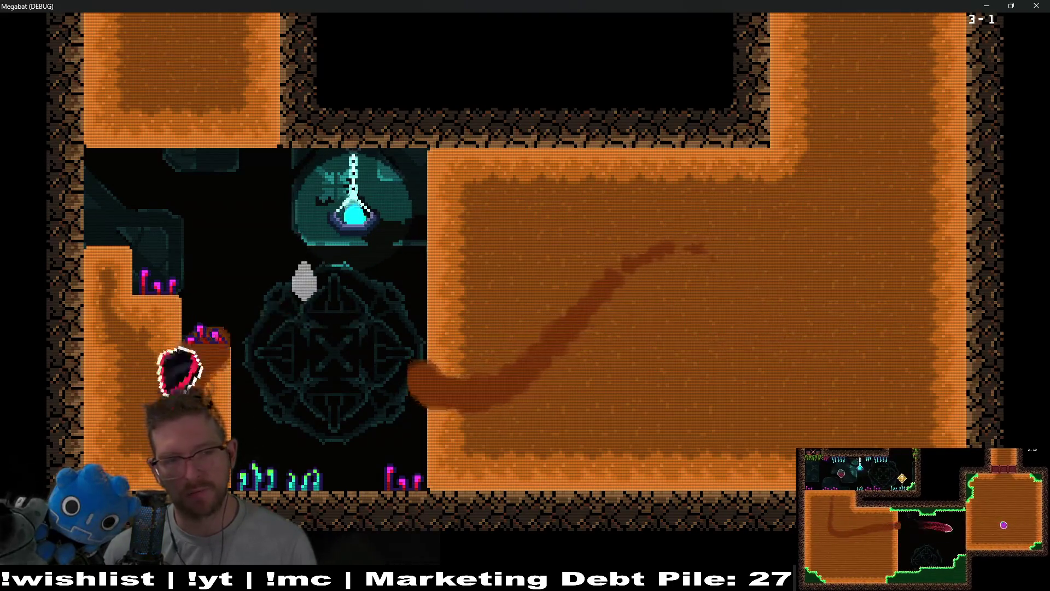
- Dig loops through the orange block, then grab the shaft strawberry and exit the level
{"action": "key", "text": "Right"}
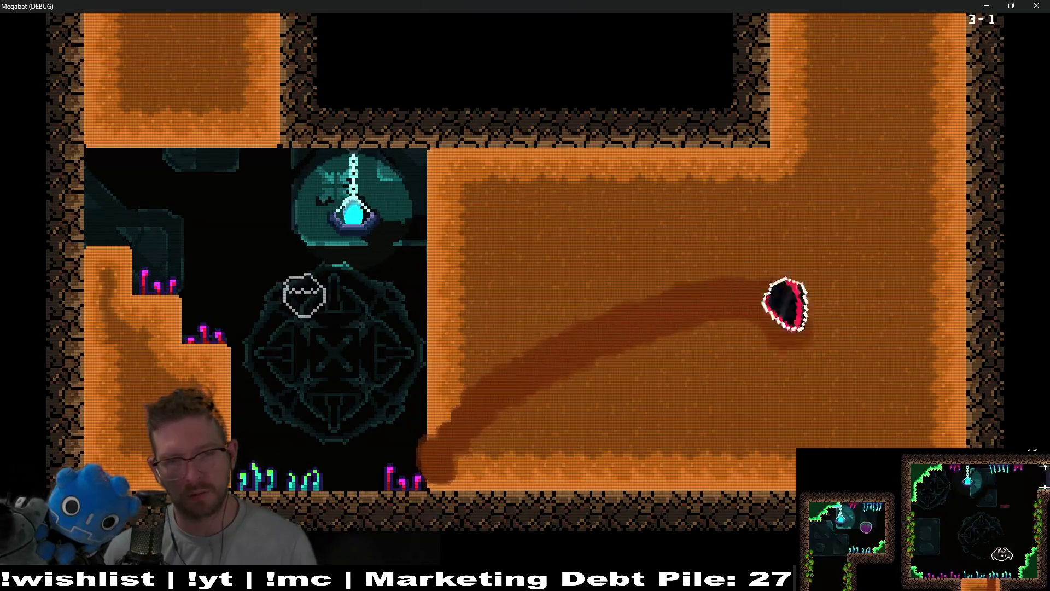
{"action": "key", "text": "Left"}
{"action": "key", "text": "Right"}
{"action": "key", "text": "Left"}
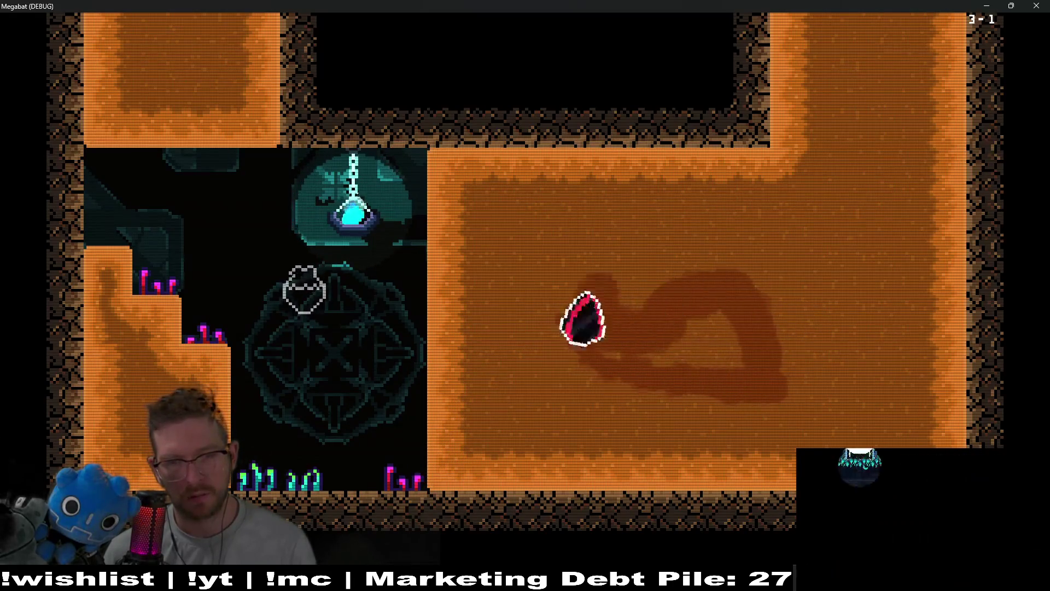
{"action": "key", "text": "Right"}
{"action": "key", "text": "Left"}
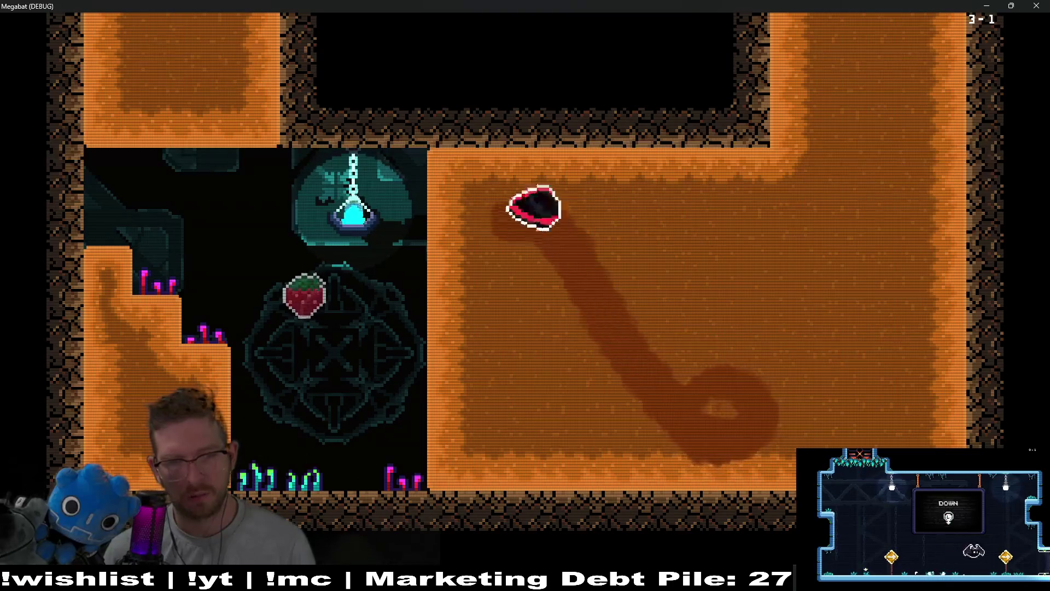
{"action": "key", "text": "Right"}
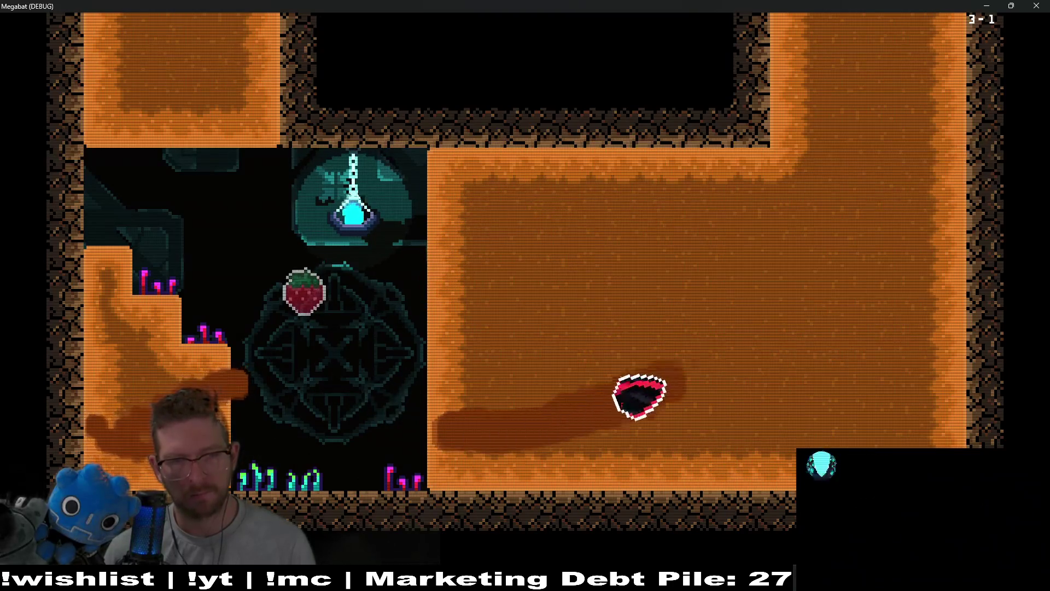
{"action": "key", "text": "Left"}
{"action": "key", "text": "Up"}
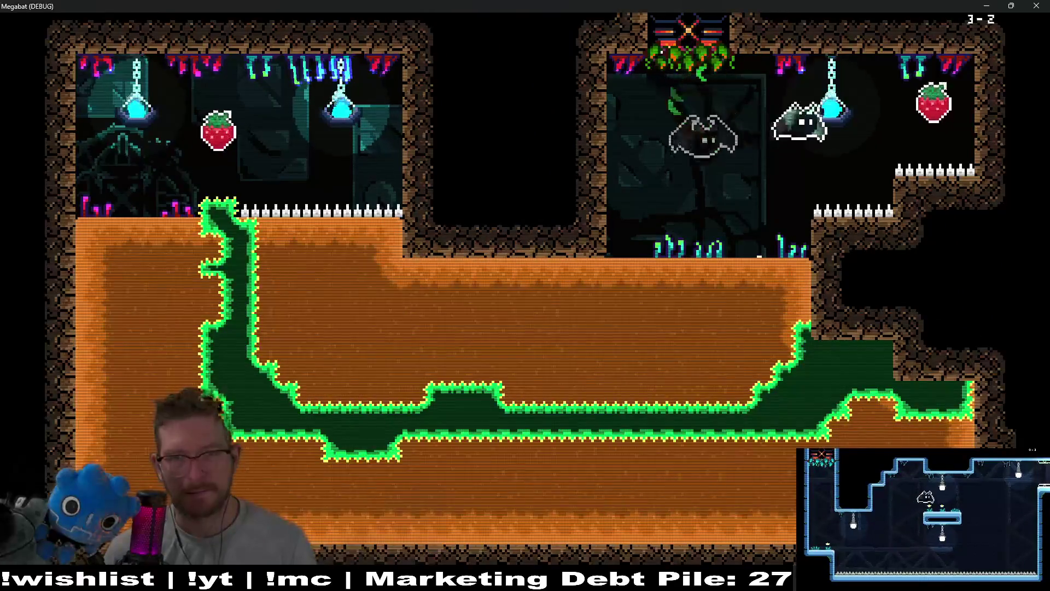
- Dive the bat repeatedly into the orange block, curving left, and grab the strawberry
{"action": "key", "text": "Down"}
{"action": "key", "text": "Left"}
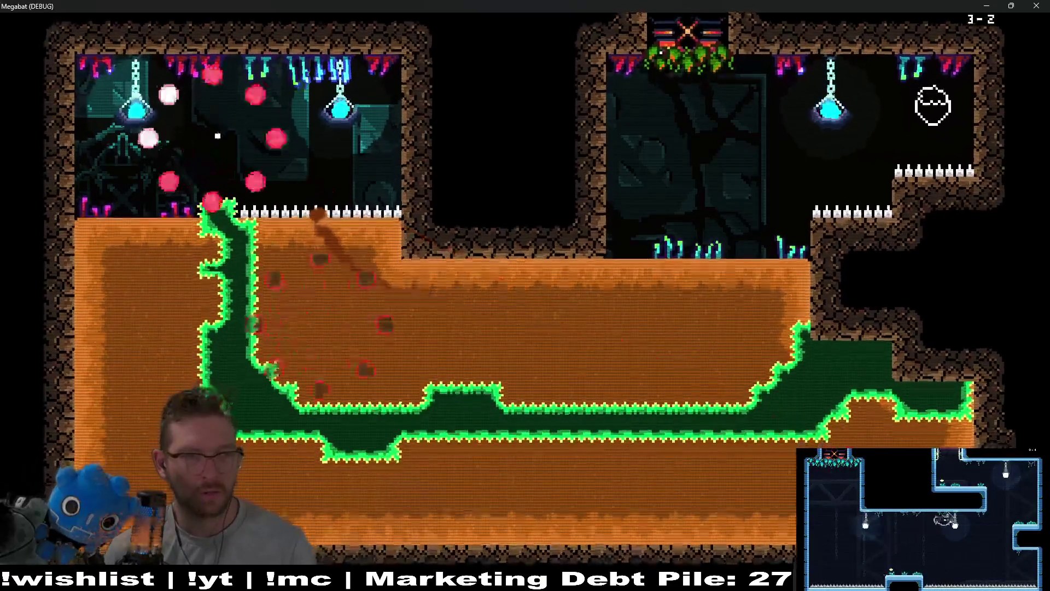
{"action": "key", "text": "Right"}
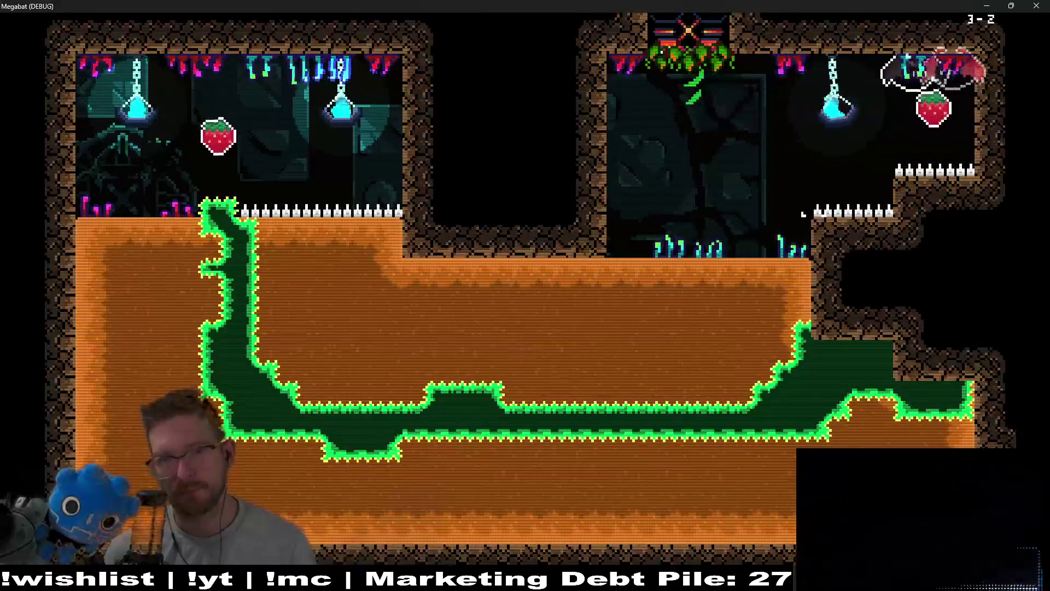
{"action": "key", "text": "Down"}
{"action": "key", "text": "Left"}
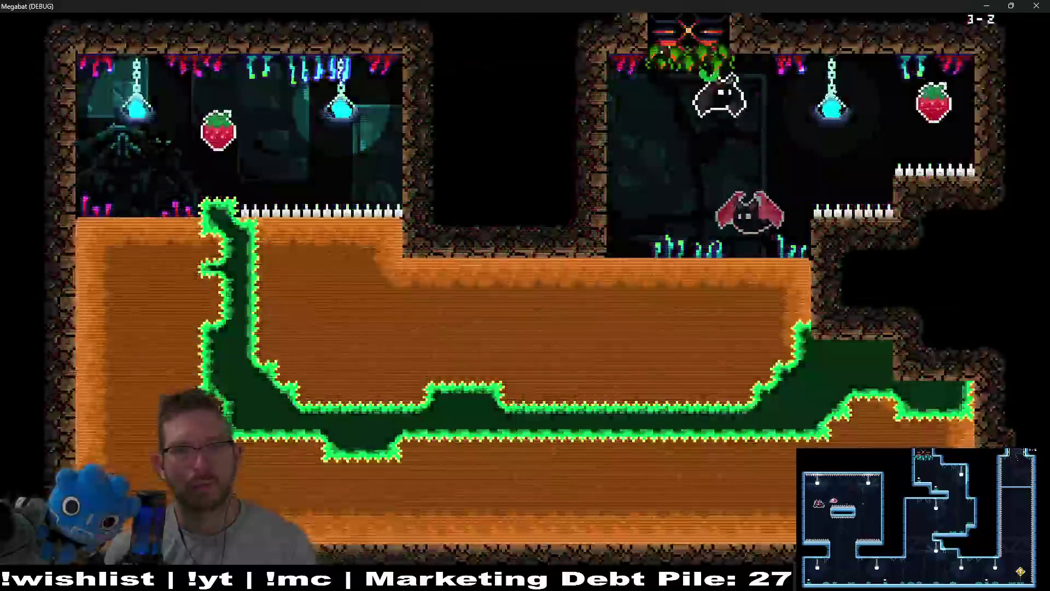
{"action": "key", "text": "Down"}
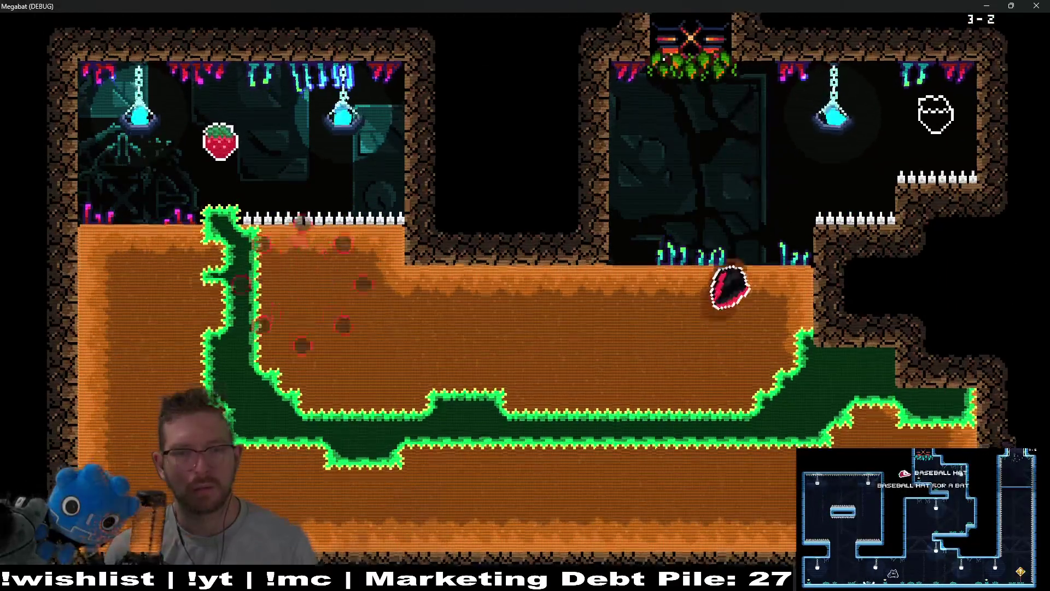
{"action": "key", "text": "Left"}
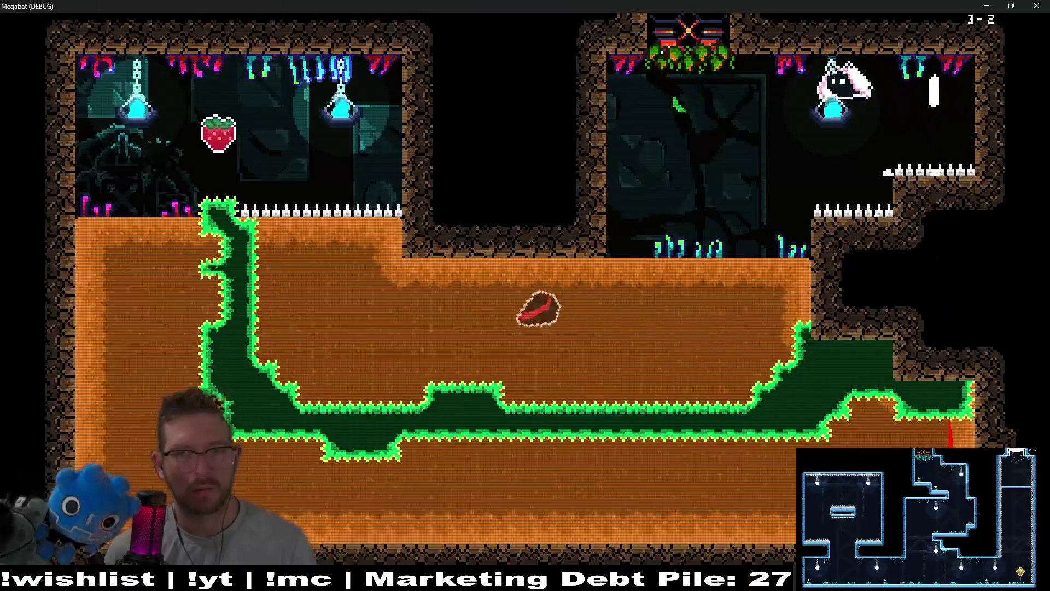
{"action": "key", "text": "Down"}
{"action": "key", "text": "Left"}
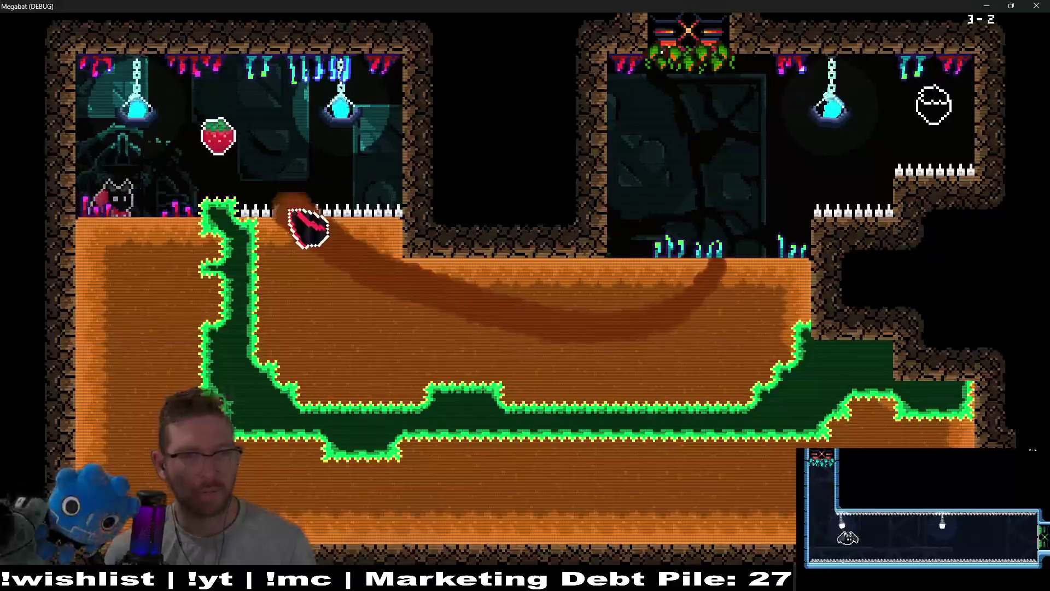
{"action": "key", "text": "Down"}
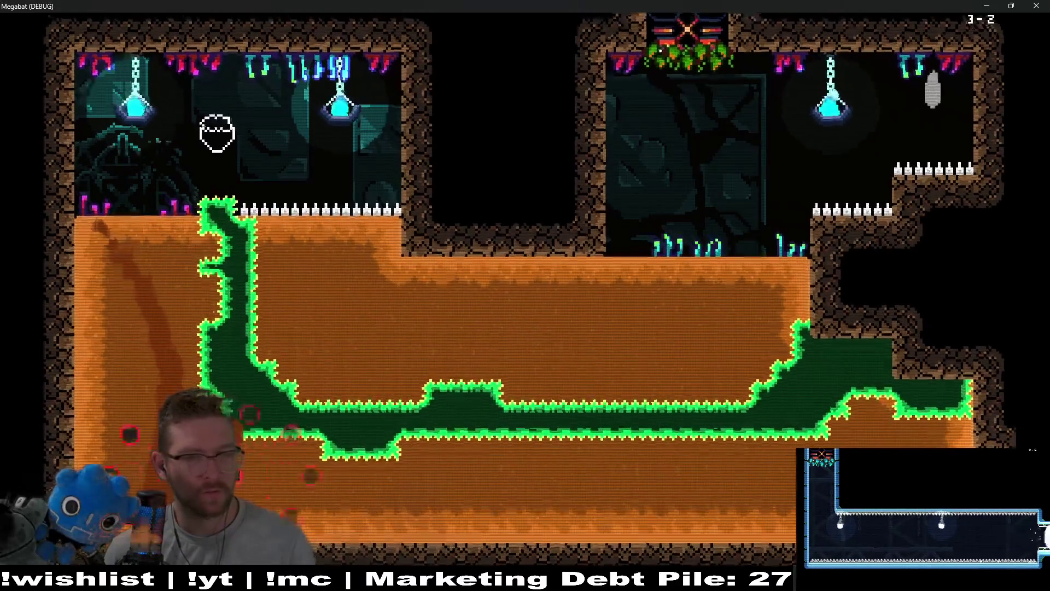
- Pause the game and choose QUIT from the pause menu
{"action": "key", "text": "Escape"}
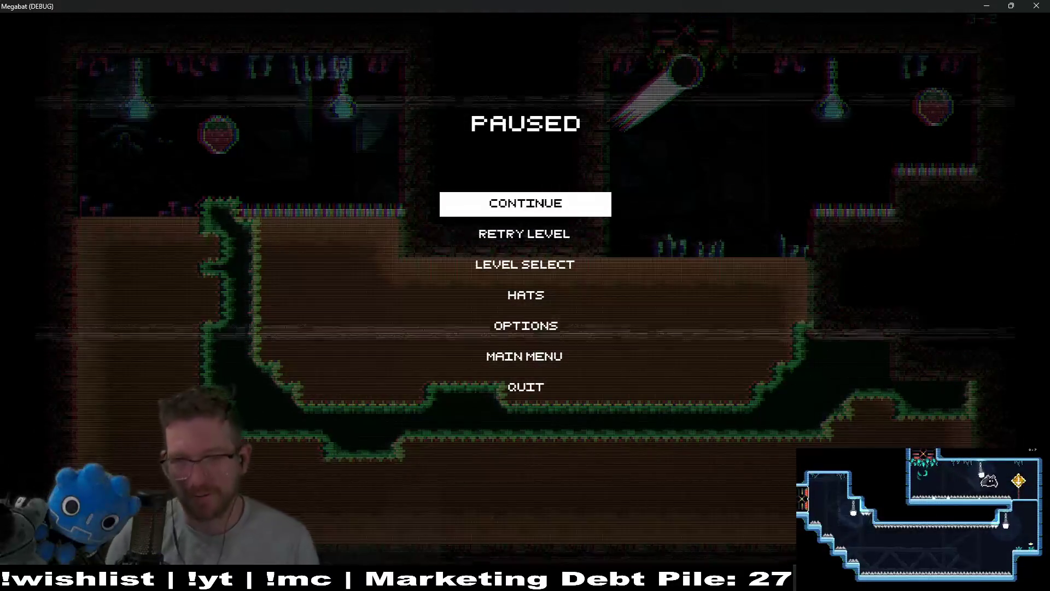
{"action": "key", "text": "Down"}
{"action": "key", "text": "Down"}
{"action": "key", "text": "Down"}
{"action": "key", "text": "Return"}
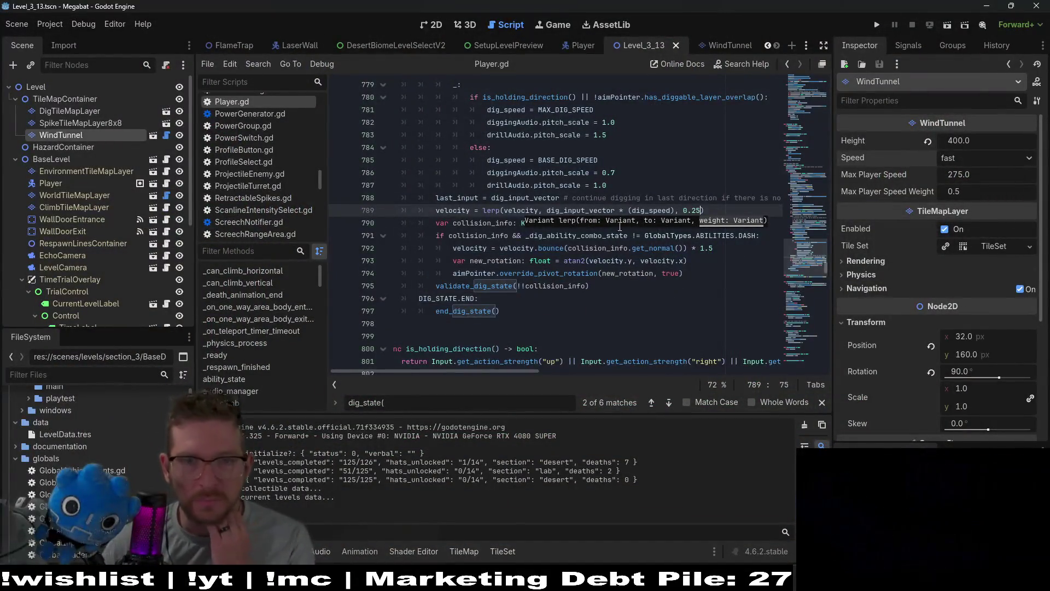
{"action": "left_click", "coordinate": [581, 211]}
{"action": "left_click", "coordinate": [578, 213], "text": "ctrl"}
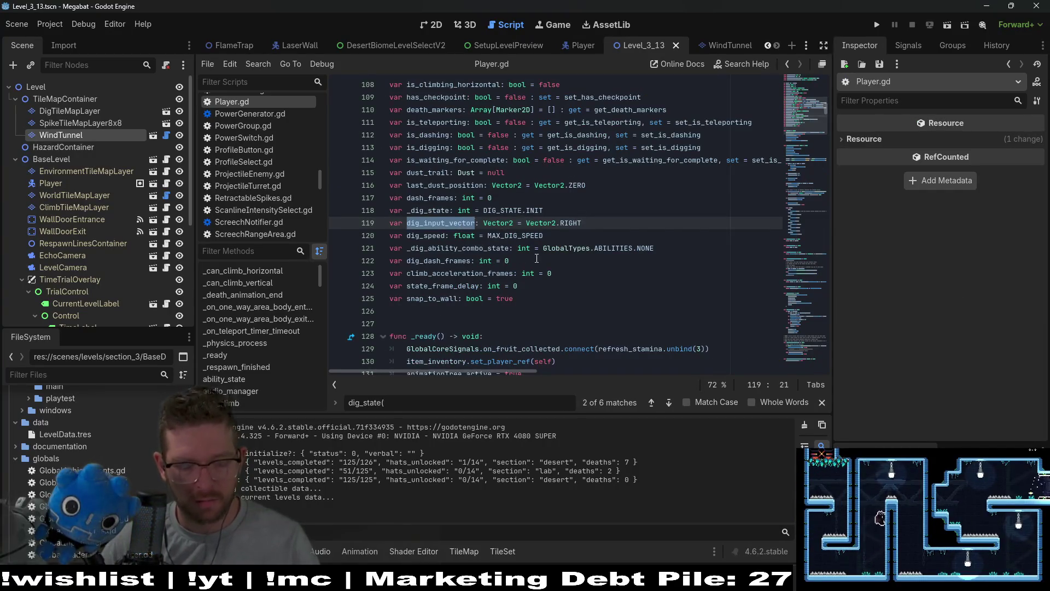
{"action": "key", "text": "Return"}
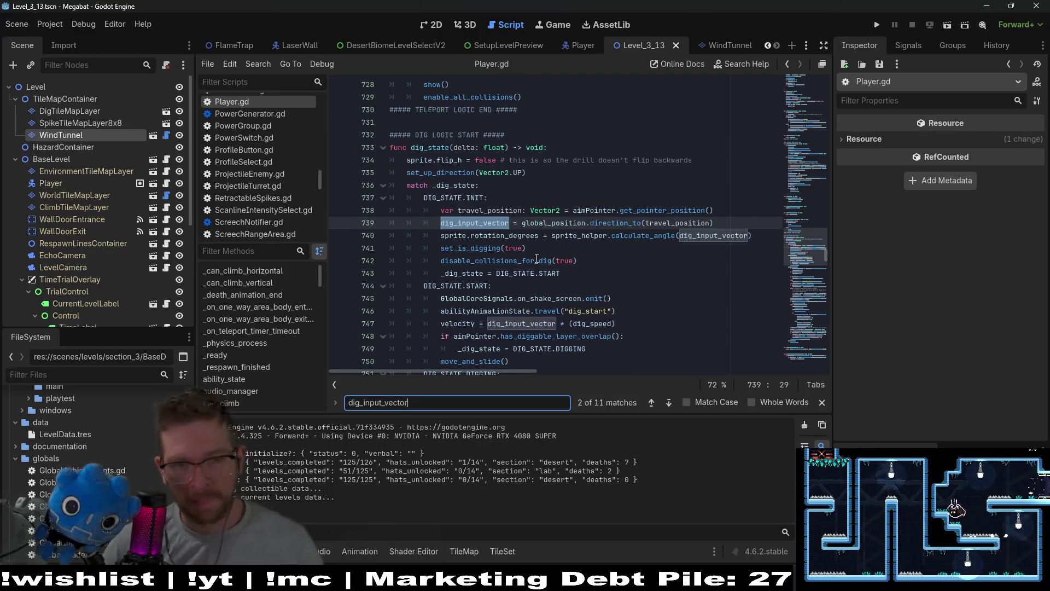
{"action": "key", "text": "Return"}
{"action": "key", "text": "Return"}
{"action": "key", "text": "Return"}
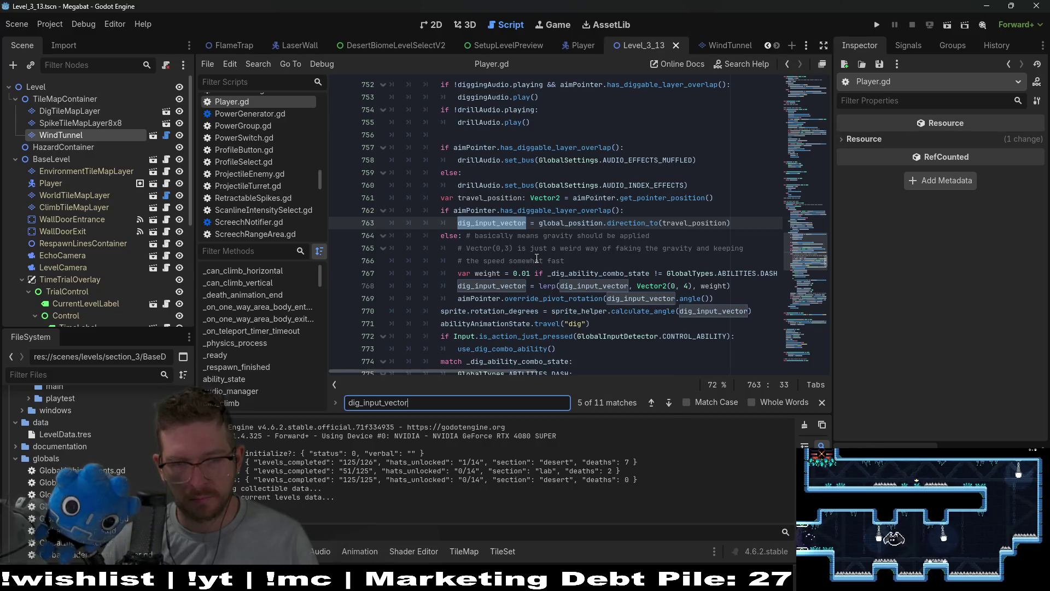
{"action": "key", "text": "Return"}
{"action": "key", "text": "Return"}
{"action": "key", "text": "Return"}
{"action": "key", "text": "Return"}
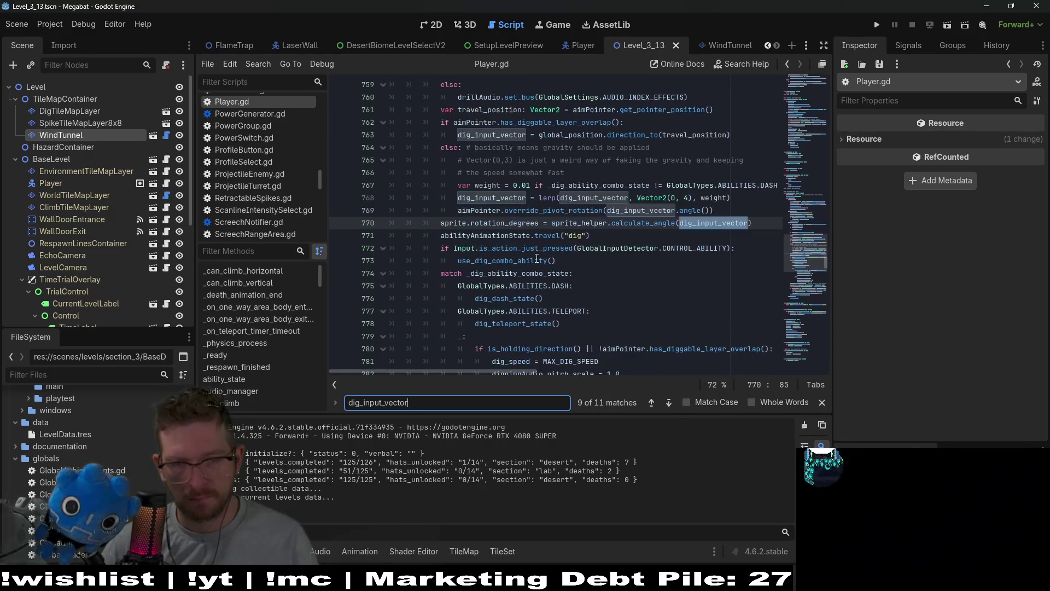
{"action": "key", "text": "Return"}
{"action": "key", "text": "Return"}
{"action": "key", "text": "Return"}
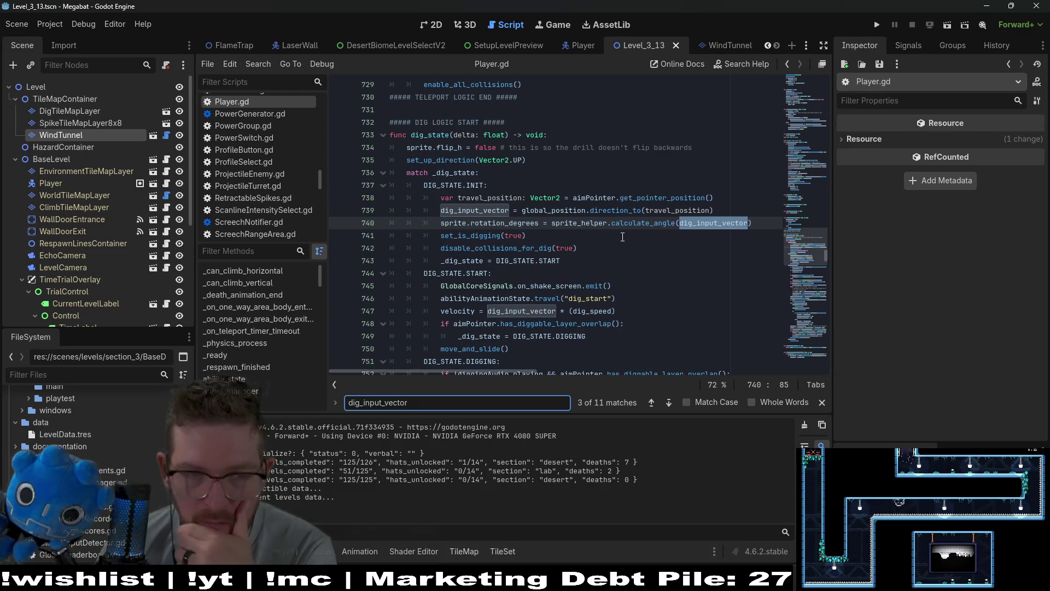
{"action": "key", "text": "Return"}
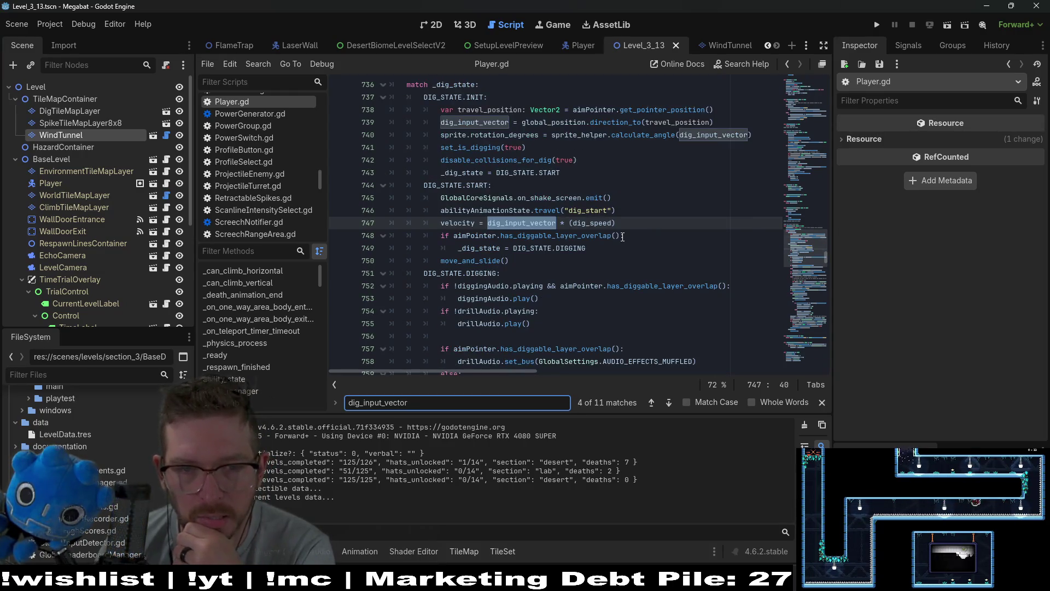
{"action": "key", "text": "Return"}
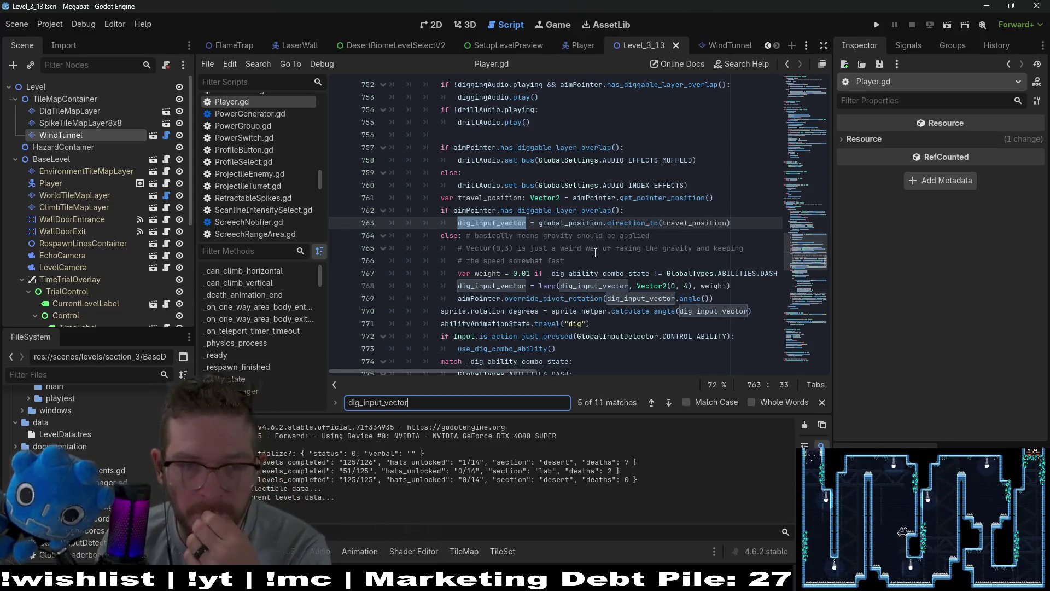
{"action": "scroll", "coordinate": [595, 253], "scroll_direction": "down", "scroll_amount": 9}
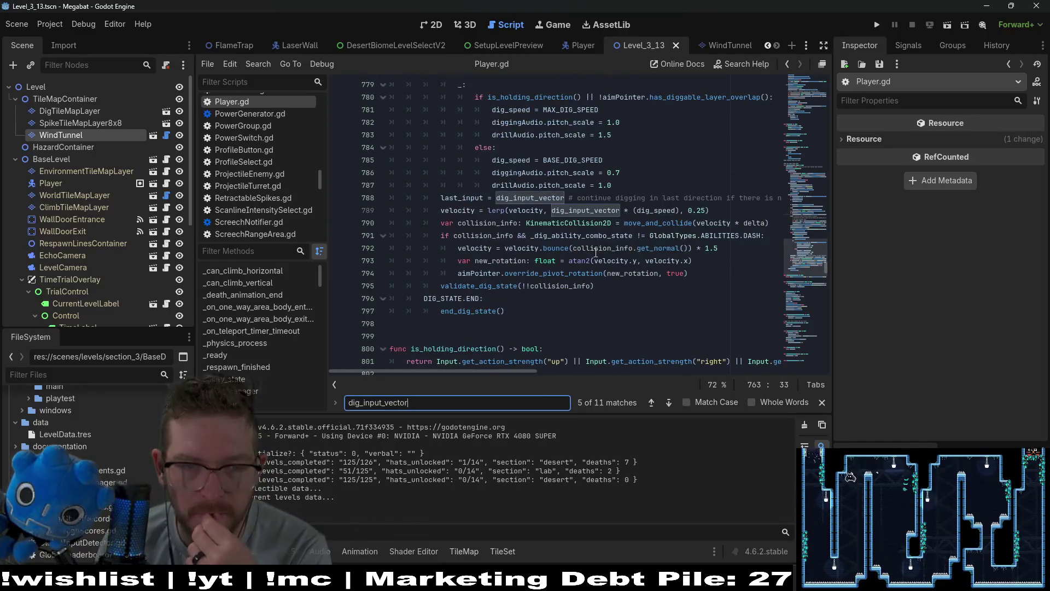
- Add print(dig_input_vector) at line 788 of Player.gd, save it, and return to the 2D view
{"action": "left_click", "coordinate": [625, 187]}
{"action": "key", "text": "Return"}
{"action": "key", "text": "BackSpace"}
{"action": "key", "text": "BackSpace"}
{"action": "key", "text": "BackSpace"}
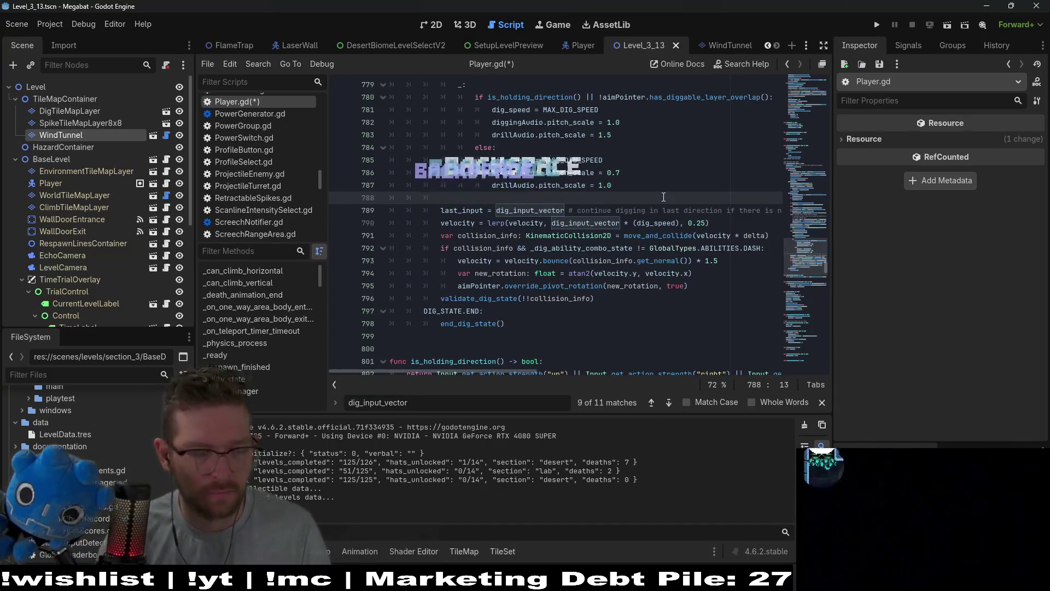
{"action": "type", "text": "print(dig_"}
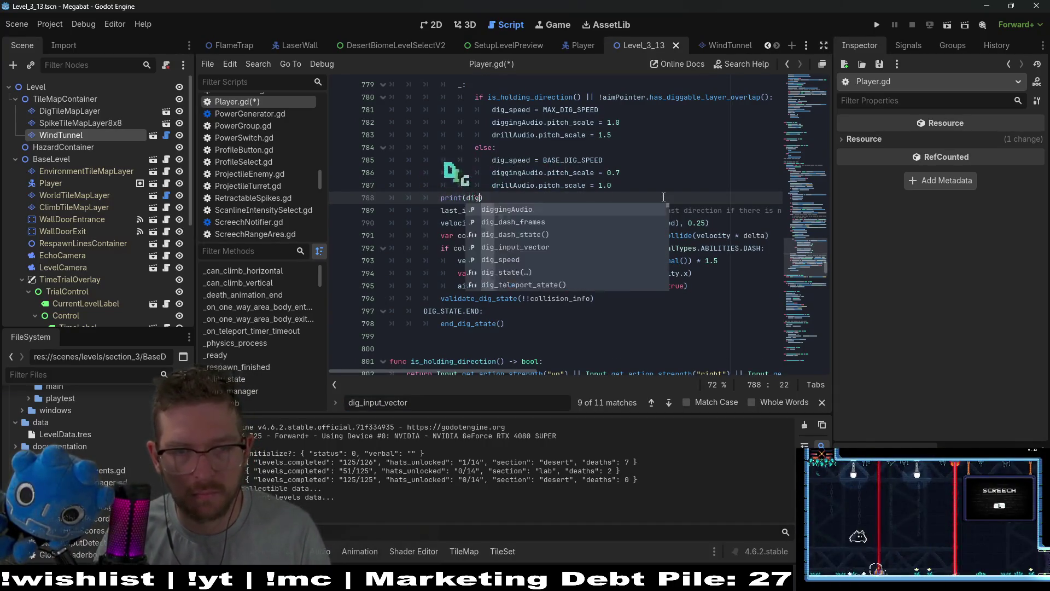
{"action": "type", "text": "input_vector"}
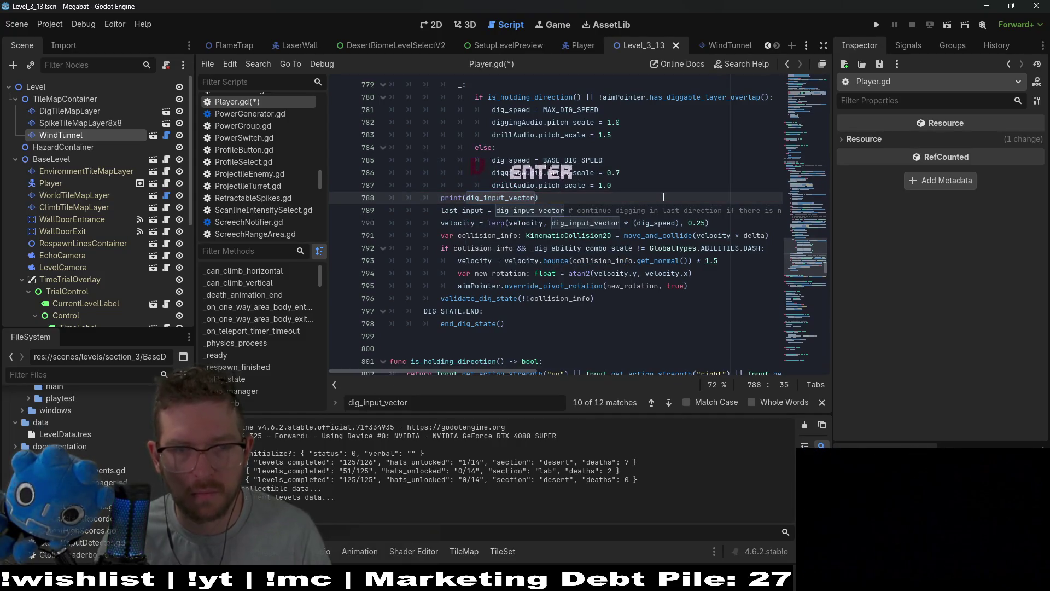
{"action": "key", "text": "ctrl+s"}
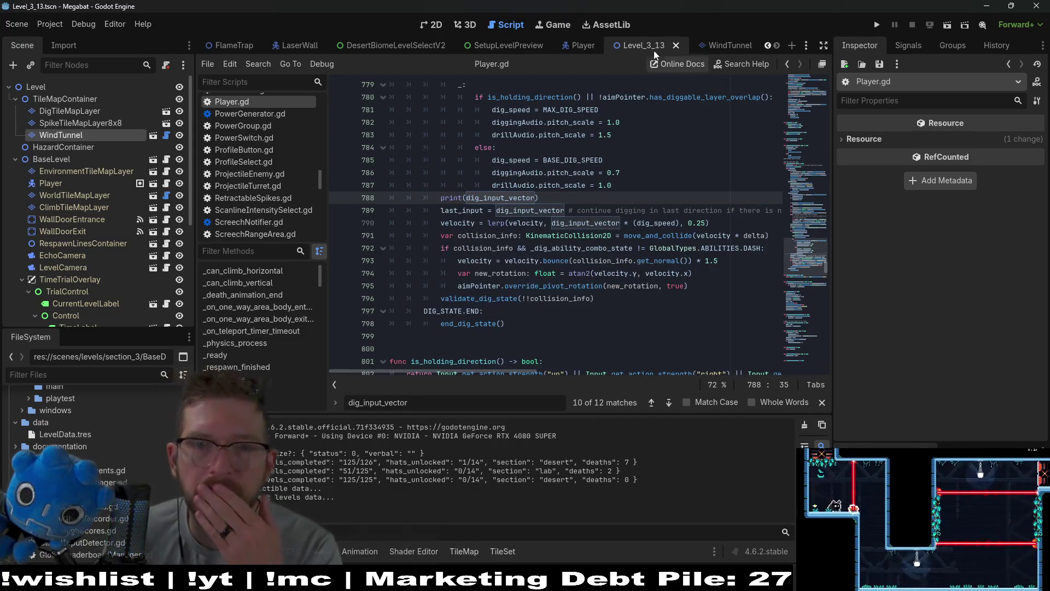
{"action": "left_click", "coordinate": [429, 25]}
- Run the current scene and shrink the game window so it sits over the editor
{"action": "key", "text": "F6"}
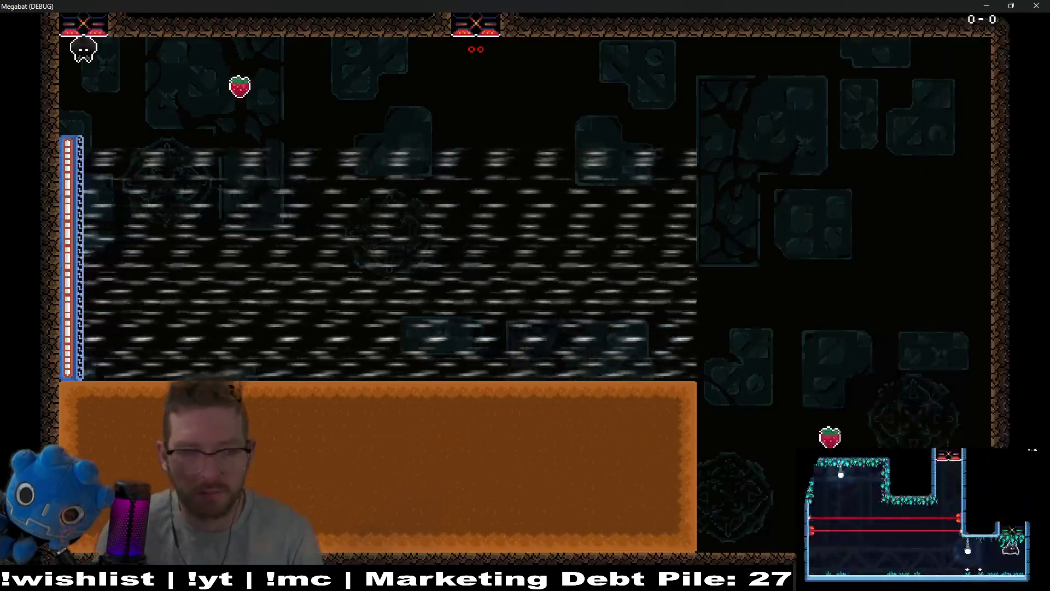
{"action": "key", "text": "Right"}
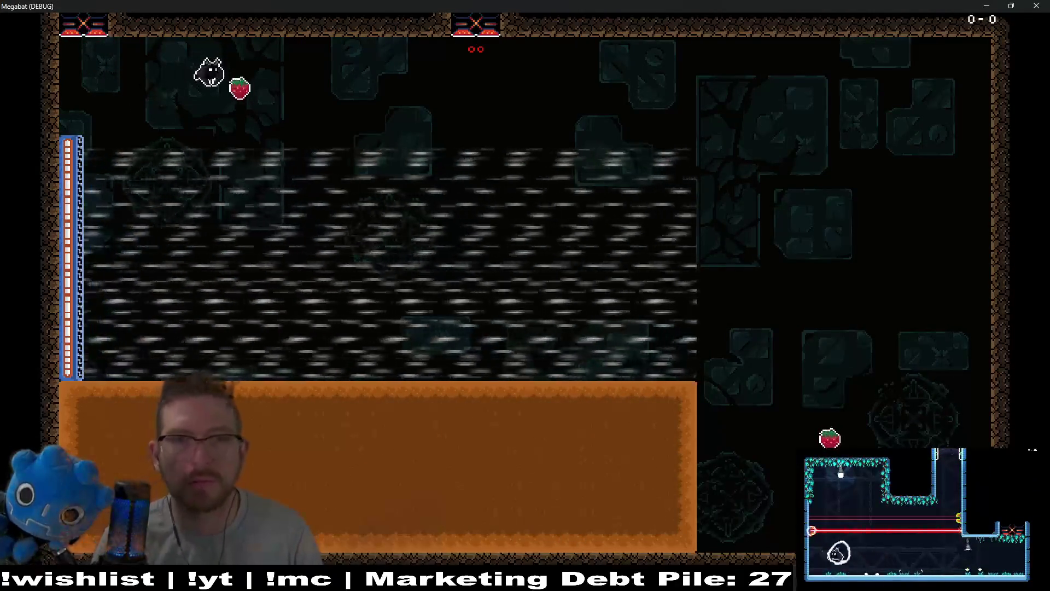
{"action": "mouse_move", "coordinate": [605, 5]}
{"action": "left_mouse_down"}
{"action": "mouse_move", "coordinate": [517, 252]}
{"action": "mouse_move", "coordinate": [680, 99]}
{"action": "left_mouse_up"}
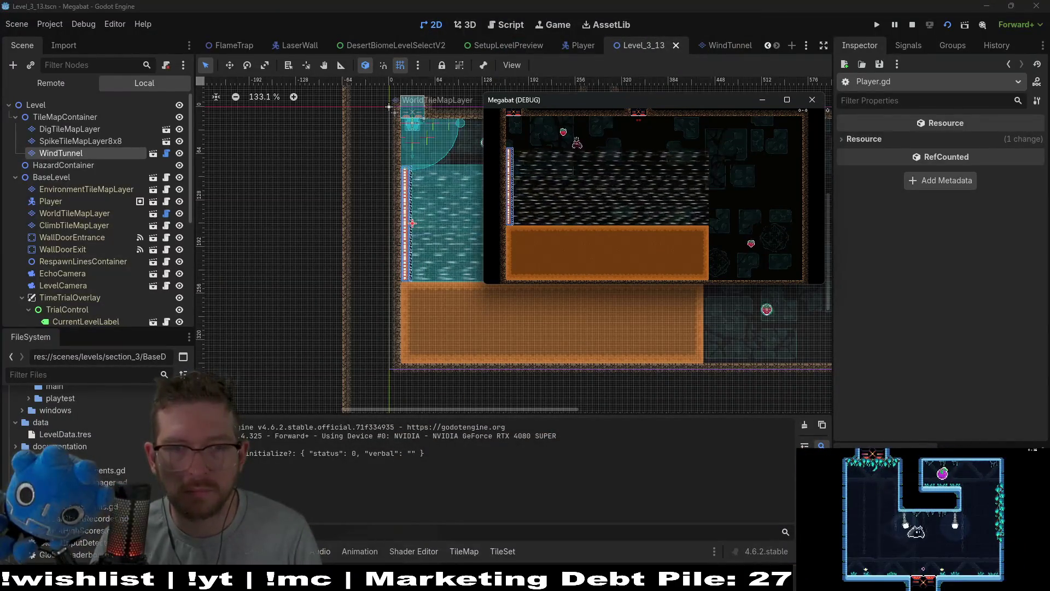
{"action": "key", "text": "Left"}
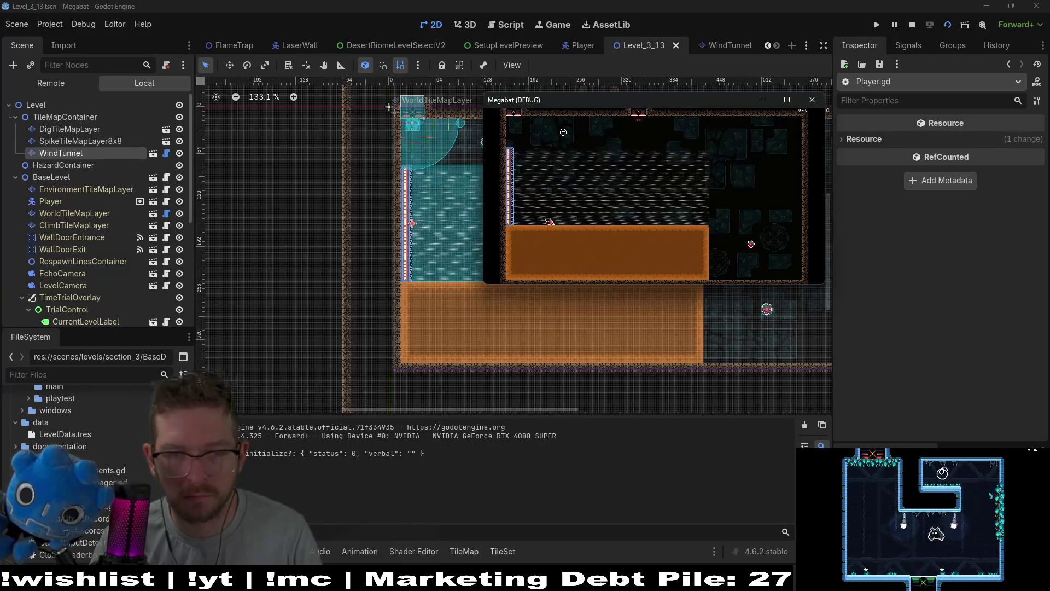
- Tunnel back and forth through the orange dirt while dig values print, then stop the game
{"action": "key", "text": "Down"}
{"action": "key", "text": "Right"}
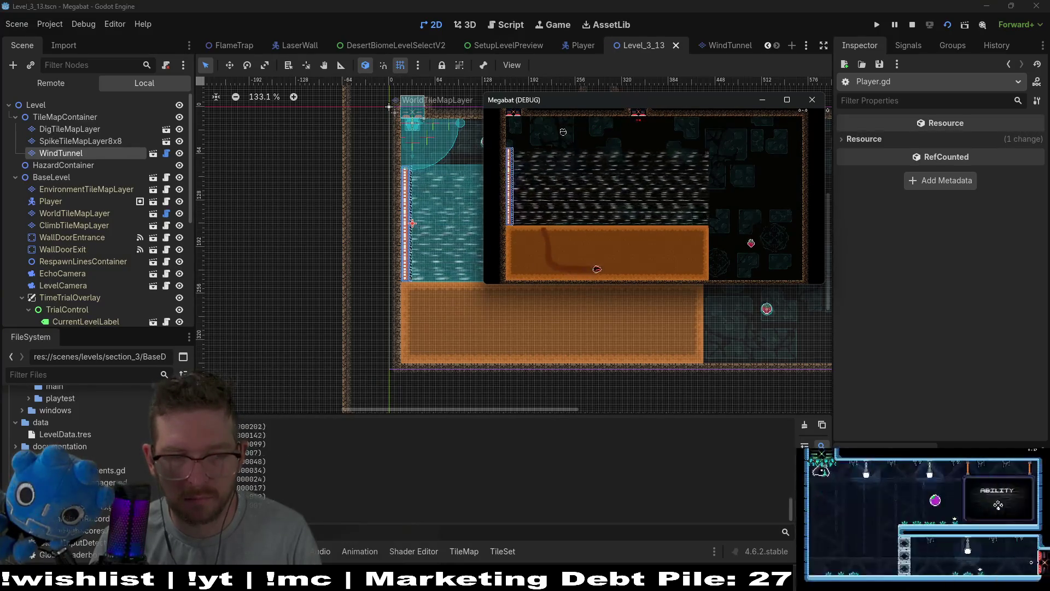
{"action": "key", "text": "Up"}
{"action": "key", "text": "Left"}
{"action": "key", "text": "Right"}
{"action": "key", "text": "Right"}
{"action": "key", "text": "Up"}
{"action": "key", "text": "Right"}
{"action": "key", "text": "Down"}
{"action": "key", "text": "Left"}
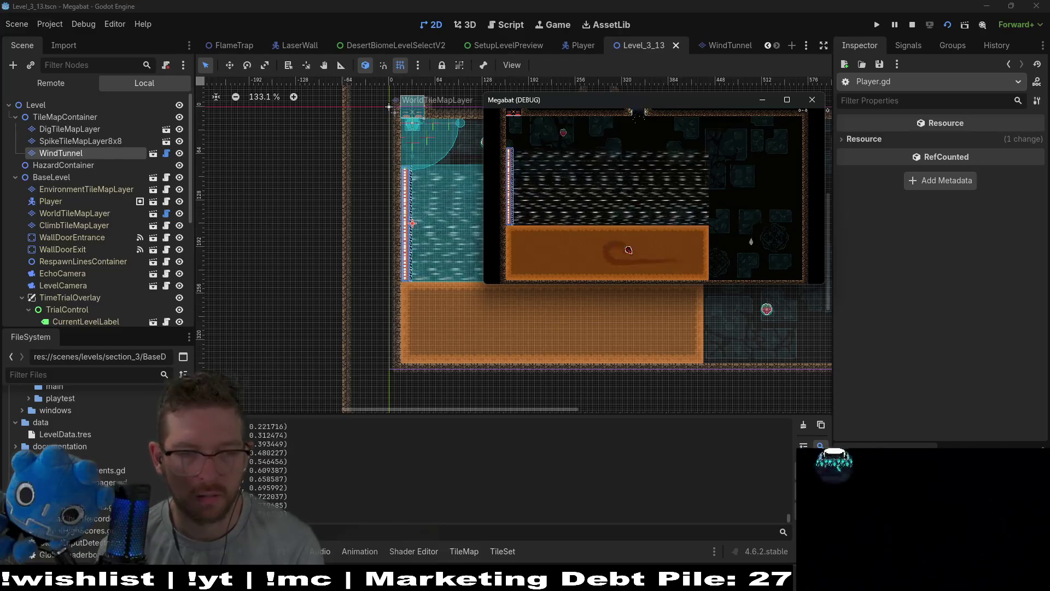
{"action": "key", "text": "Right"}
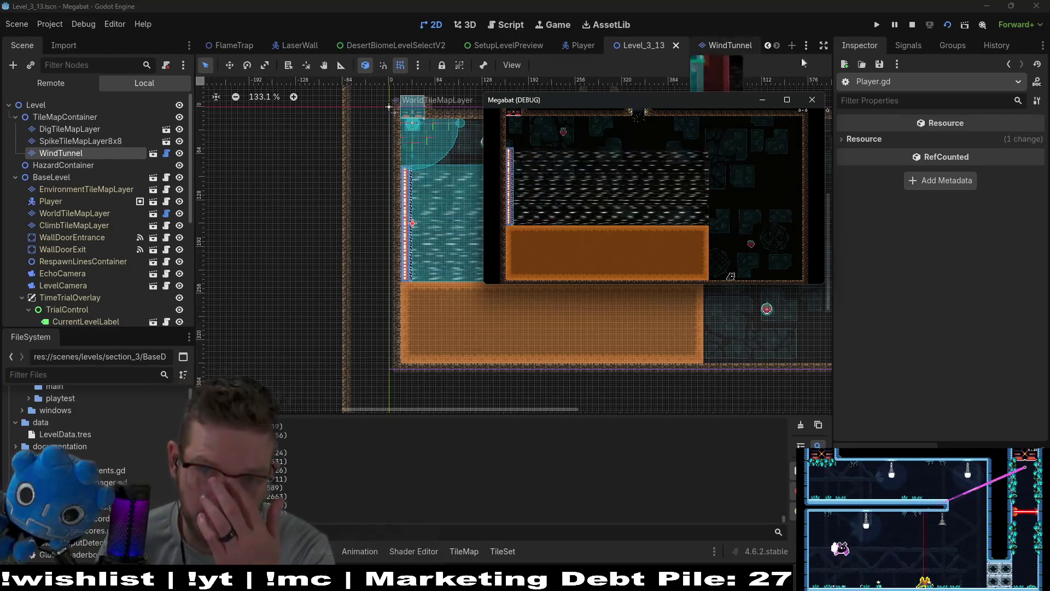
{"action": "left_click", "coordinate": [810, 99]}
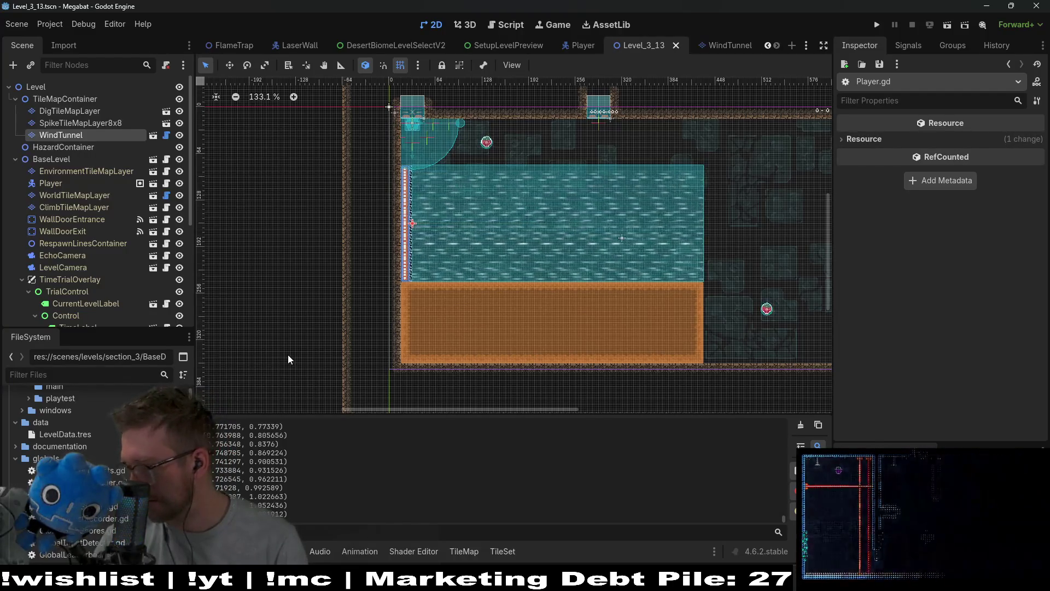
- Relaunch the level and restore the game window to a smaller size
{"action": "left_click", "coordinate": [947, 26]}
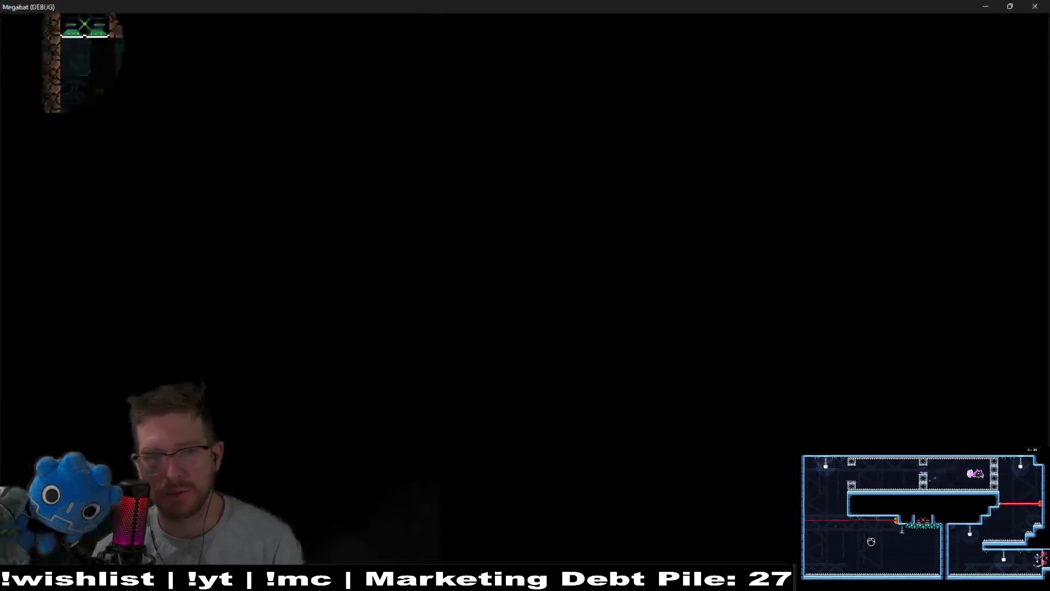
{"action": "key", "text": "Right"}
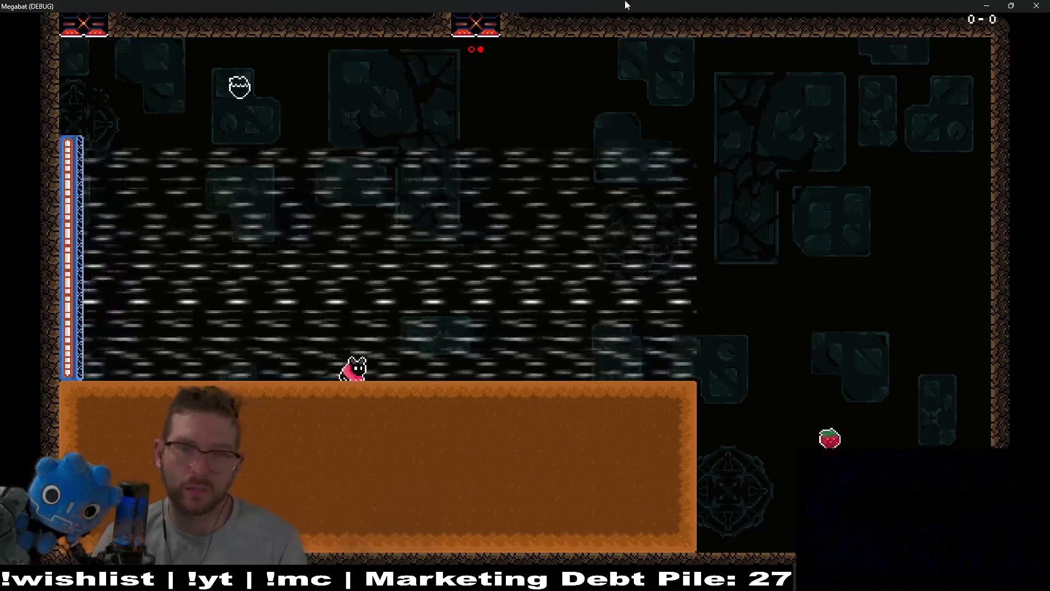
{"action": "double_click", "coordinate": [626, 6]}
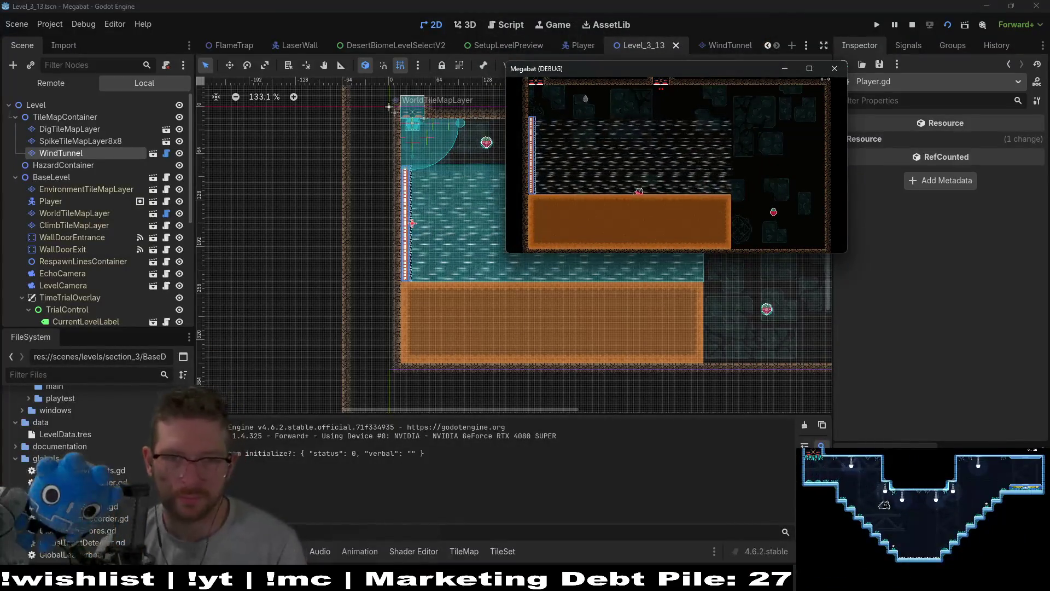
- Dig loops through the dirt block, surface at the top, and stop the running game
{"action": "key", "text": "Down"}
{"action": "key", "text": "Left"}
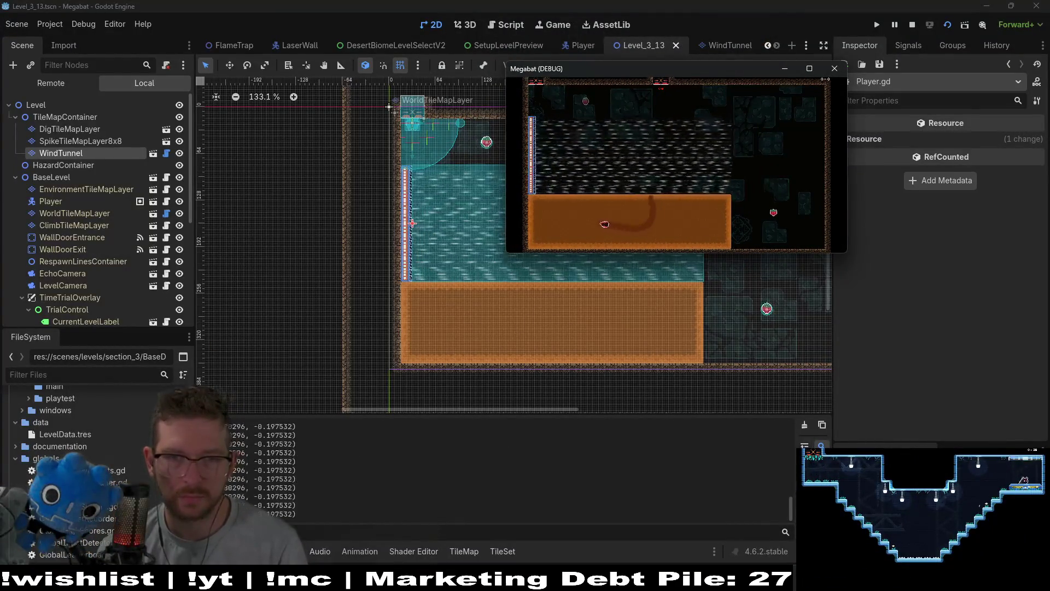
{"action": "key", "text": "Right"}
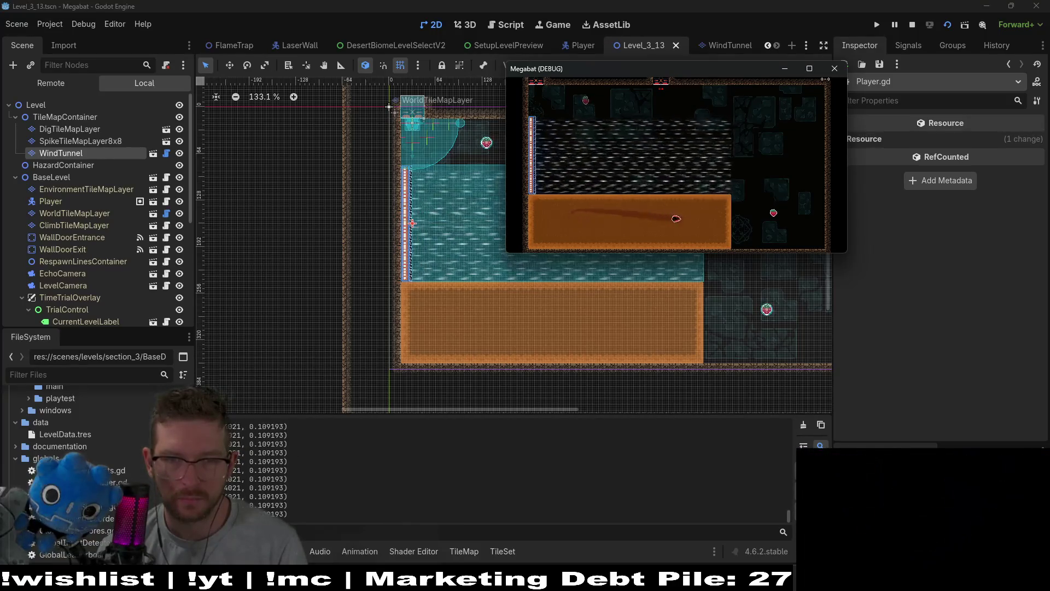
{"action": "key", "text": "Up"}
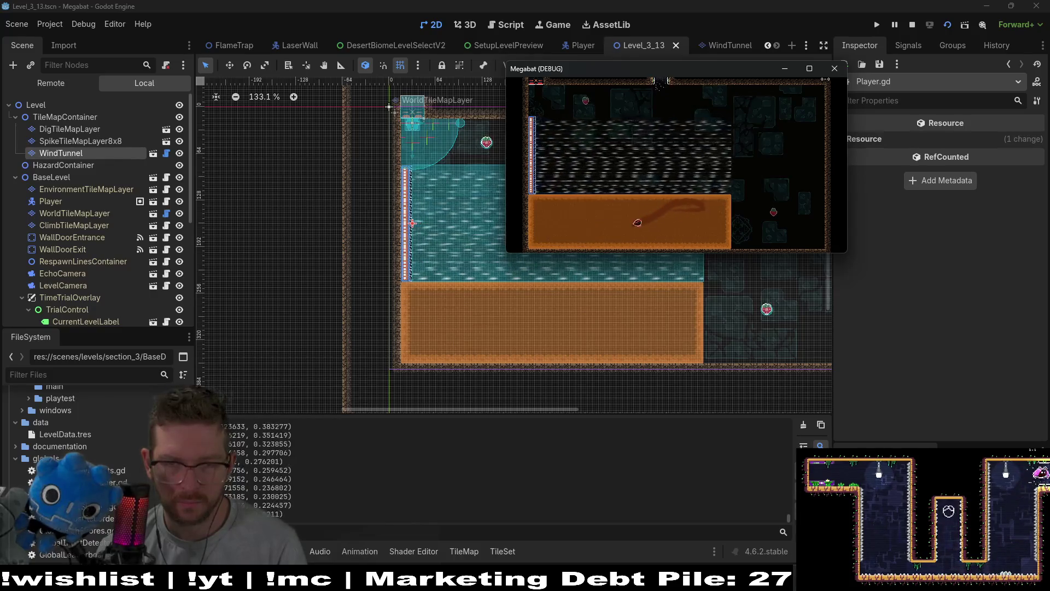
{"action": "key", "text": "Left"}
{"action": "key", "text": "Right"}
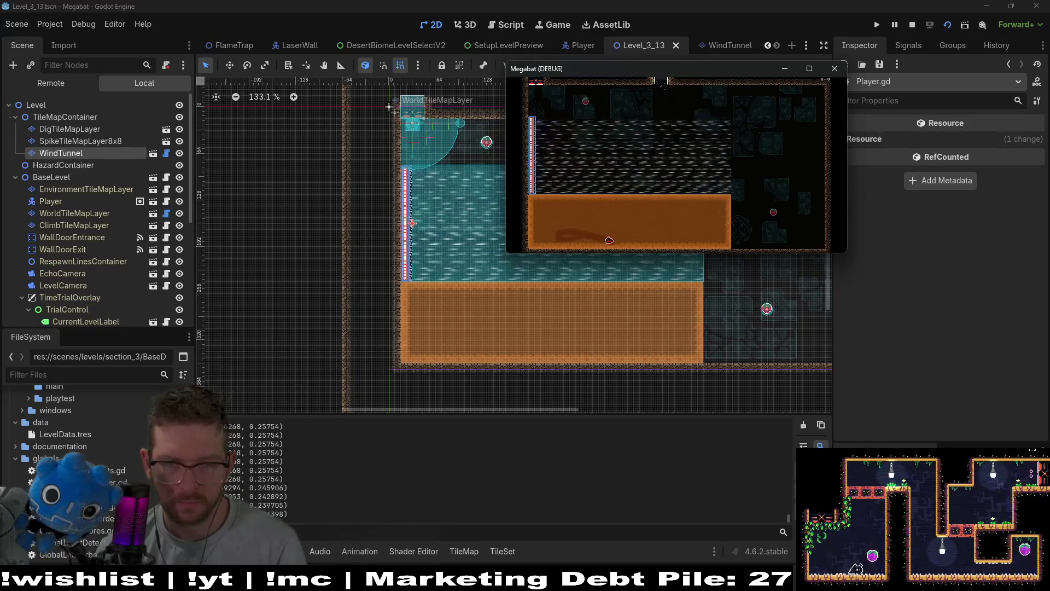
{"action": "key", "text": "Left"}
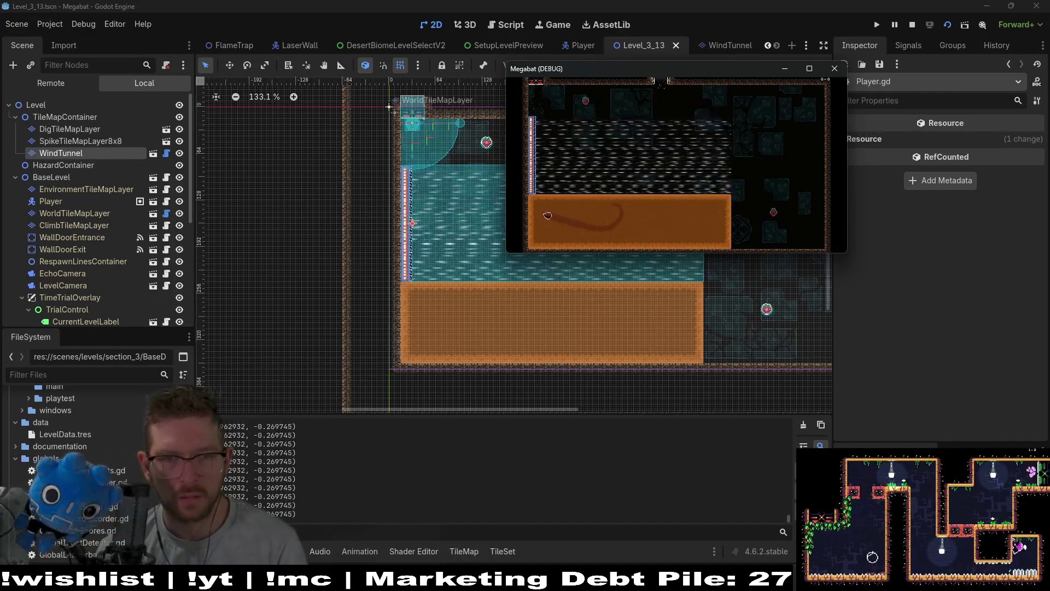
{"action": "key", "text": "Left"}
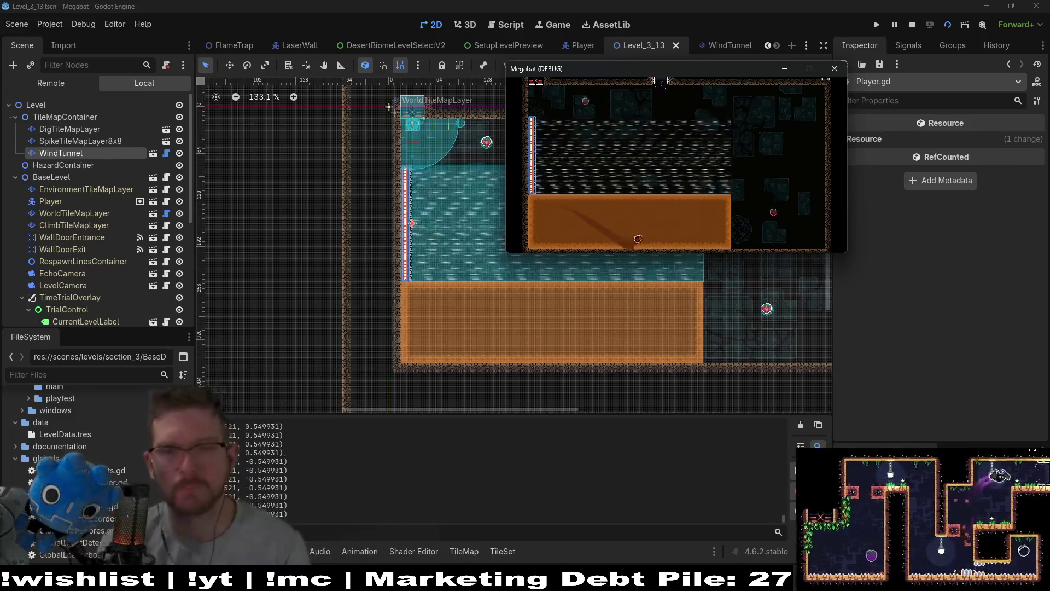
{"action": "key", "text": "Up"}
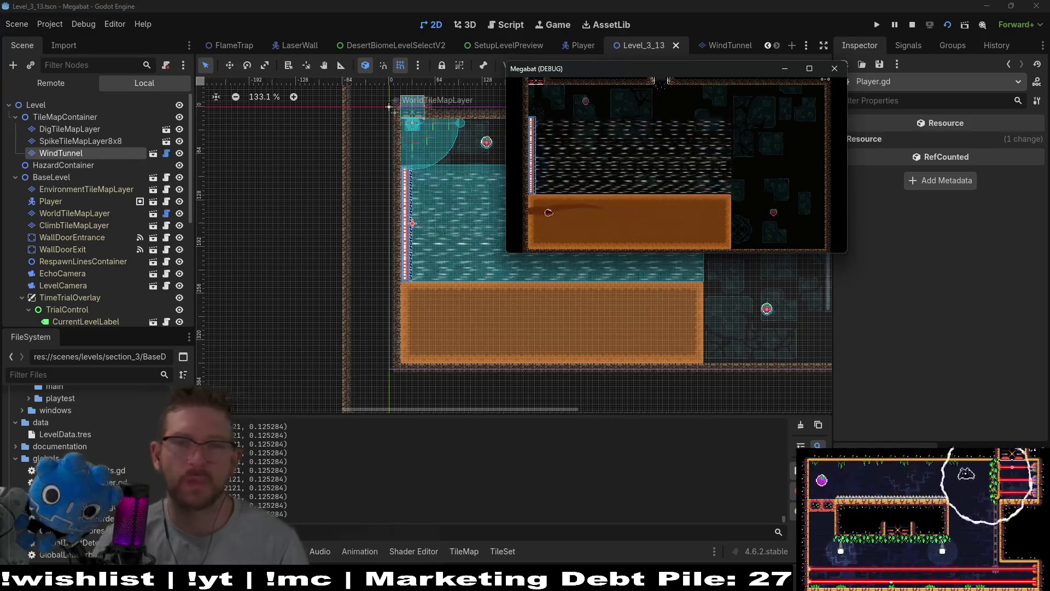
{"action": "left_click", "coordinate": [835, 68]}
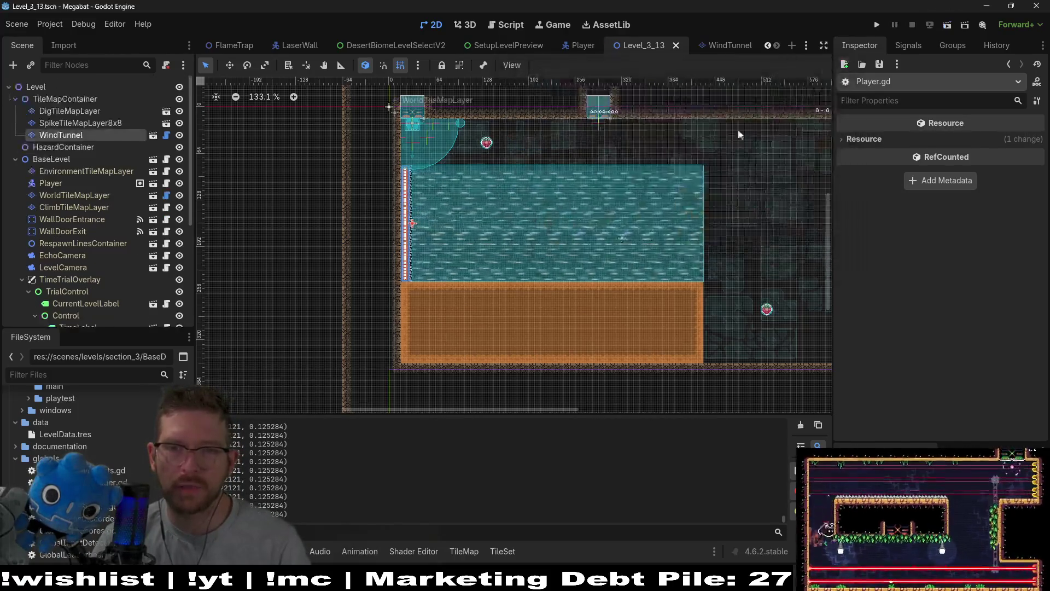
- Delete the print(dig_input_vector) line 788 from Player.gd, then save and run the project
{"action": "left_click", "coordinate": [501, 23]}
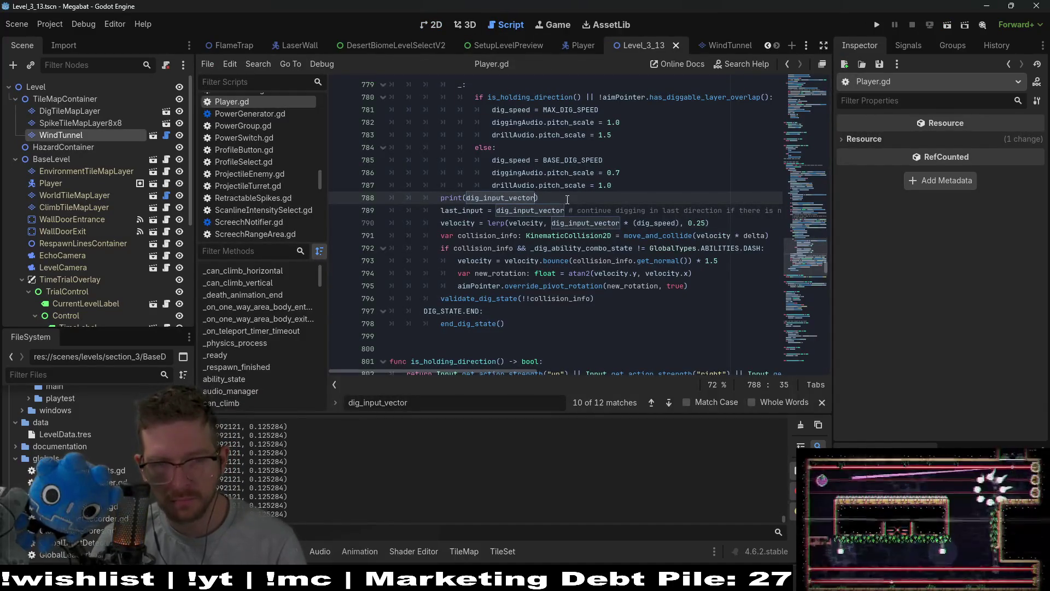
{"action": "triple_click", "coordinate": [605, 194]}
{"action": "key", "text": "BackSpace"}
{"action": "key", "text": "F5"}
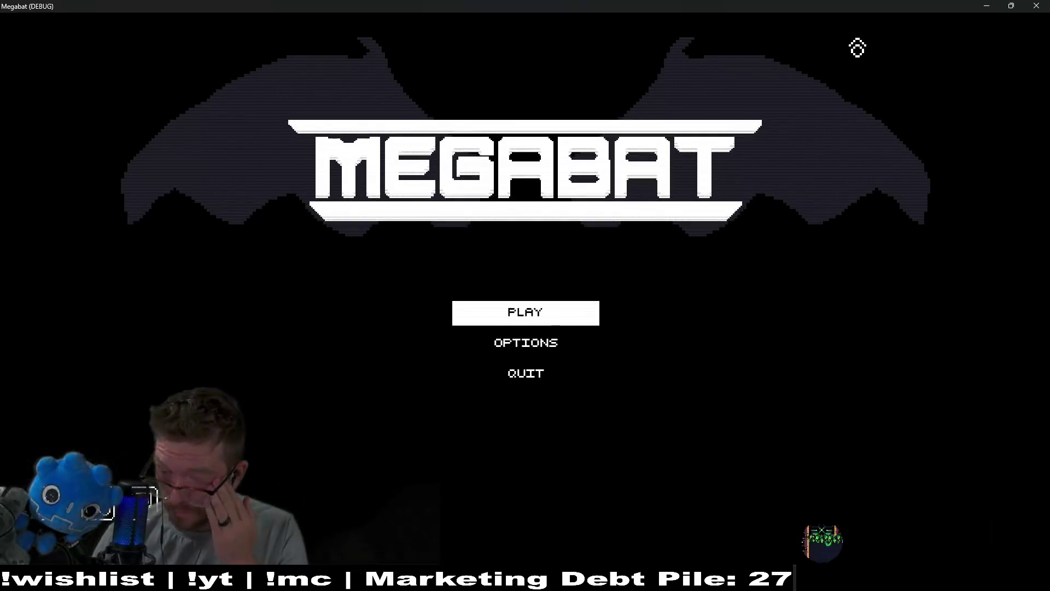
- From the title screen, pick a save profile and launch forest level 3-13
{"action": "left_click", "coordinate": [555, 328]}
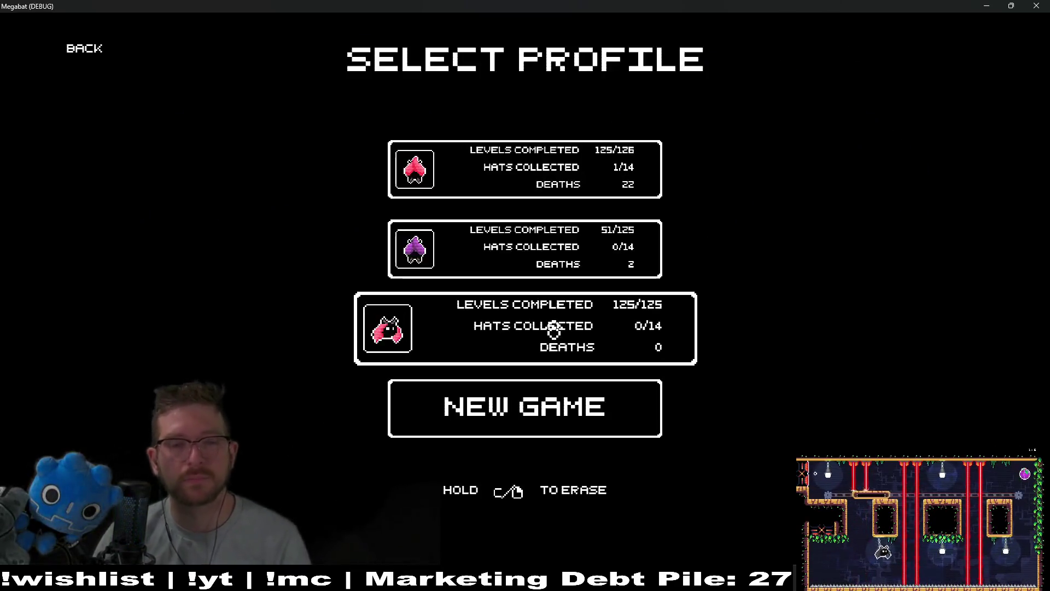
{"action": "key", "text": "Up"}
{"action": "key", "text": "Return"}
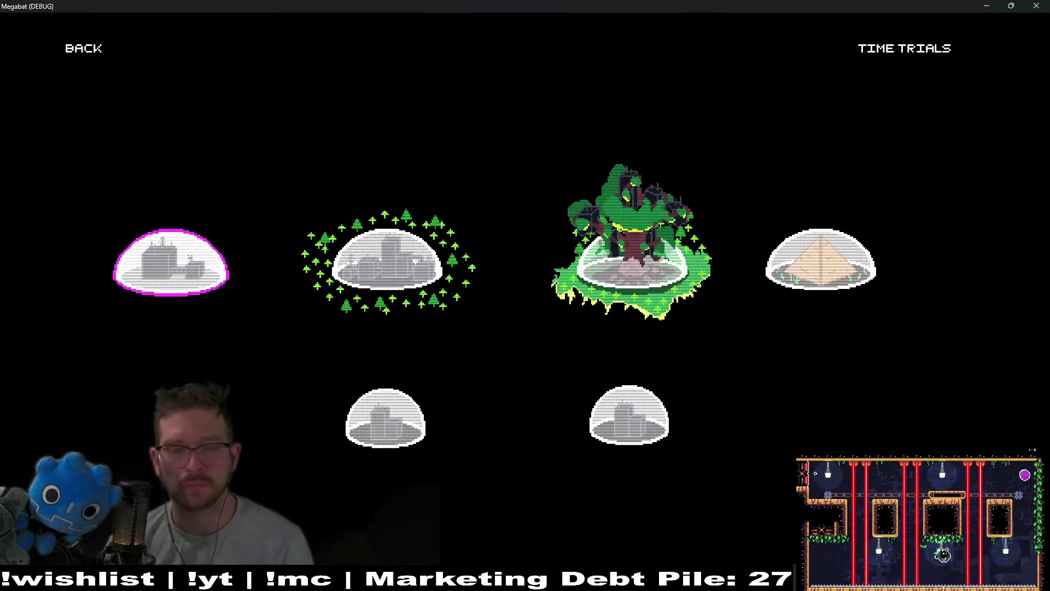
{"action": "key", "text": "Return"}
{"action": "key", "text": "Up"}
{"action": "key", "text": "Return"}
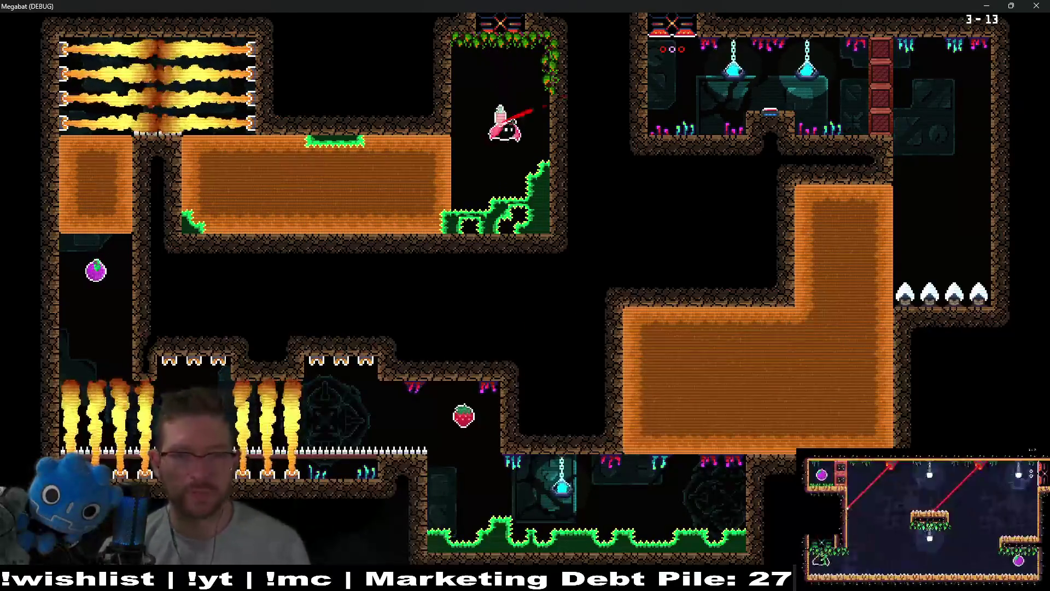
- Burrow through the orange dirt and fly right to collect the strawberry
{"action": "key", "text": "Left"}
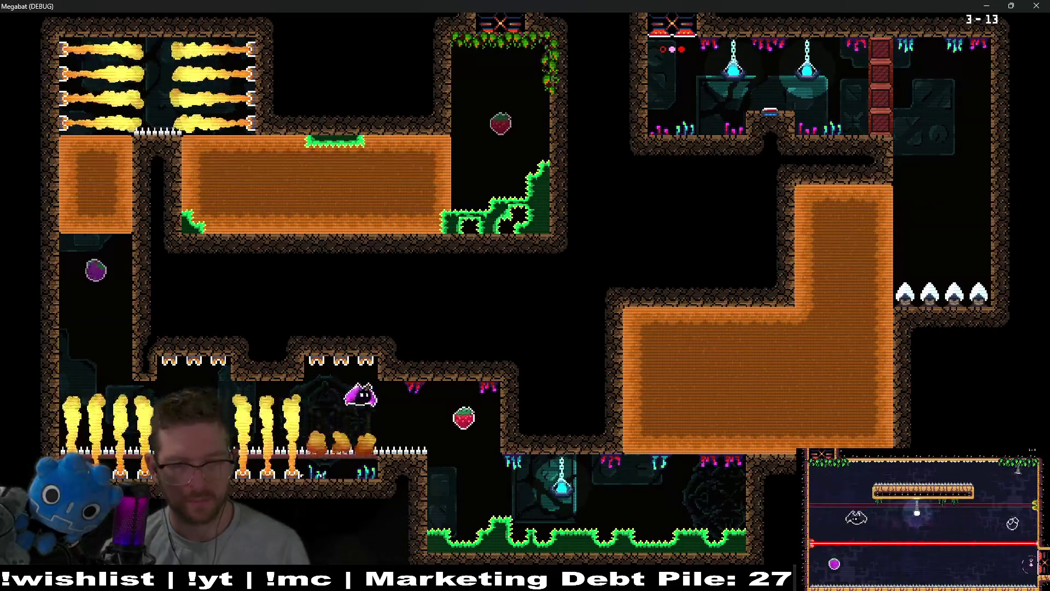
{"action": "key", "text": "Right"}
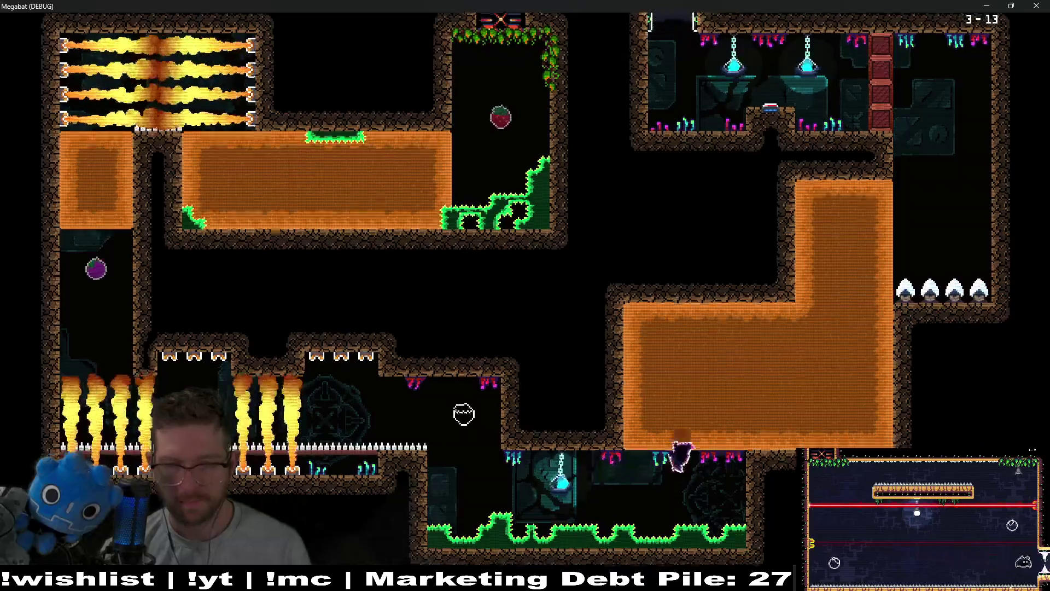
{"action": "key", "text": "Up"}
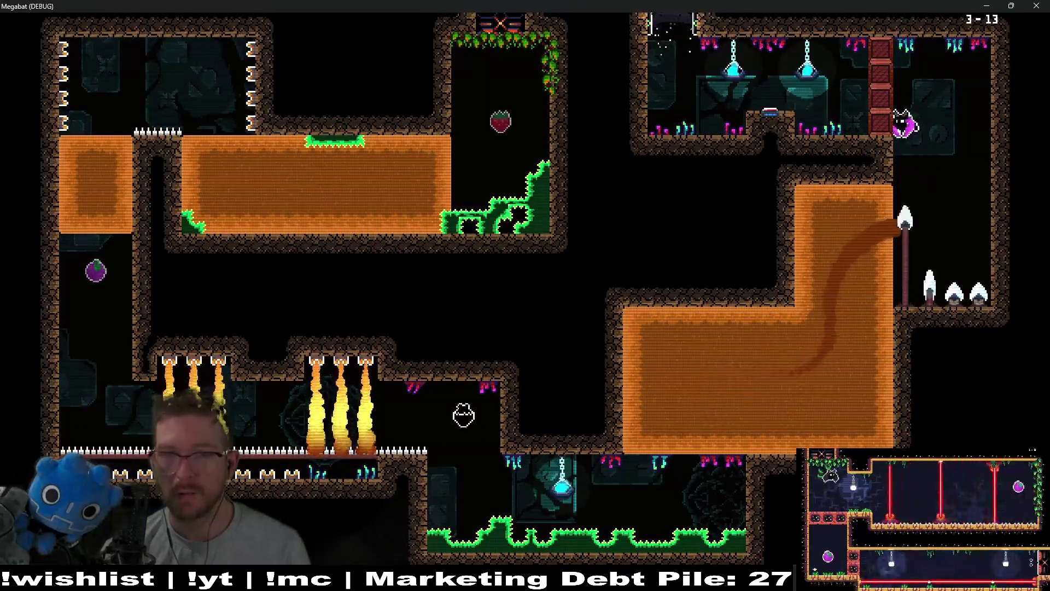
{"action": "key", "text": "Left"}
- Pause and retry the level, then pause again and highlight Level Select
{"action": "key", "text": "Escape"}
{"action": "key", "text": "Down"}
{"action": "key", "text": "Return"}
{"action": "key", "text": "Escape"}
{"action": "key", "text": "Down"}
{"action": "key", "text": "Down"}
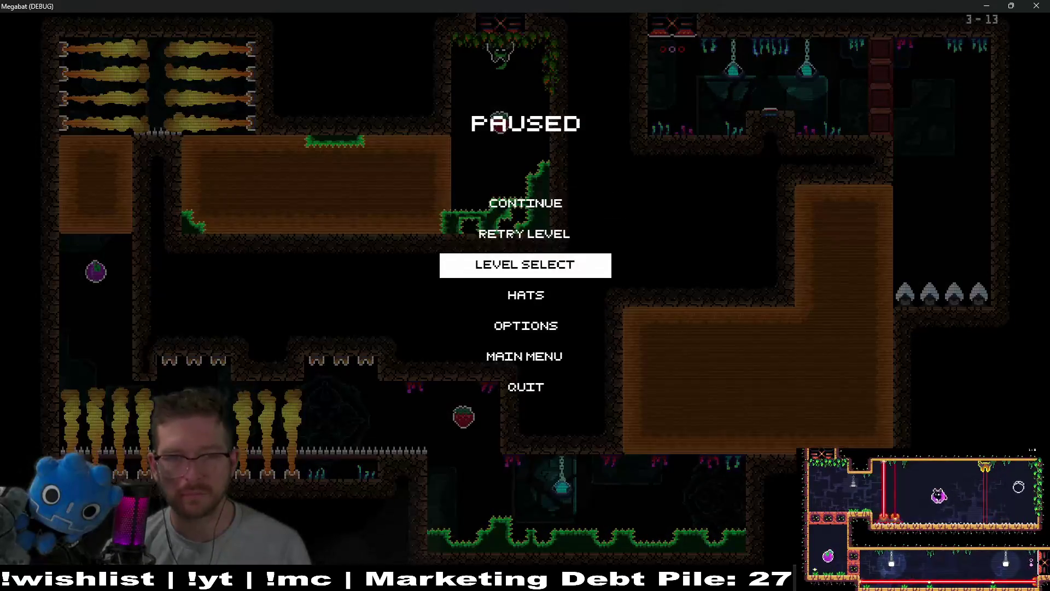
- Open Level Select and launch level 3-1 from the world's level grid
{"action": "key", "text": "Return"}
{"action": "key", "text": "Right"}
{"action": "key", "text": "Right"}
{"action": "key", "text": "Right"}
{"action": "key", "text": "Return"}
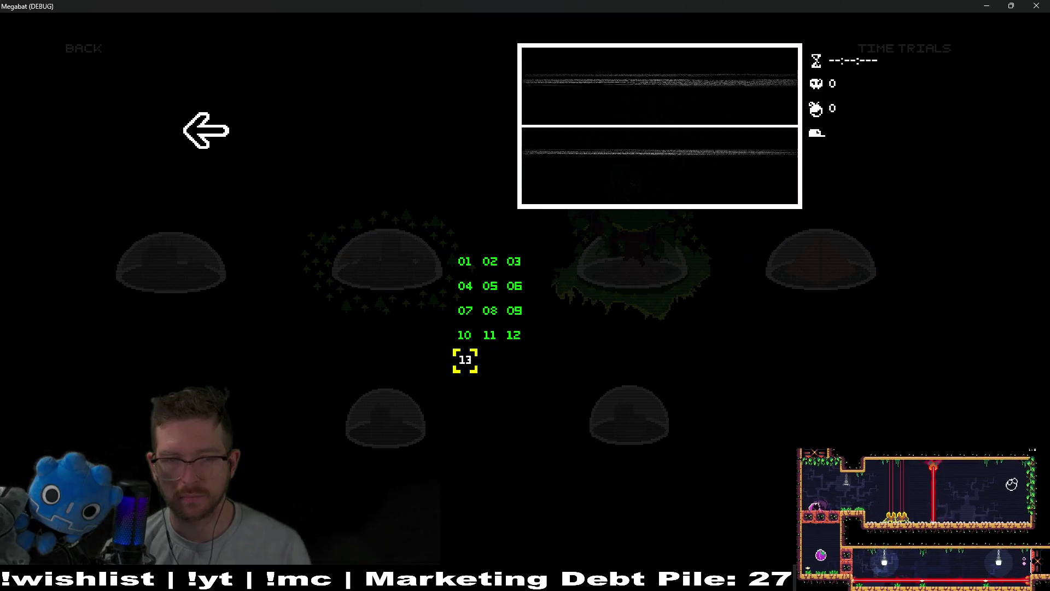
{"action": "key", "text": "Up"}
{"action": "key", "text": "Up"}
{"action": "key", "text": "Up"}
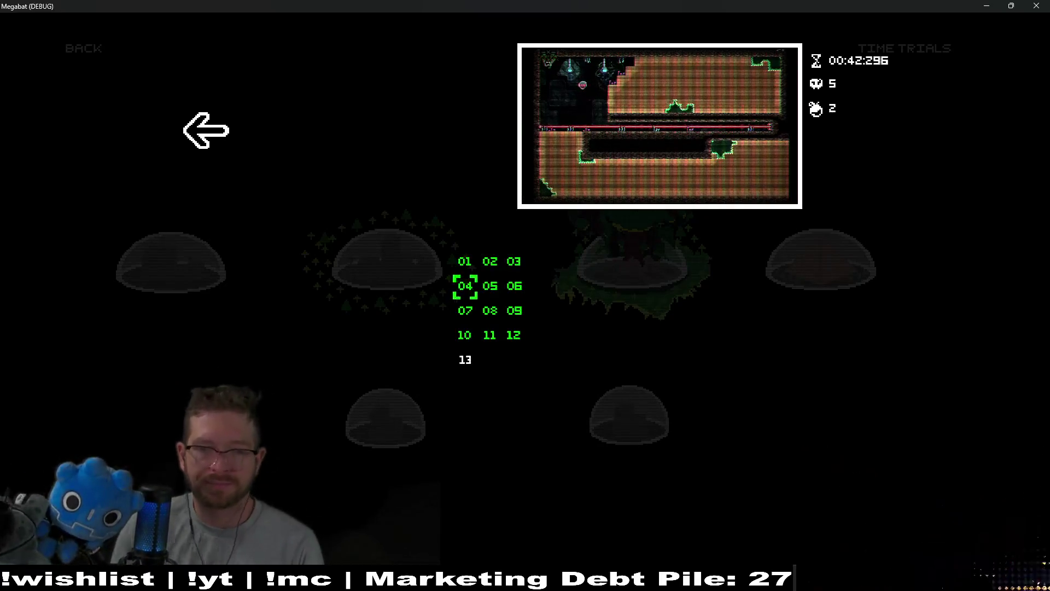
{"action": "key", "text": "Up"}
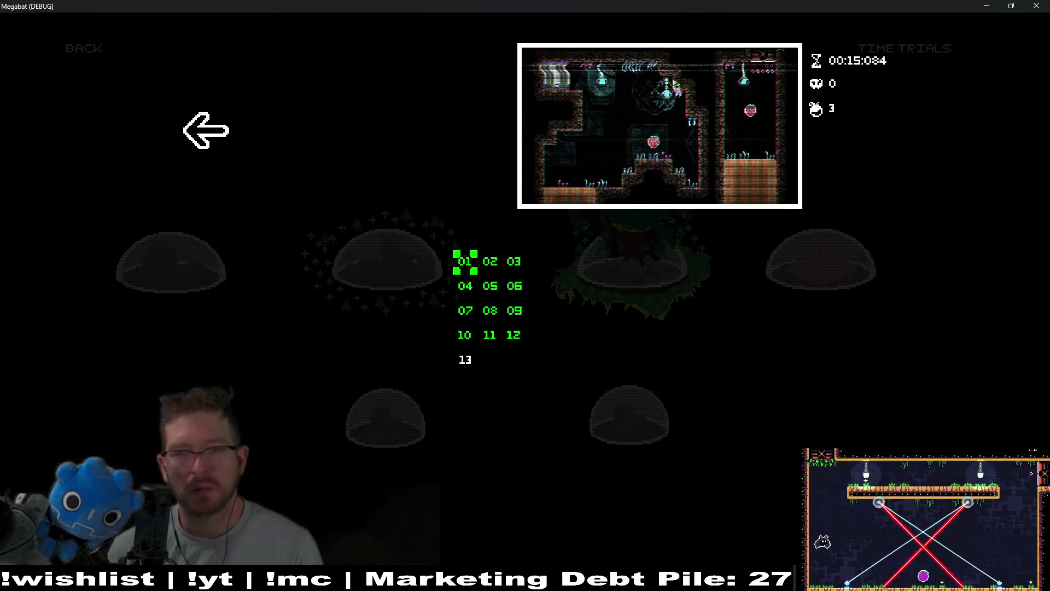
{"action": "key", "text": "Return"}
- Fly through the first rooms of 3-1, collecting the strawberries
{"action": "key", "text": "Down"}
{"action": "key", "text": "Left"}
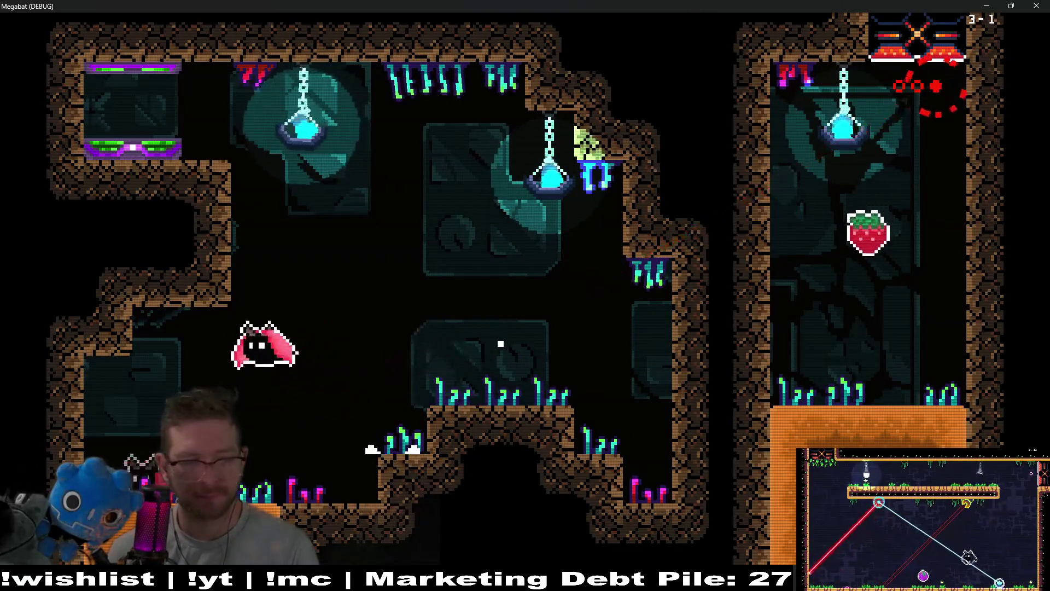
{"action": "key", "text": "Right"}
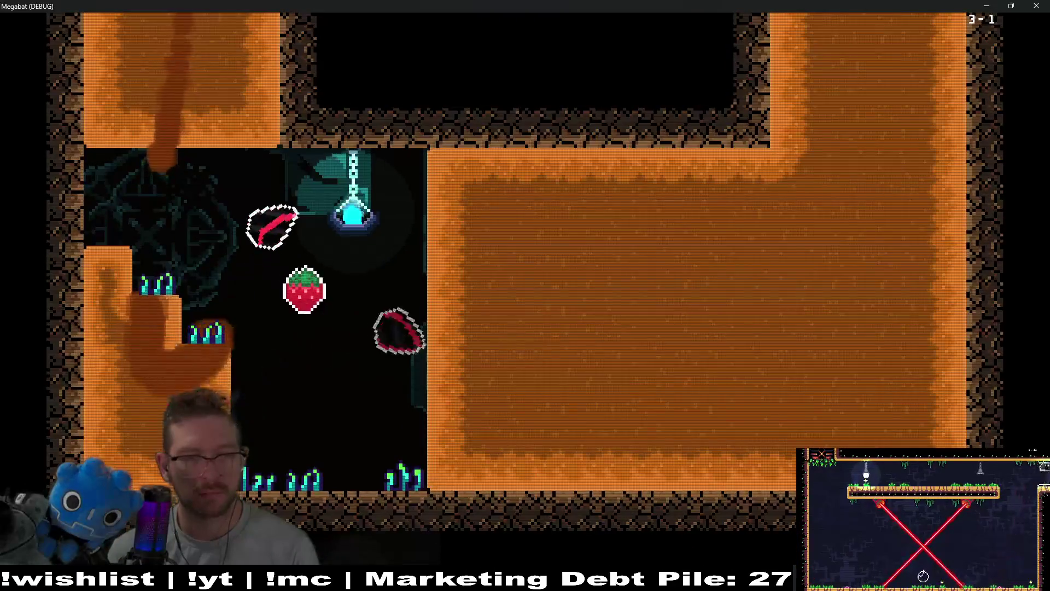
{"action": "key", "text": "Down"}
{"action": "key", "text": "Left"}
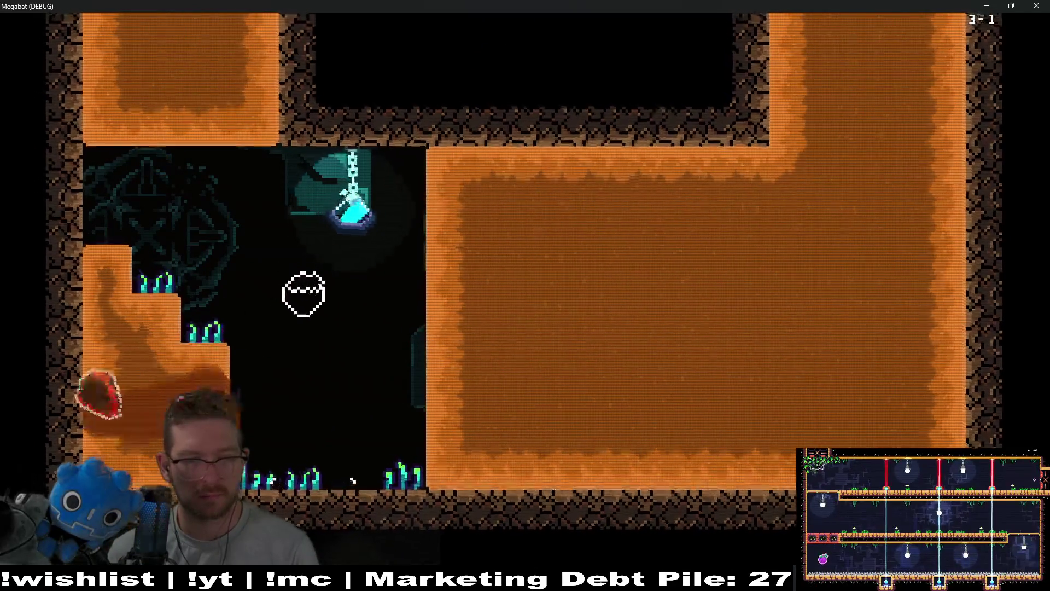
- Burrow back and forth between the left and right dirt blocks, then climb out and grab the strawberry
{"action": "key", "text": "Right"}
{"action": "key", "text": "Left"}
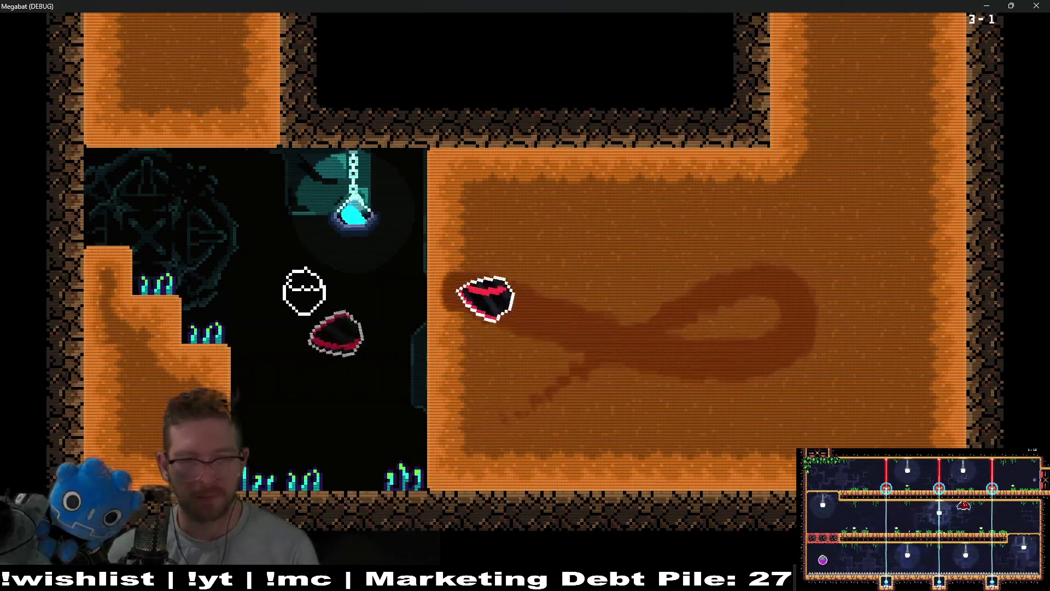
{"action": "key", "text": "Right"}
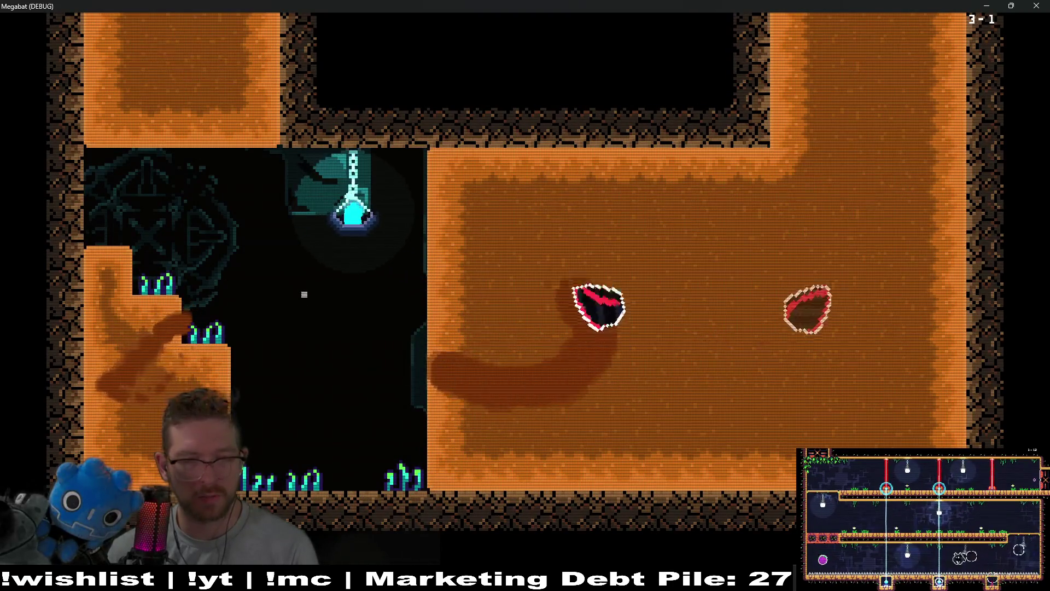
{"action": "key", "text": "Left"}
{"action": "key", "text": "Right"}
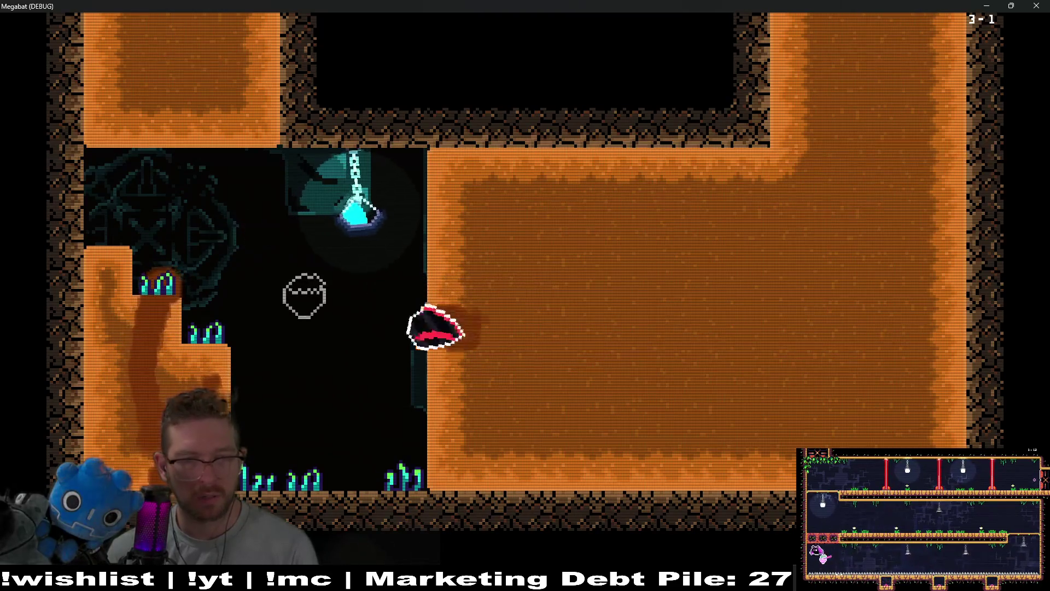
{"action": "key", "text": "Left"}
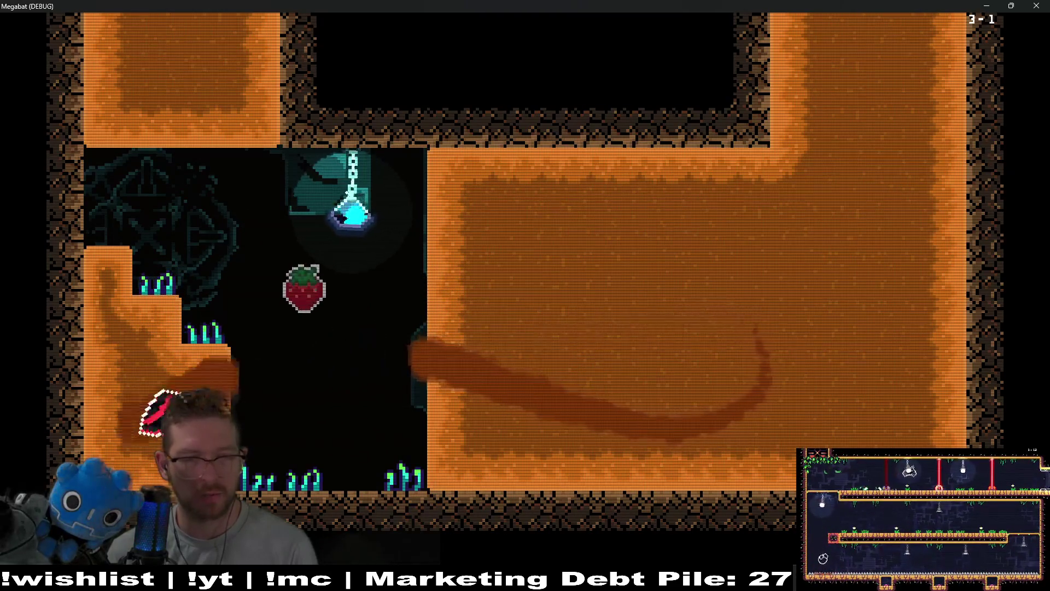
{"action": "key", "text": "Right"}
{"action": "key", "text": "Left"}
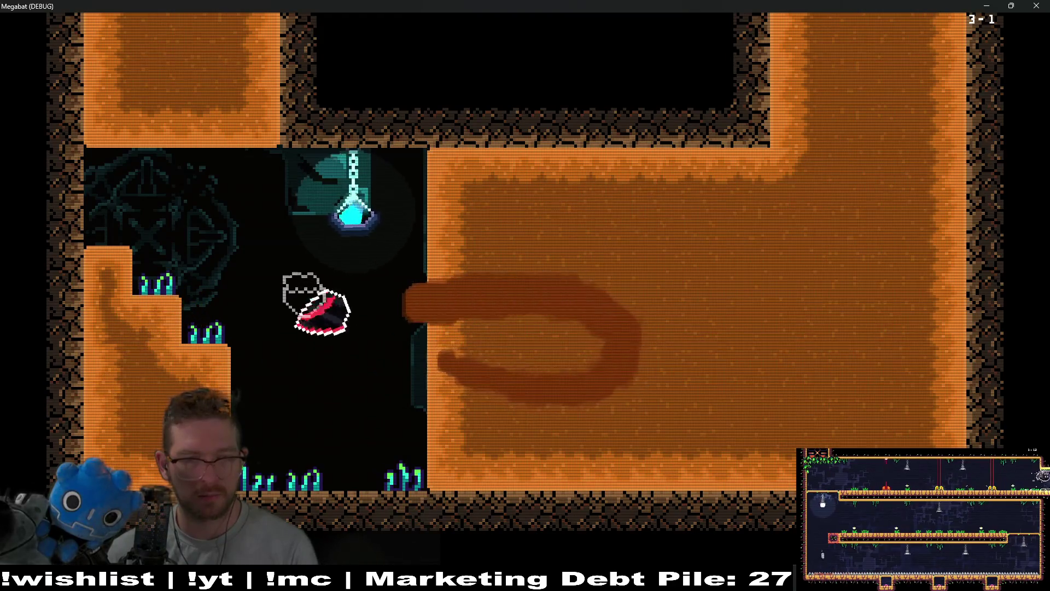
{"action": "key", "text": "Right"}
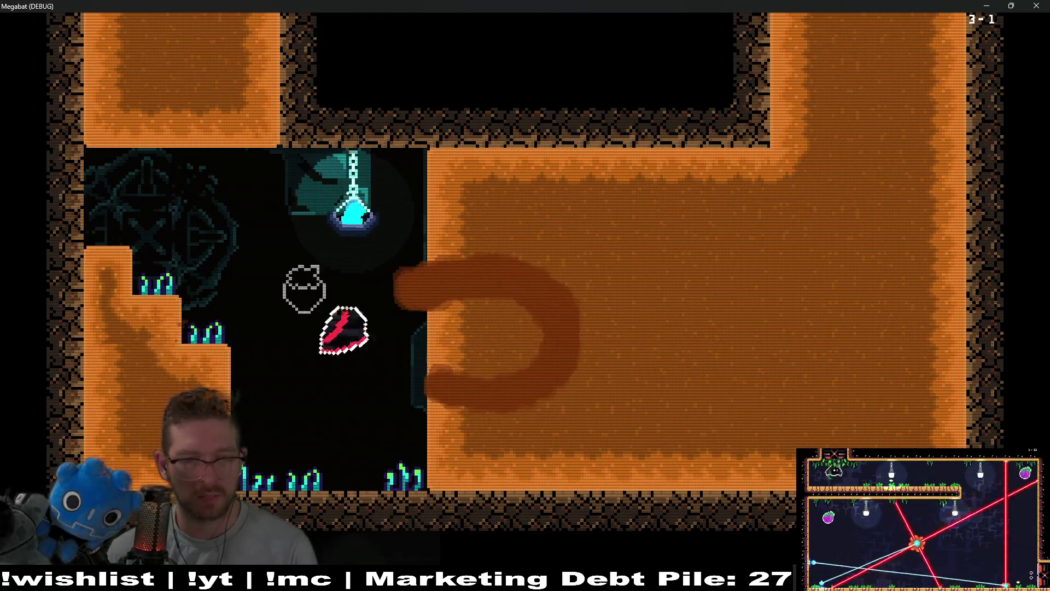
{"action": "key", "text": "Left"}
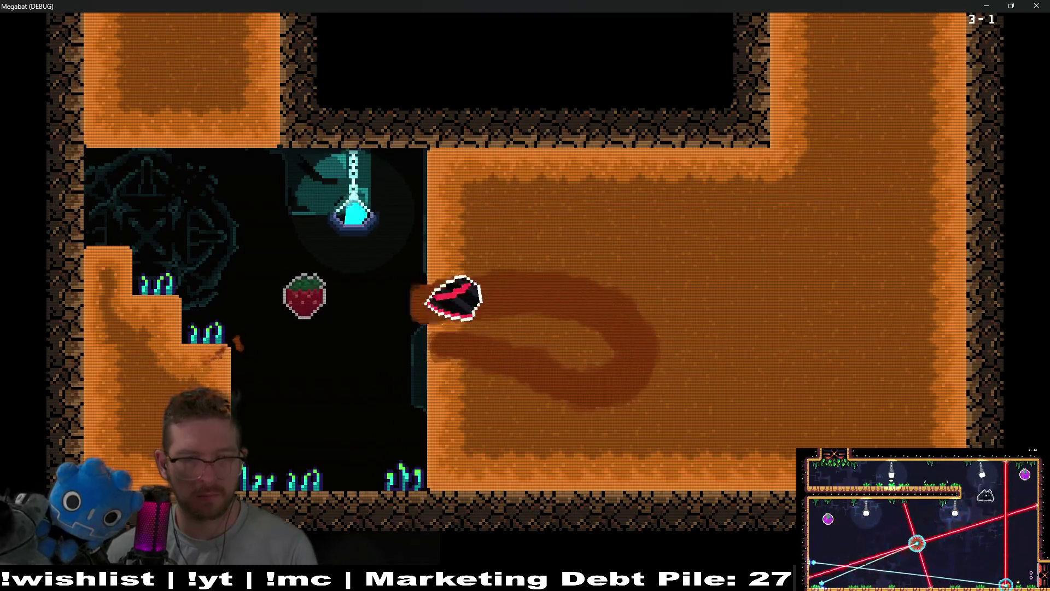
{"action": "key", "text": "Up"}
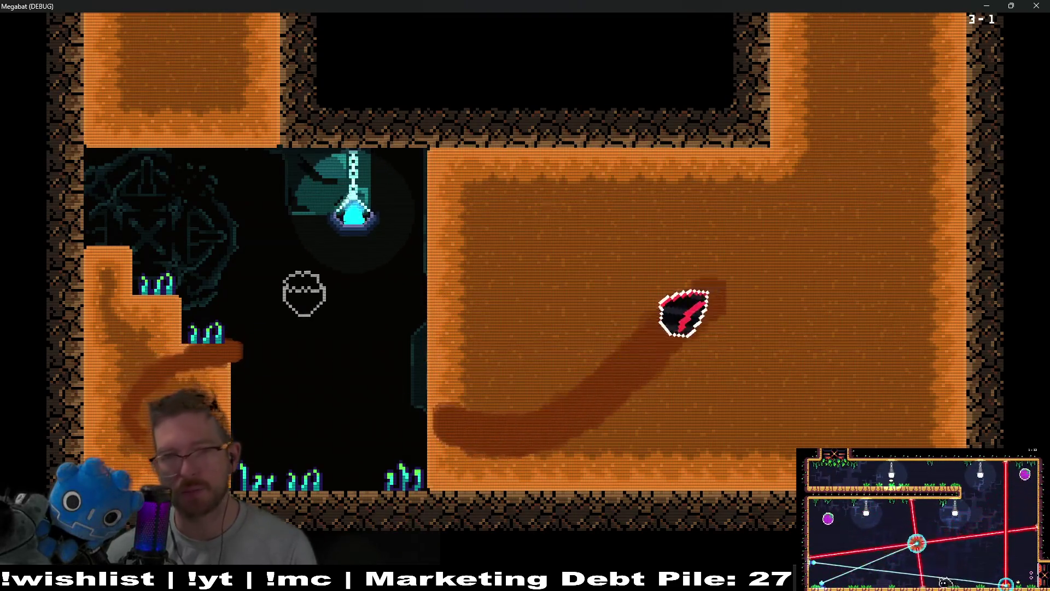
{"action": "key", "text": "Right"}
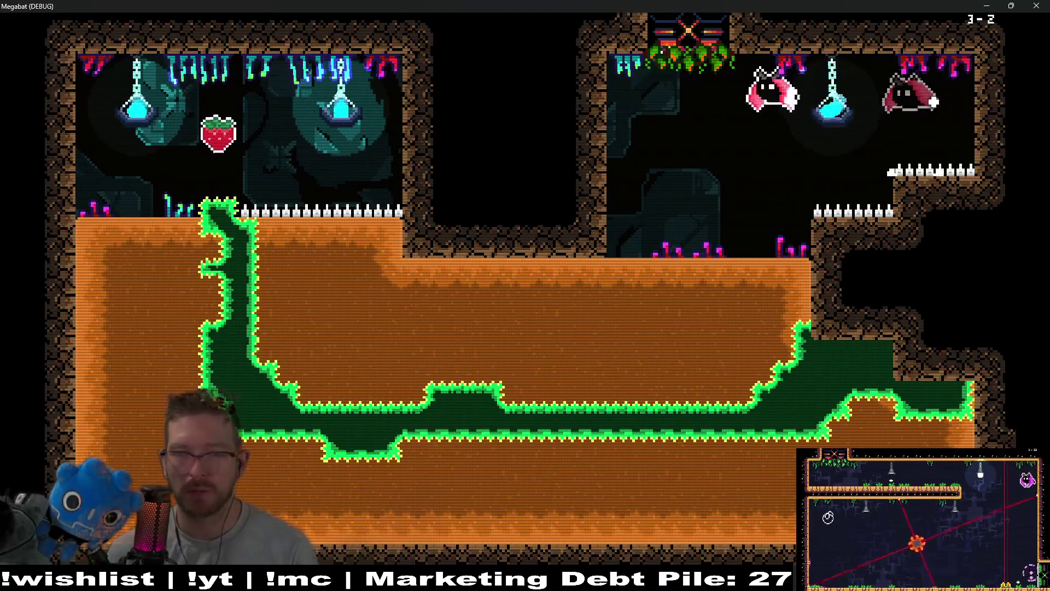
- Burrow down-left through the next room's dirt, then right along the bottom and into the left column
{"action": "key", "text": "Left"}
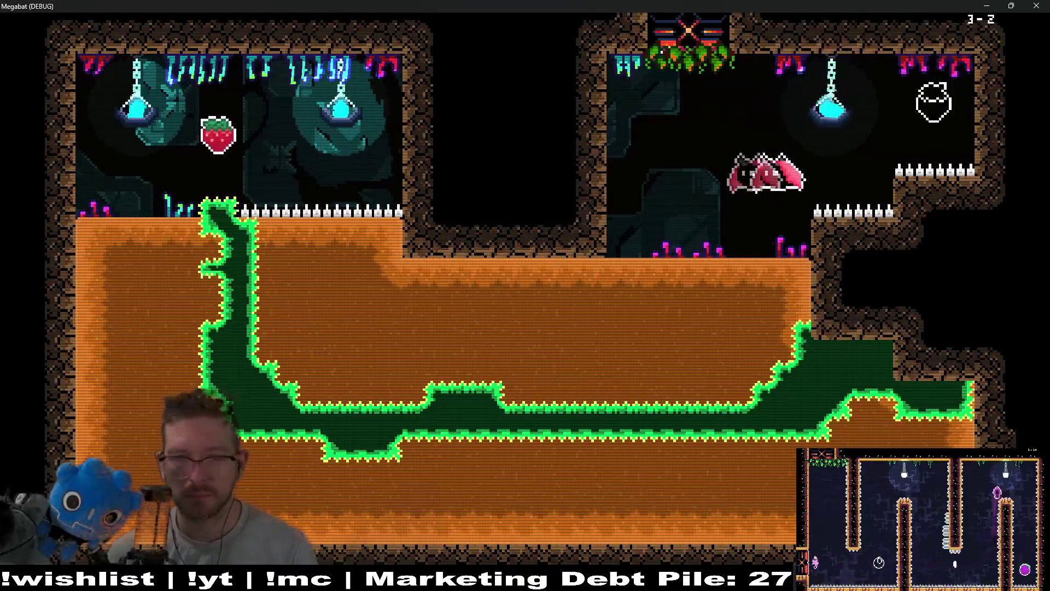
{"action": "key", "text": "Left"}
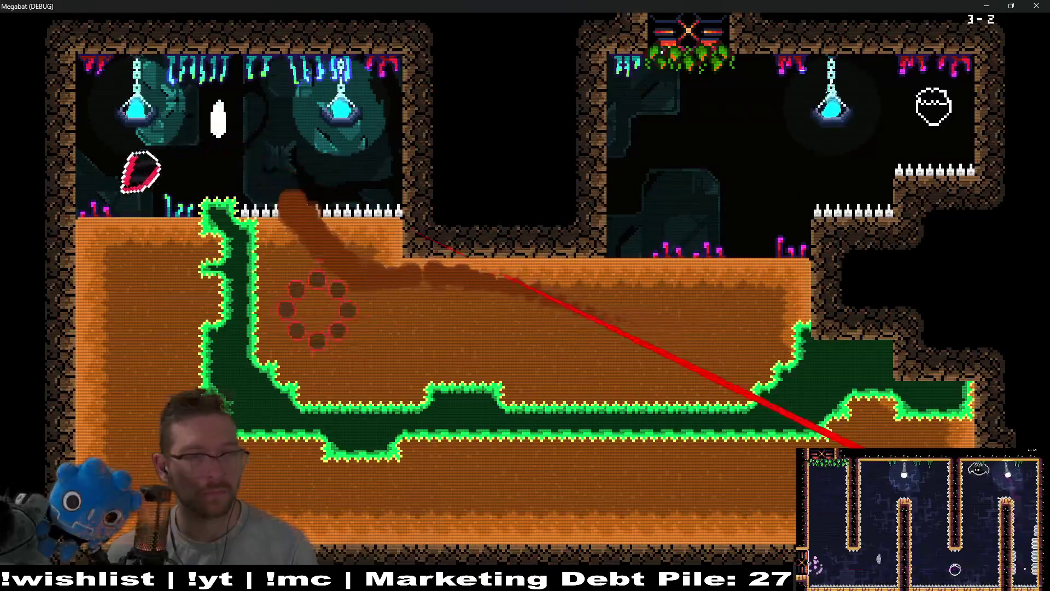
{"action": "key", "text": "Down"}
{"action": "key", "text": "Right"}
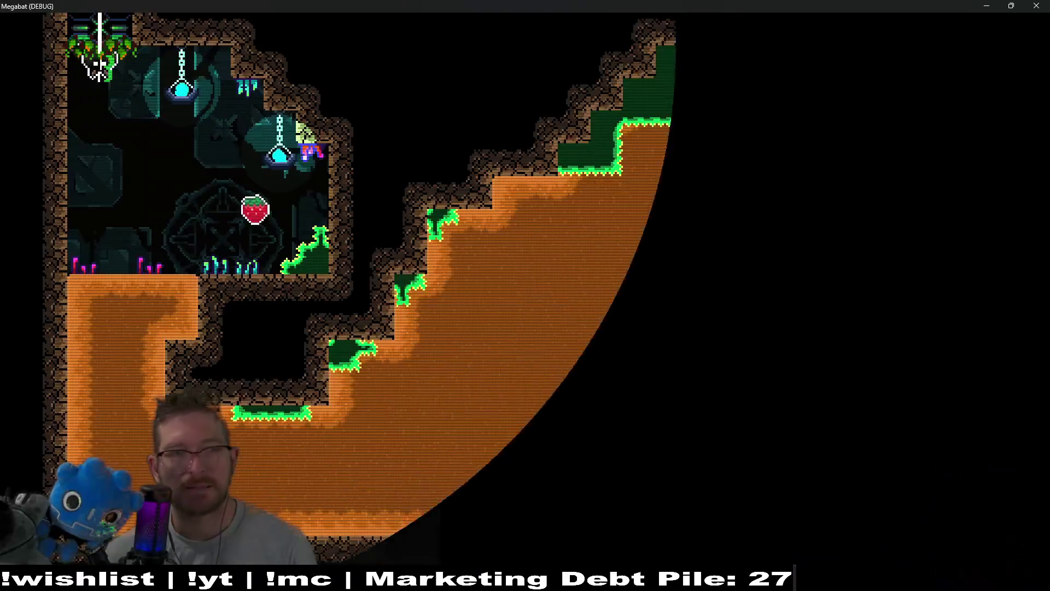
{"action": "key", "text": "Down"}
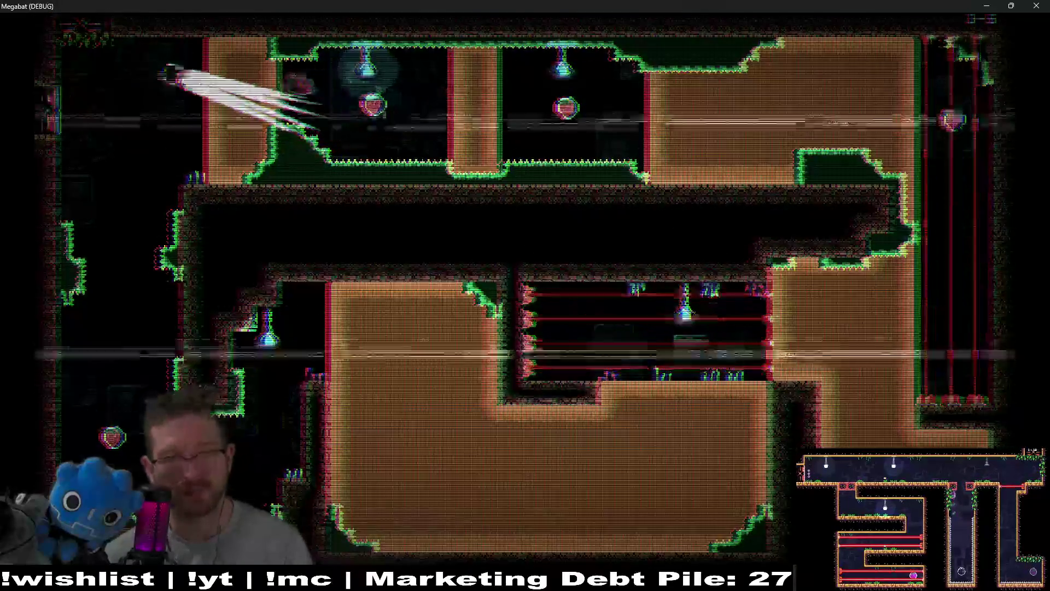
- Pause the game and choose Quit to return to the Godot editor
{"action": "key", "text": "Escape"}
{"action": "key", "text": "Down"}
{"action": "key", "text": "Down"}
{"action": "key", "text": "Down"}
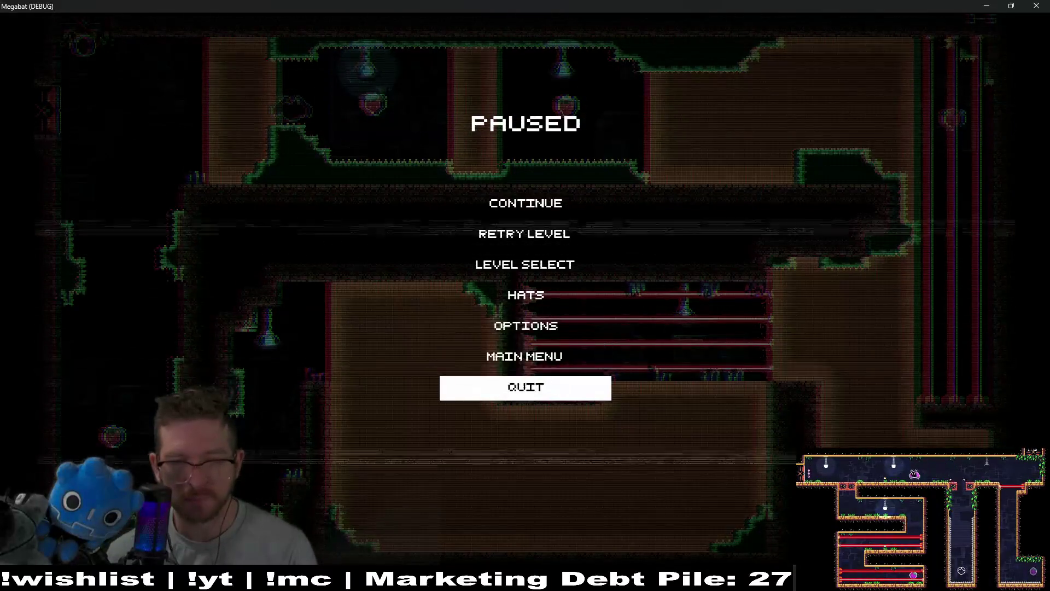
{"action": "key", "text": "Return"}
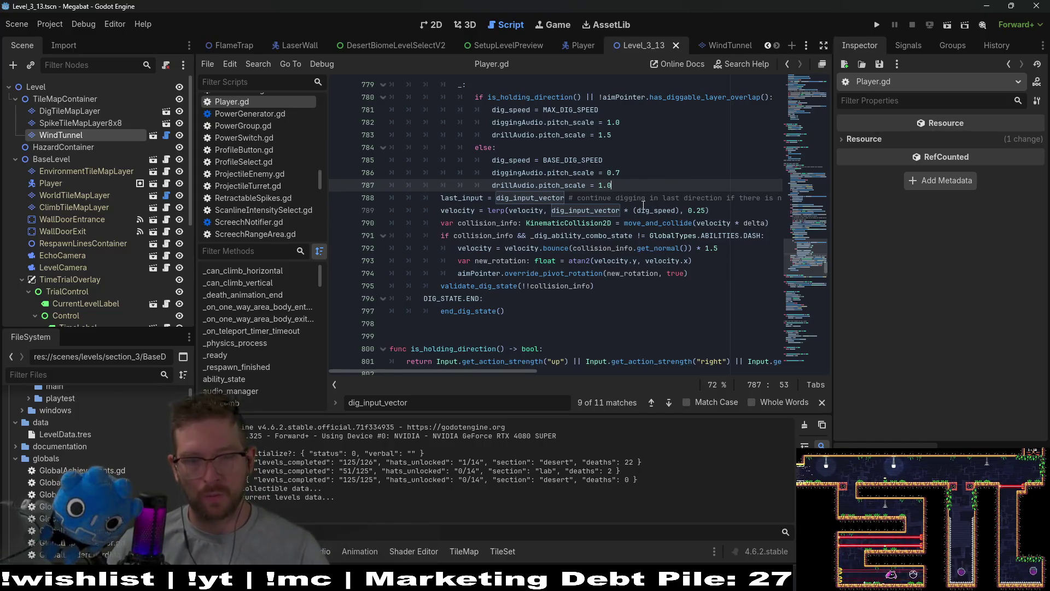
- Switch from the Player.gd script to the Level_3_13 2D scene view
{"action": "mouse_move", "coordinate": [644, 209]}
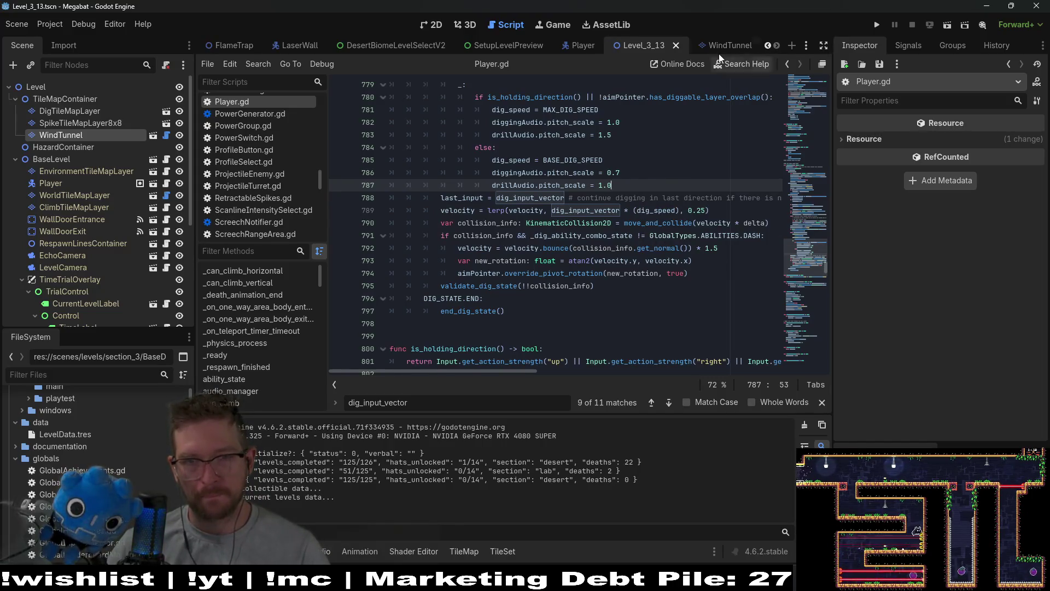
{"action": "left_click", "coordinate": [439, 28]}
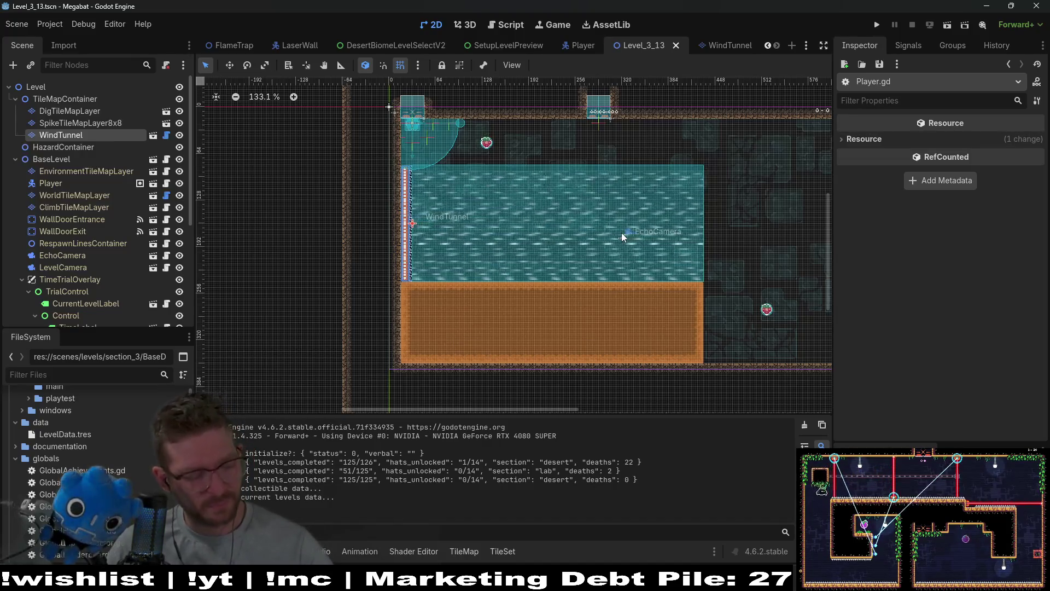
- Pan around the level and select the WindTunnel node to check its settings
{"action": "scroll", "coordinate": [491, 266], "scroll_direction": "up", "scroll_amount": 4}
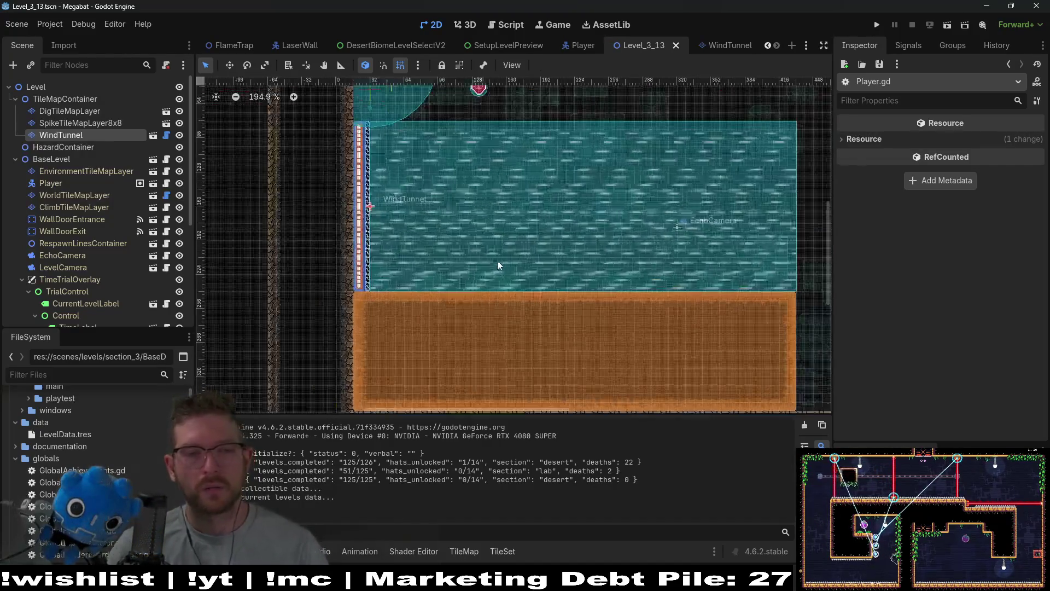
{"action": "left_click_drag", "start_coordinate": [533, 212], "coordinate": [450, 264]}
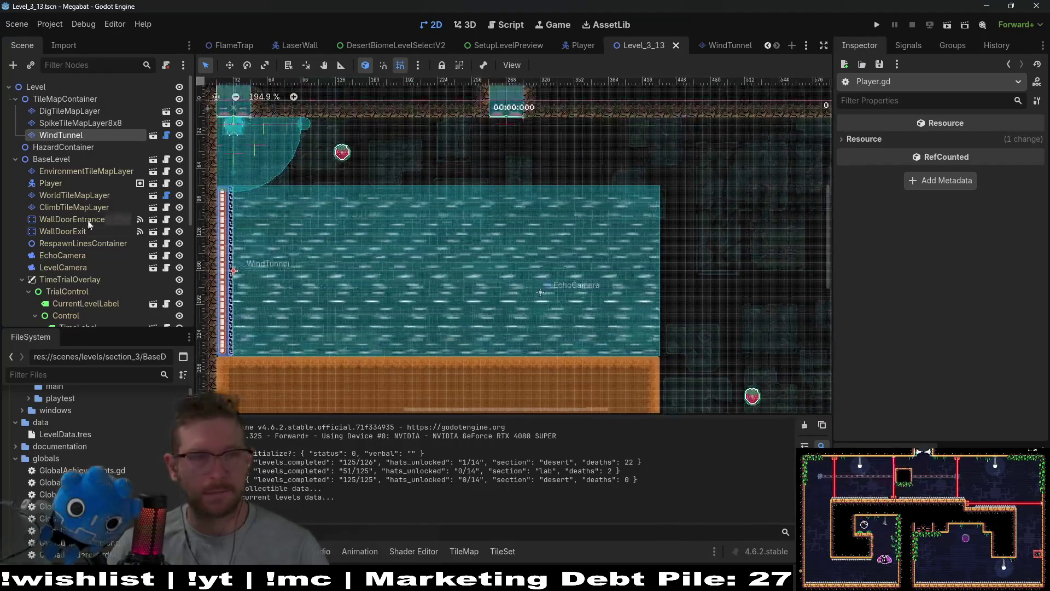
{"action": "scroll", "coordinate": [77, 164], "scroll_direction": "down", "scroll_amount": 2}
{"action": "scroll", "coordinate": [76, 142], "scroll_direction": "up", "scroll_amount": 2}
{"action": "left_click", "coordinate": [61, 134]}
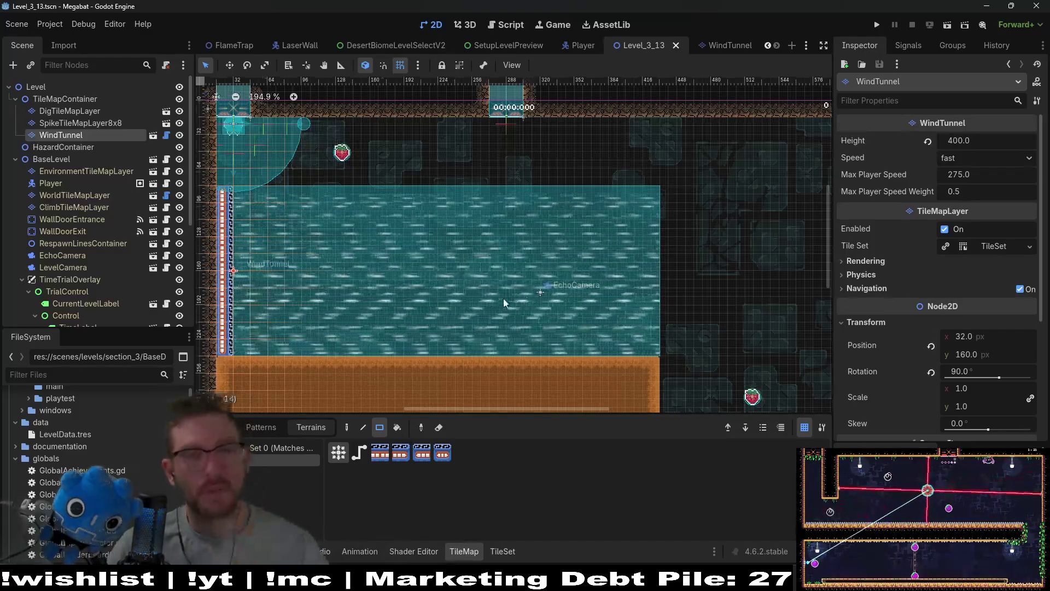
- Choose Instantiate Child Scene on the SectionContainer node to open the Select Scene dialog
{"action": "scroll", "coordinate": [454, 236], "scroll_direction": "left", "scroll_amount": 3}
{"action": "scroll", "coordinate": [392, 180], "scroll_direction": "down", "scroll_amount": 3}
{"action": "scroll", "coordinate": [87, 182], "scroll_direction": "down", "scroll_amount": 5}
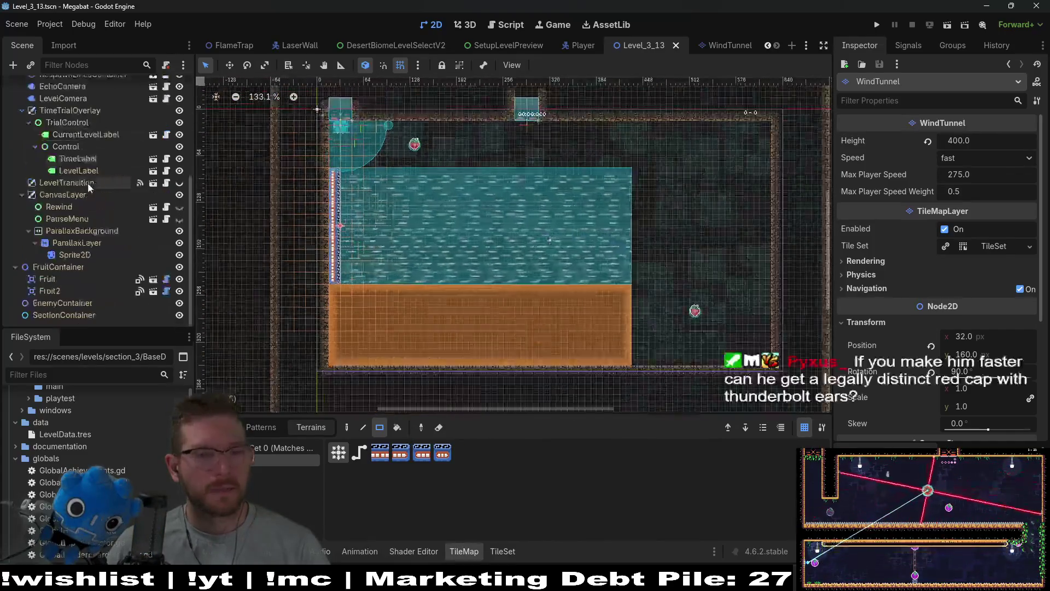
{"action": "right_click", "coordinate": [80, 316]}
{"action": "left_click", "coordinate": [150, 300]}
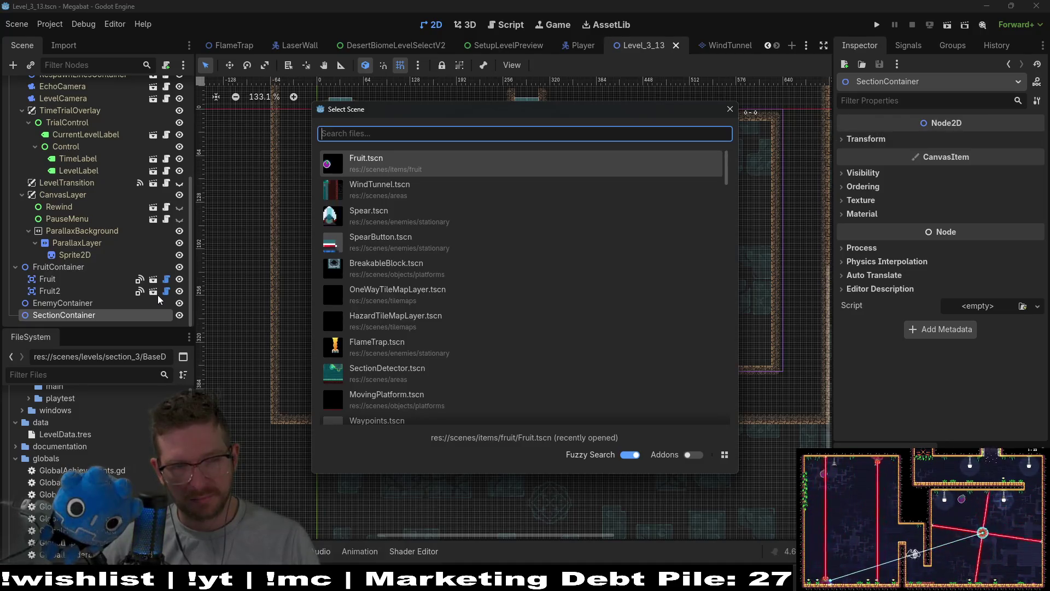
- Instantiate a SectionDetector, drag it over the room and set its Size to Large 384 X 216
{"action": "type", "text": "section"}
{"action": "key", "text": "Return"}
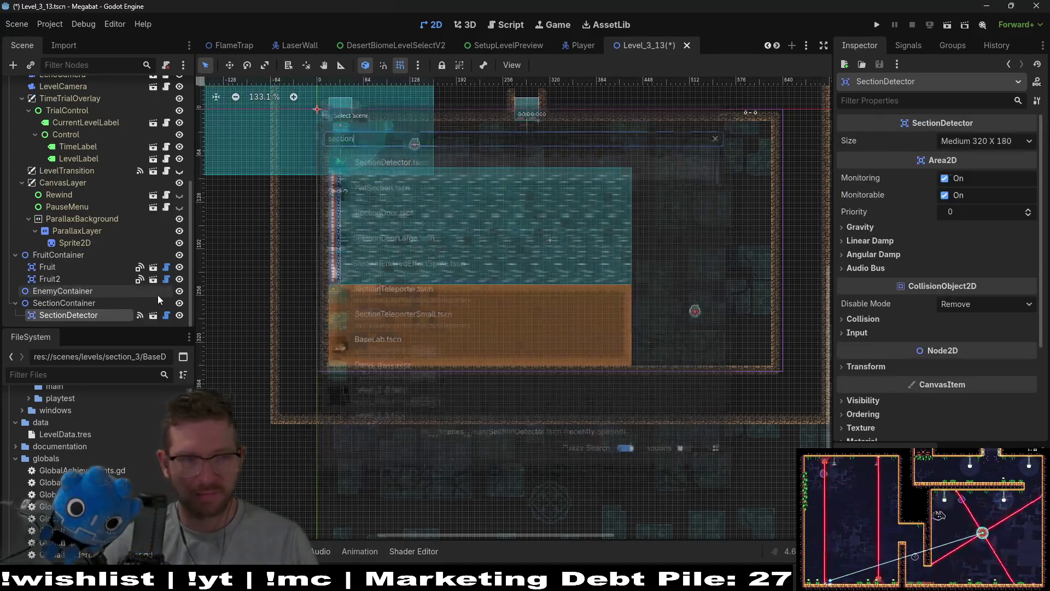
{"action": "key", "text": "w"}
{"action": "mouse_move", "coordinate": [498, 194]}
{"action": "left_mouse_down"}
{"action": "mouse_move", "coordinate": [466, 202]}
{"action": "mouse_move", "coordinate": [485, 207]}
{"action": "left_mouse_up"}
{"action": "scroll", "coordinate": [416, 228], "scroll_direction": "up", "scroll_amount": 5}
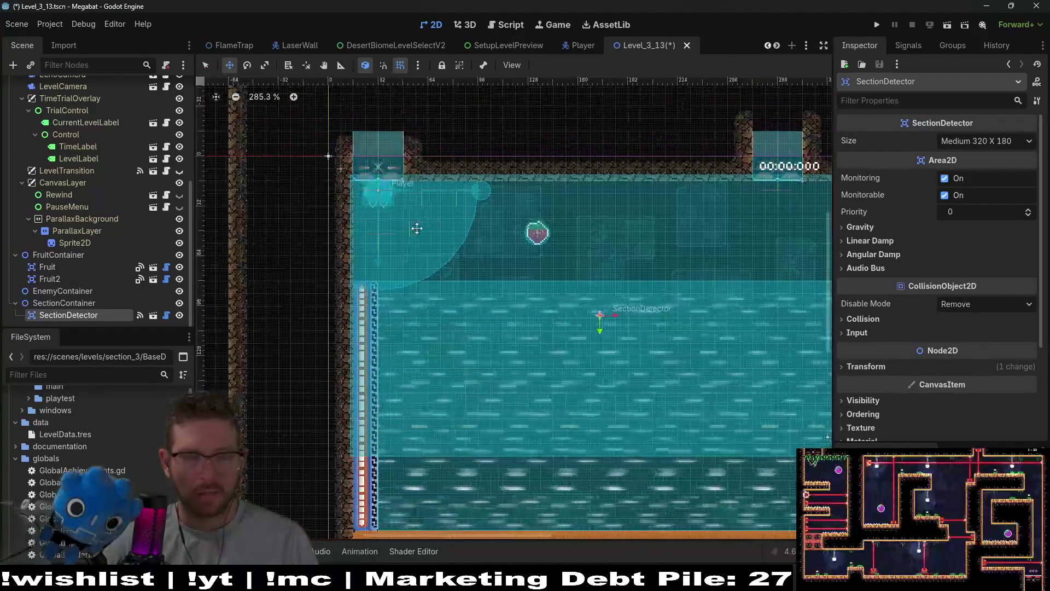
{"action": "left_click", "coordinate": [985, 141]}
{"action": "left_click", "coordinate": [973, 206]}
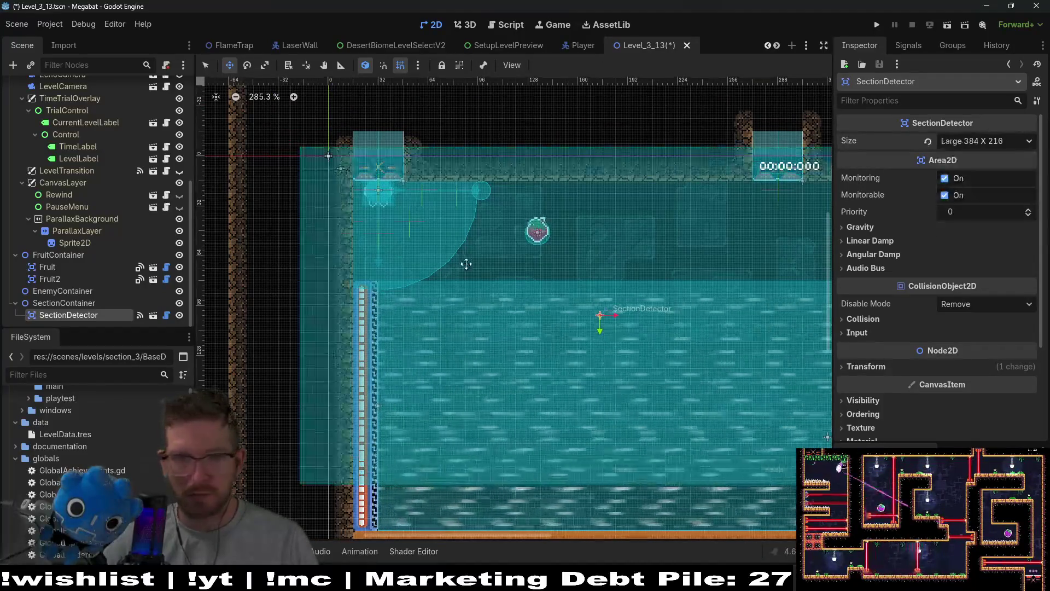
{"action": "scroll", "coordinate": [376, 201], "scroll_direction": "up", "scroll_amount": 1}
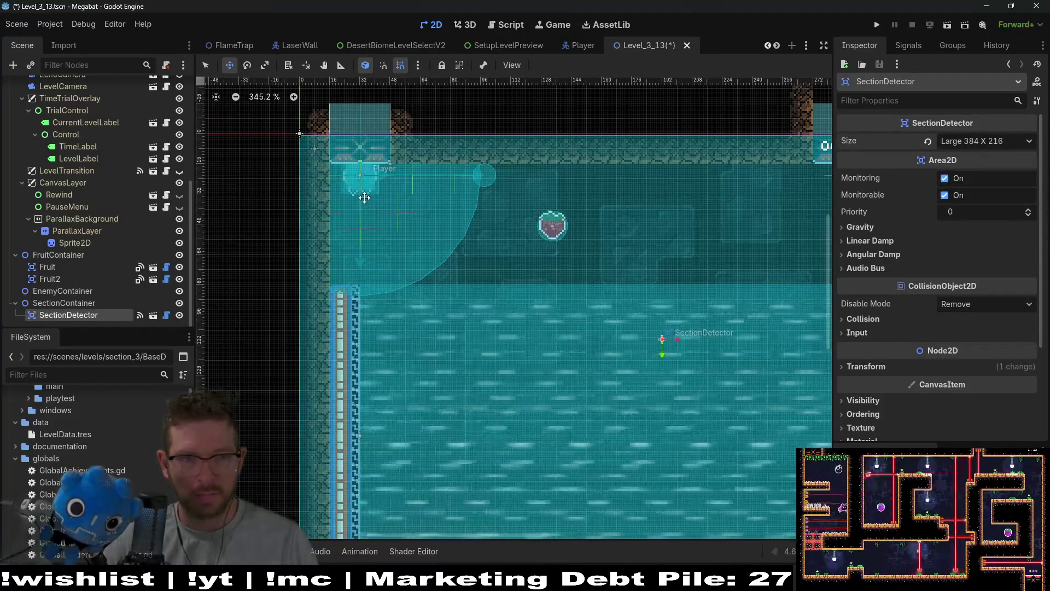
{"action": "scroll", "coordinate": [454, 231], "scroll_direction": "down", "scroll_amount": 2}
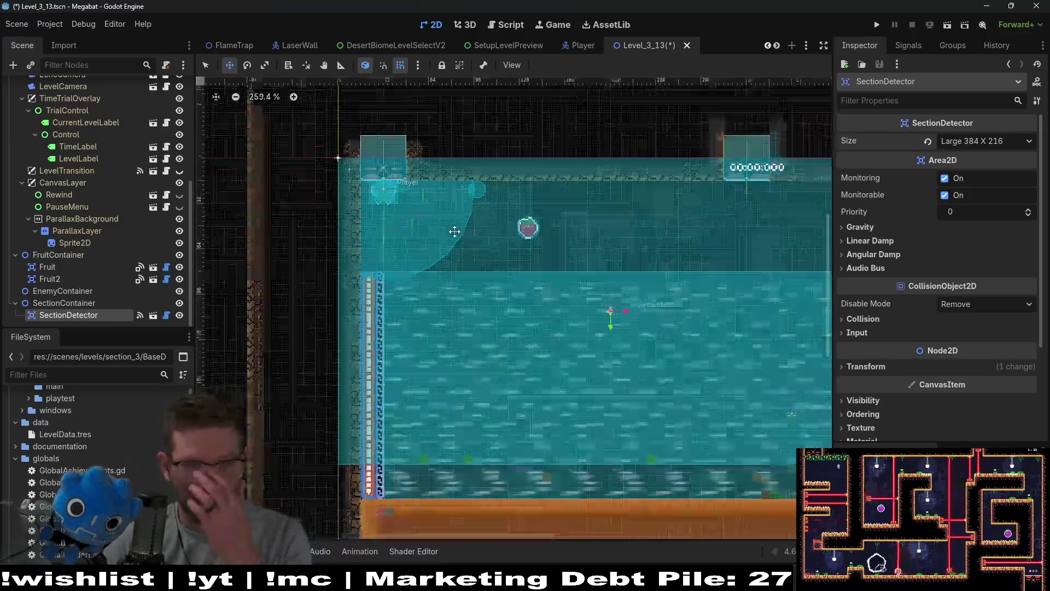
{"action": "scroll", "coordinate": [455, 232], "scroll_direction": "down", "scroll_amount": 6}
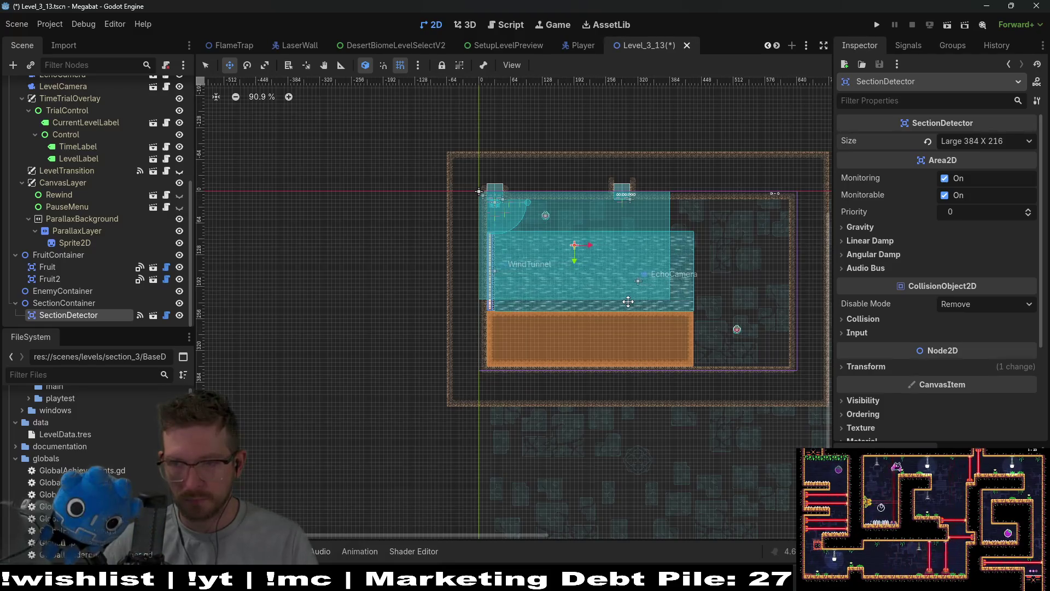
{"action": "key", "text": "alt+Tab"}
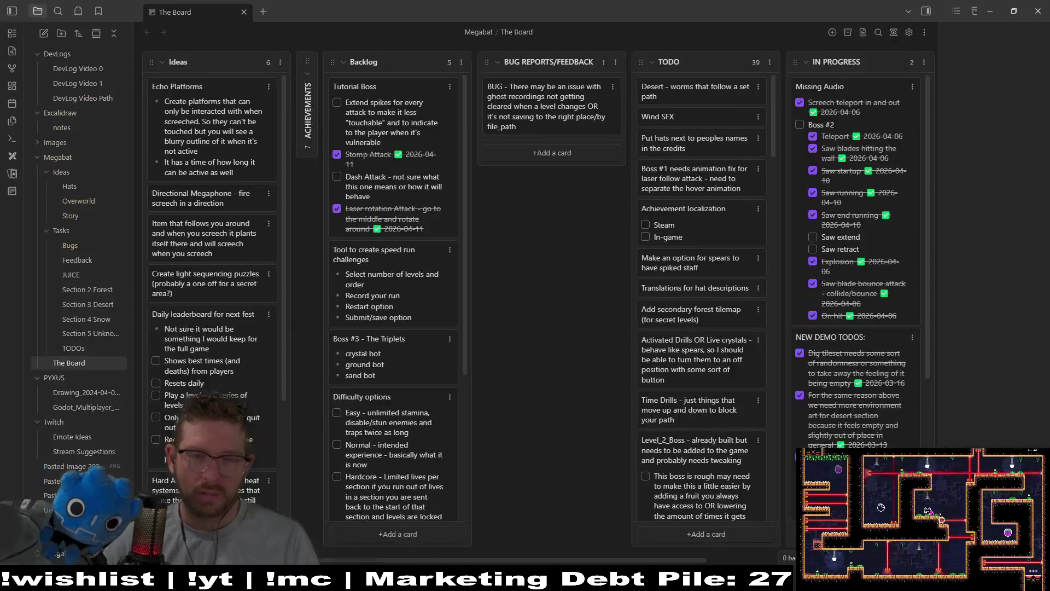
- In the Hats note, add 'legally distinct red cap … ears (speedrun challenge)' on a new line below Big Toast
{"action": "left_click", "coordinate": [83, 188]}
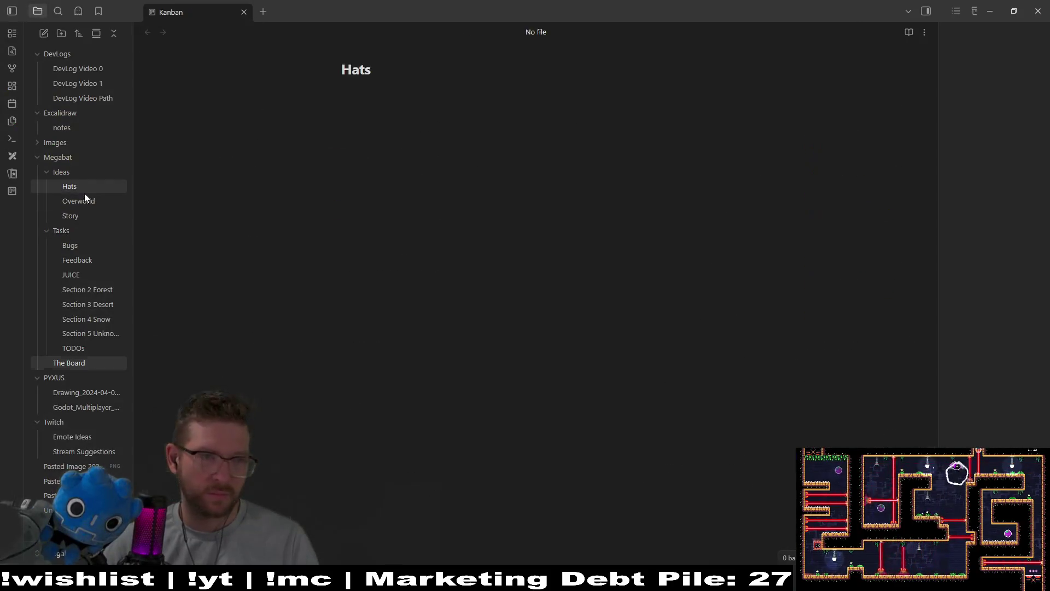
{"action": "left_click", "coordinate": [449, 319]}
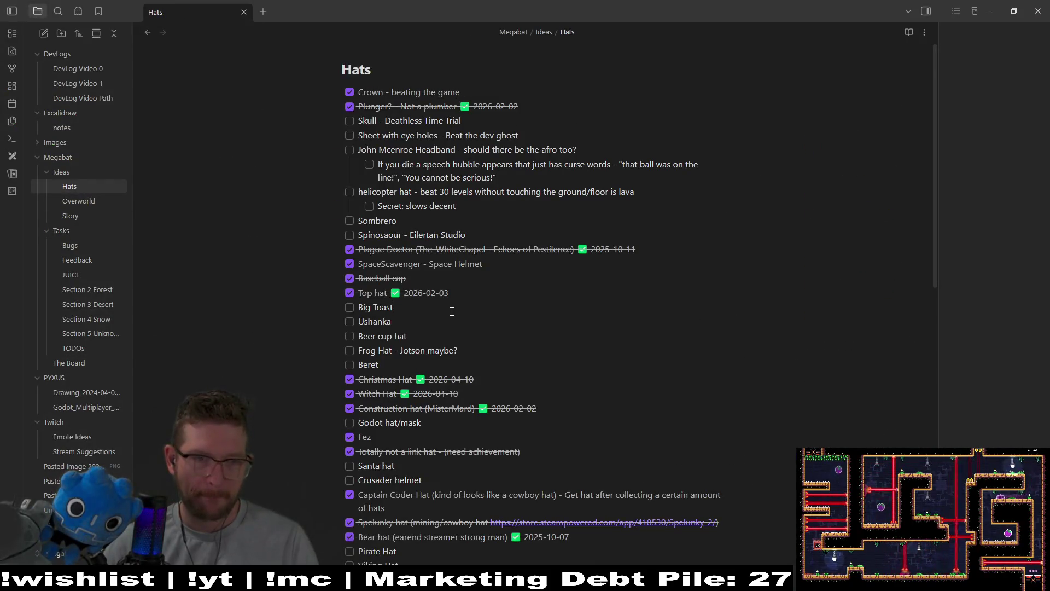
{"action": "key", "text": "Return"}
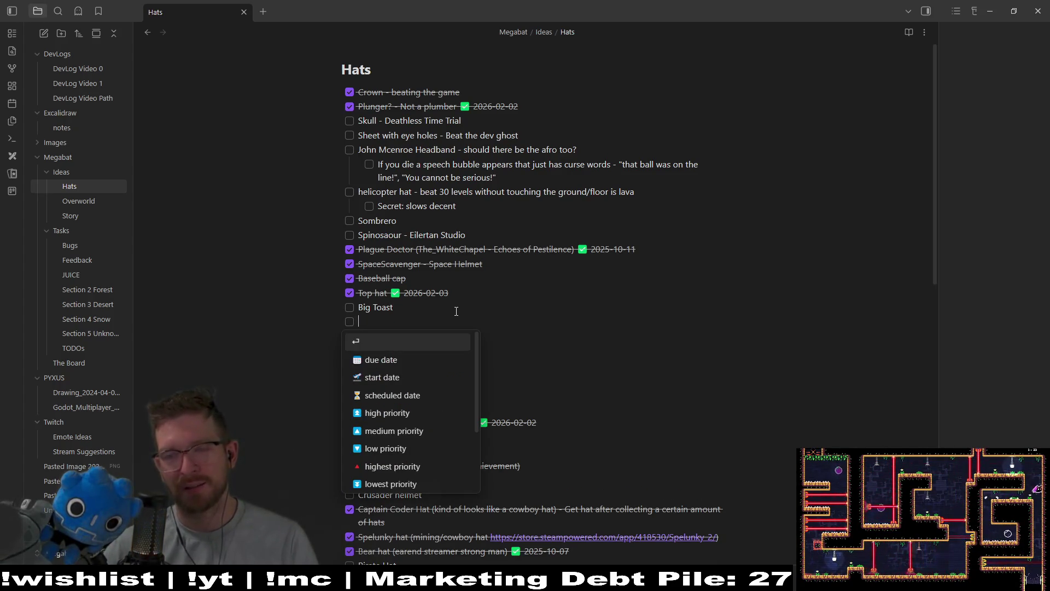
{"action": "type", "text": "le"}
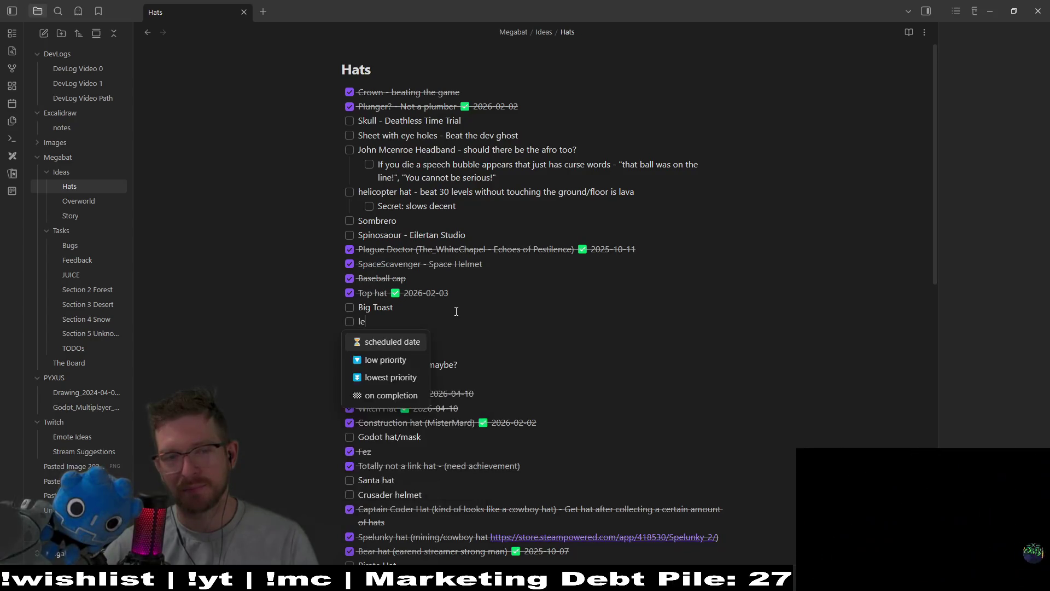
{"action": "type", "text": "gally distinct red cap with thunderbolt"}
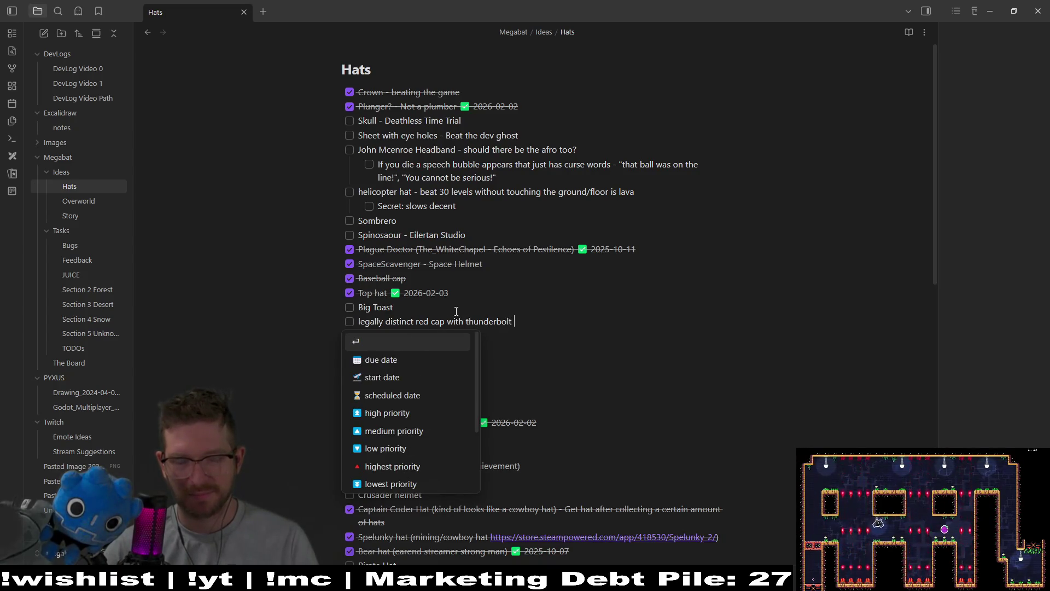
{"action": "type", "text": "ears "}
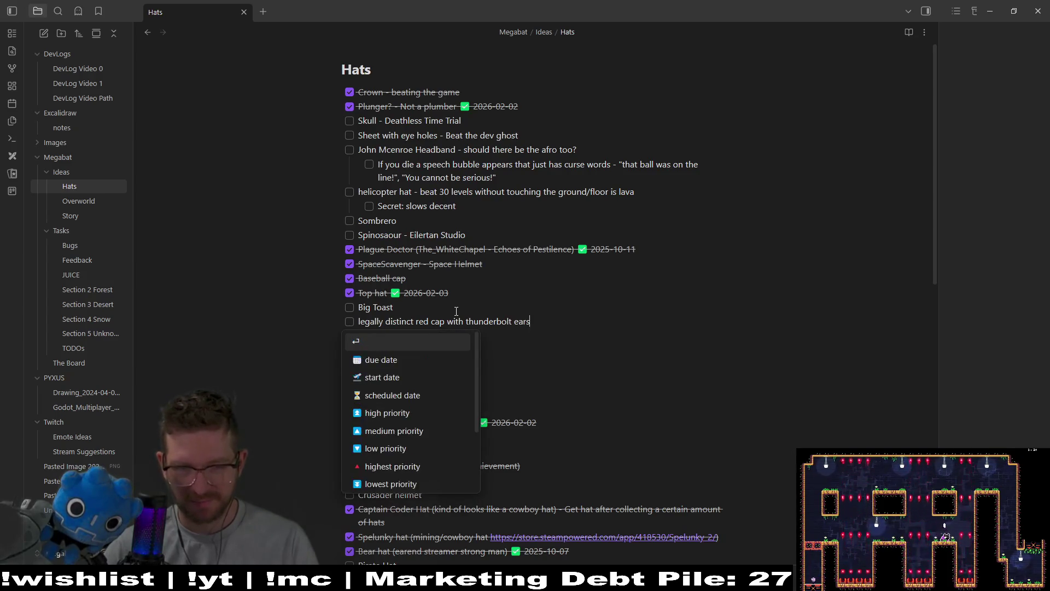
{"action": "type", "text": "(speed"}
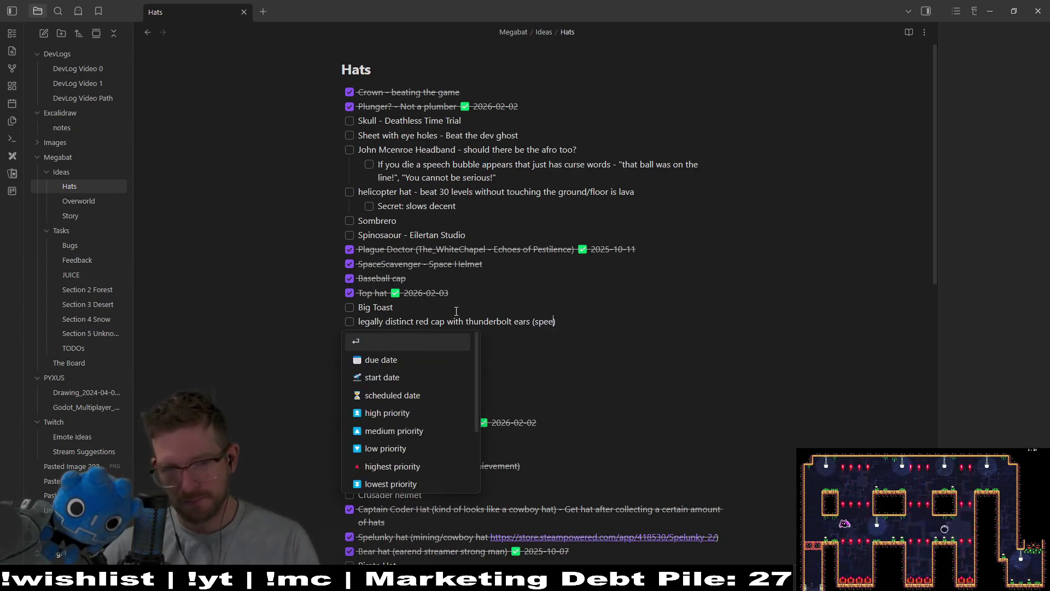
{"action": "type", "text": "run chann"}
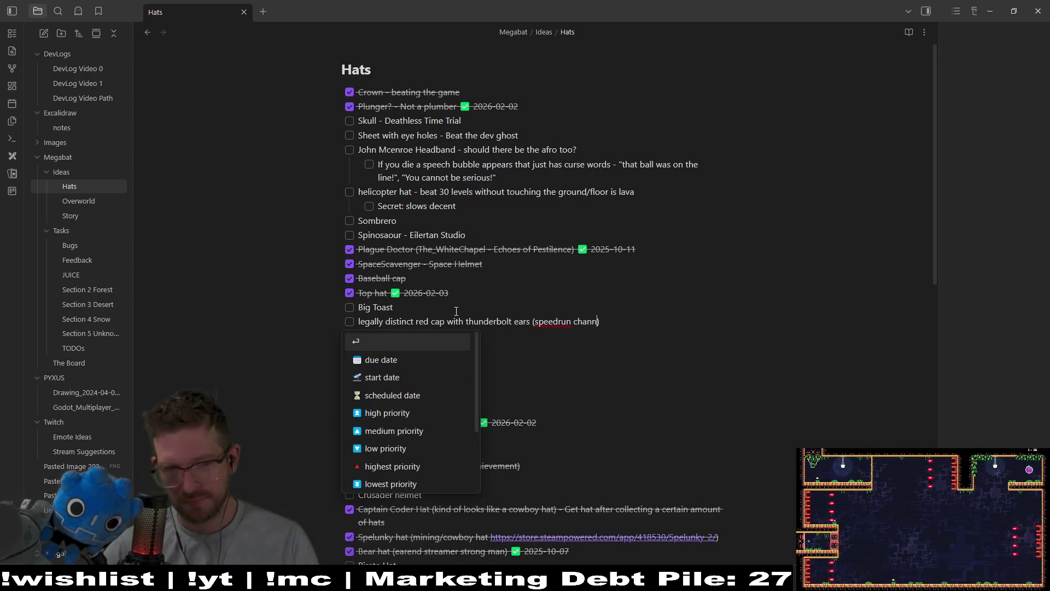
{"action": "key", "text": "BackSpace"}
{"action": "type", "text": "llange"}
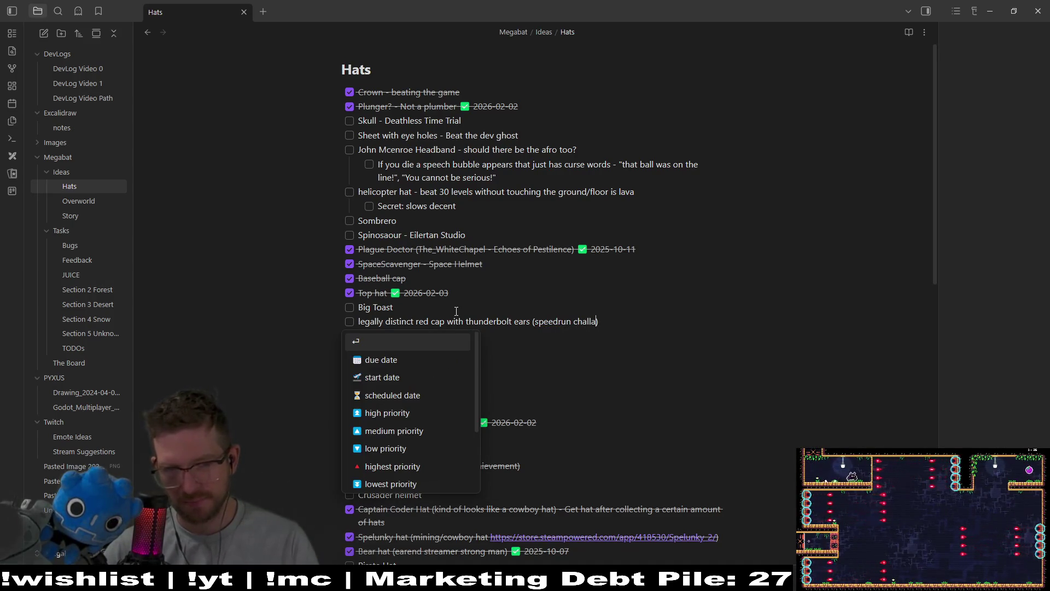
{"action": "key", "text": "BackSpace"}
{"action": "key", "text": "BackSpace"}
{"action": "key", "text": "BackSpace"}
{"action": "type", "text": "enge"}
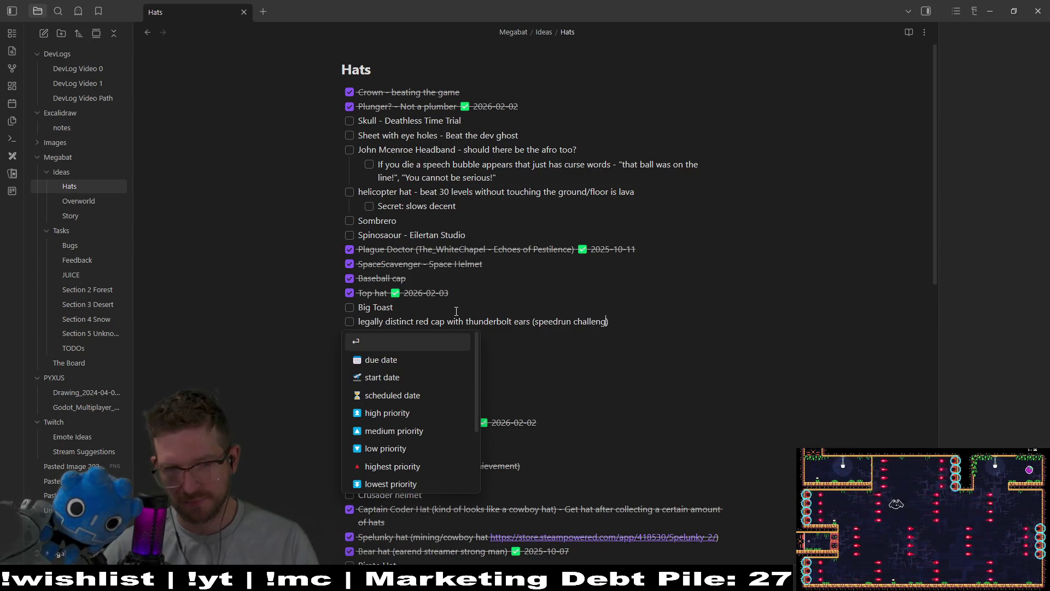
- Correct the new line to read 'get from speedrun challenge', dismissing the task suggestions
{"action": "left_click", "coordinate": [671, 309]}
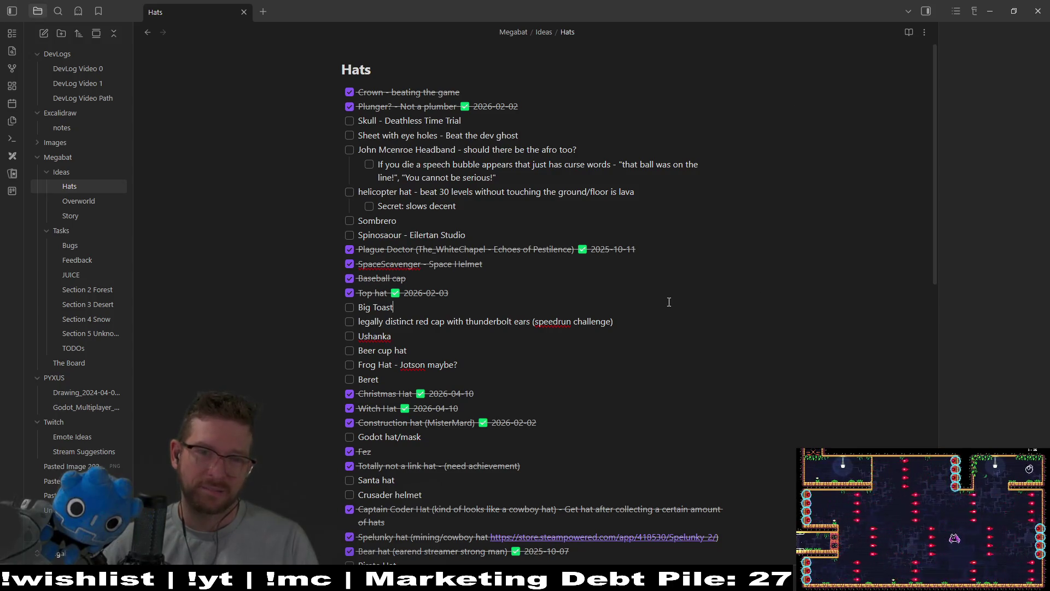
{"action": "left_click", "coordinate": [572, 321]}
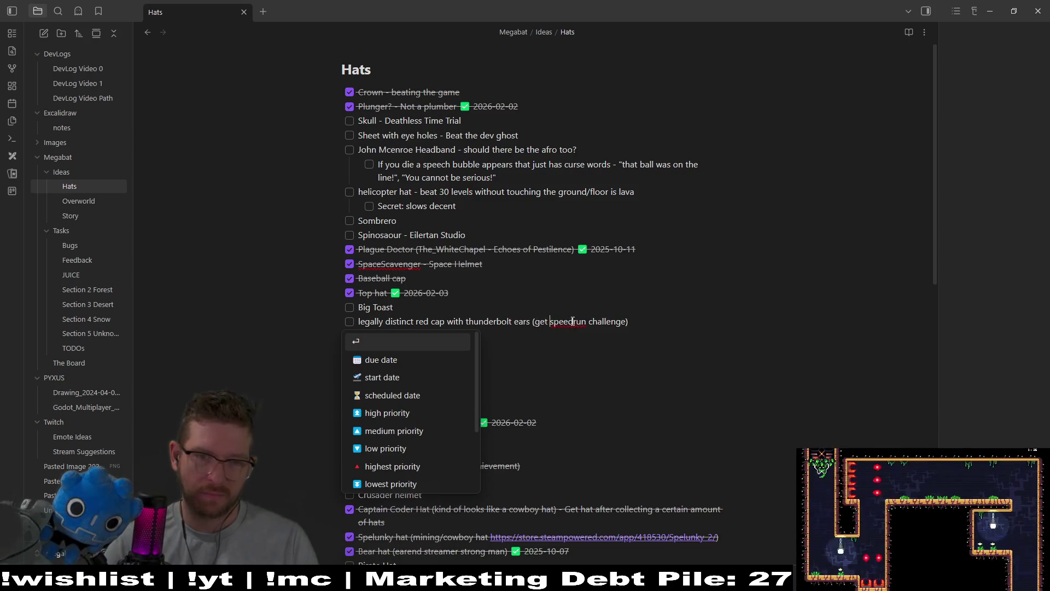
{"action": "type", "text": "from"}
{"action": "left_click", "coordinate": [700, 316]}
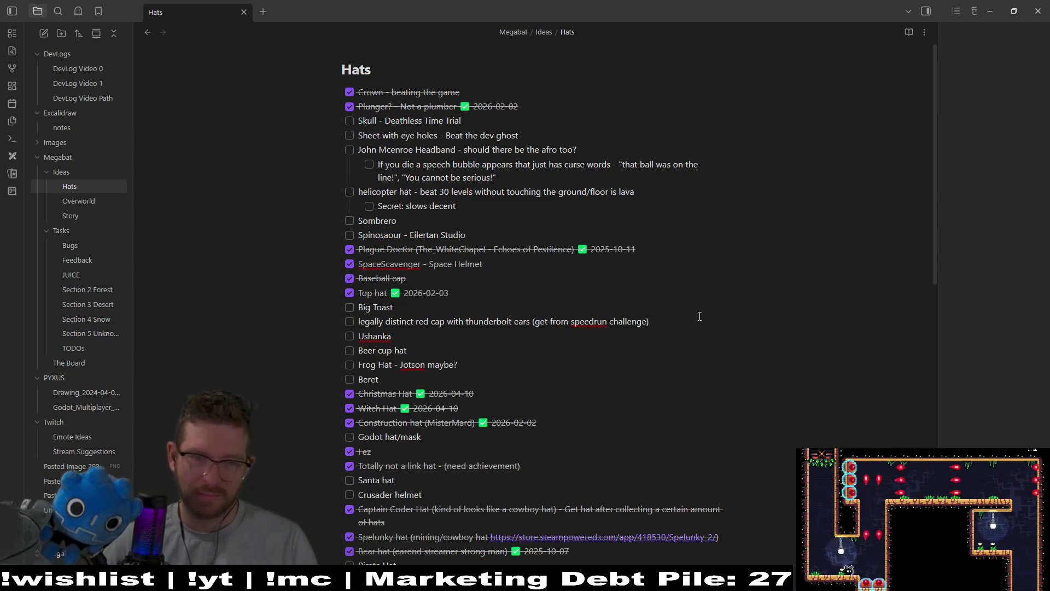
{"action": "key", "text": "alt+Tab"}
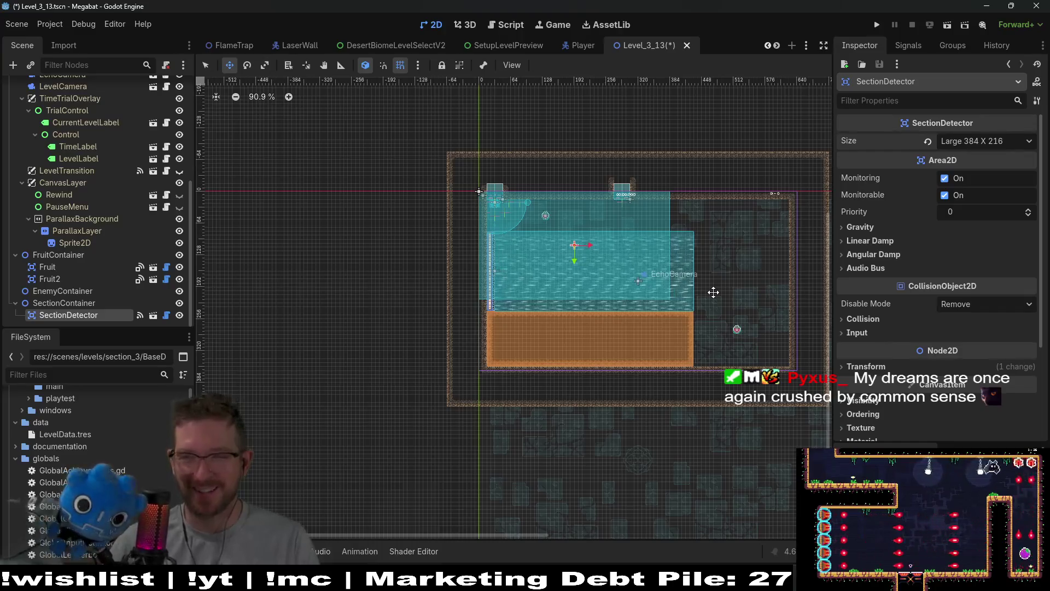
- Move the WindTunnel right and up in the room and set its Height to 100
{"action": "scroll", "coordinate": [587, 278], "scroll_direction": "up", "scroll_amount": 4}
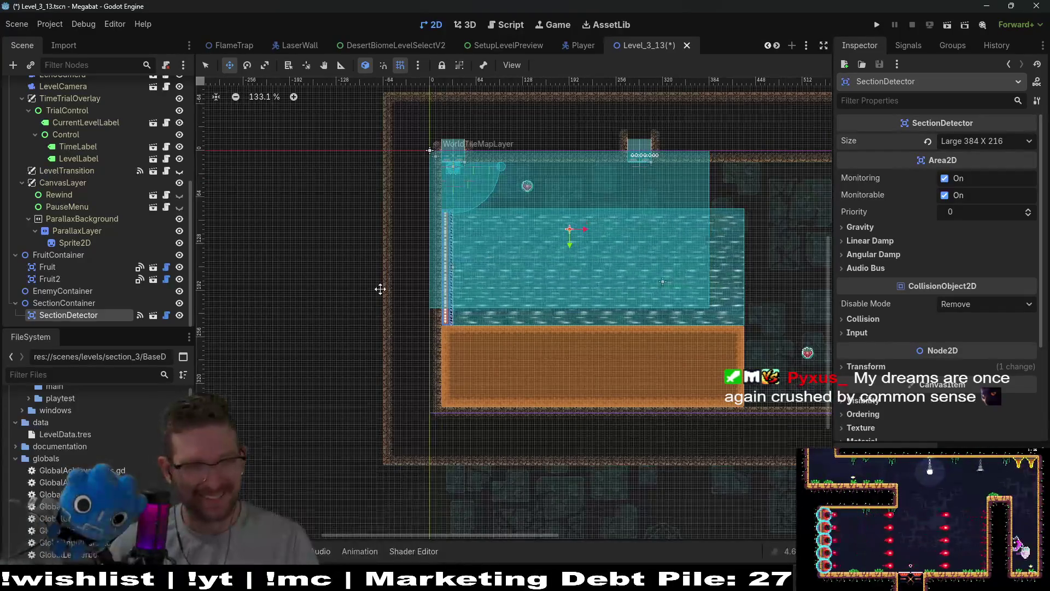
{"action": "scroll", "coordinate": [122, 214], "scroll_direction": "up", "scroll_amount": 5}
{"action": "left_click", "coordinate": [61, 135]}
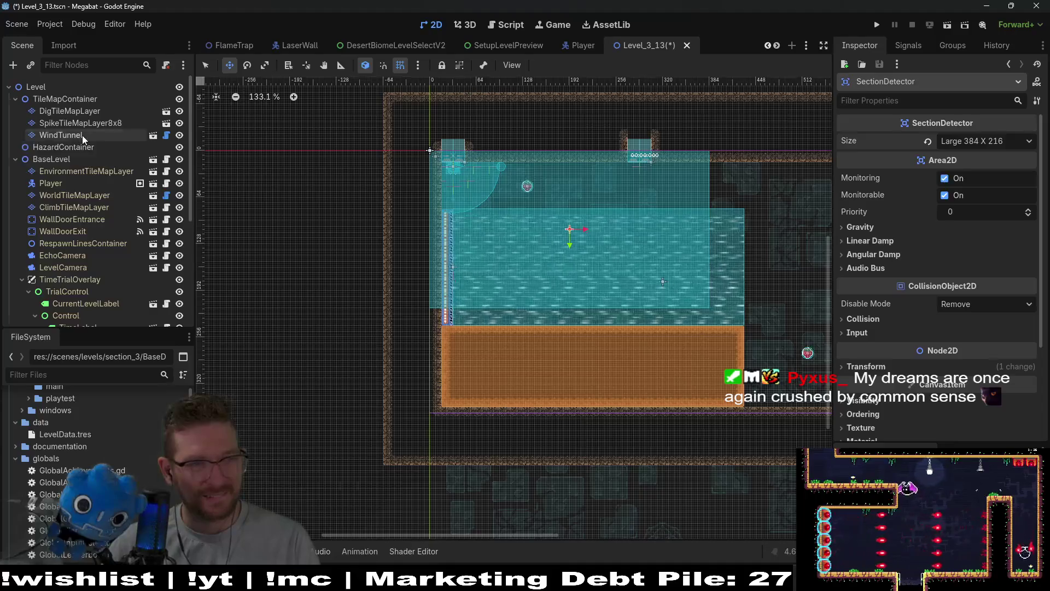
{"action": "left_click_drag", "start_coordinate": [509, 280], "coordinate": [600, 261]}
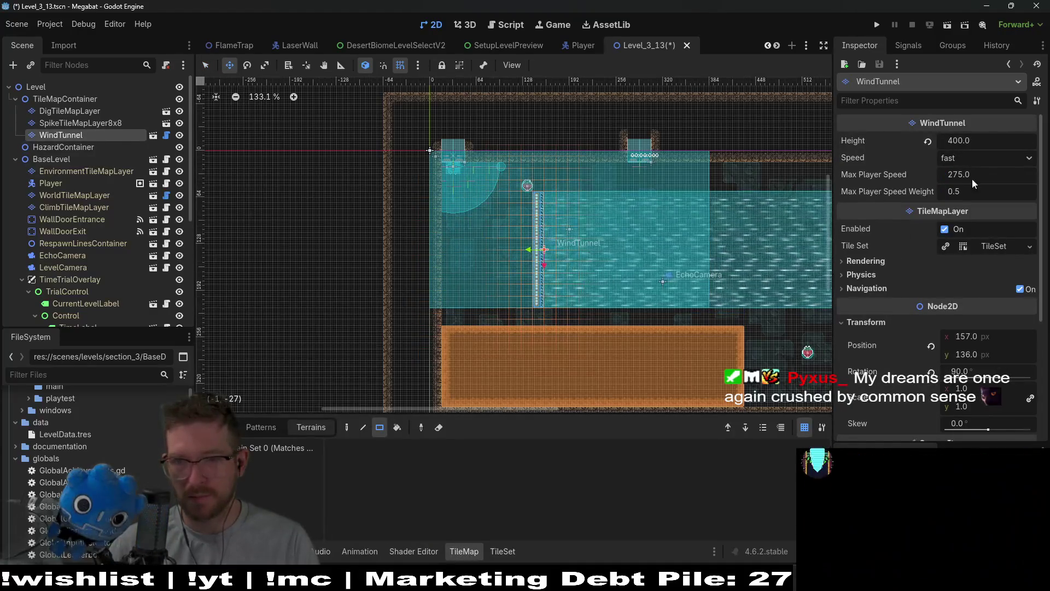
{"action": "scroll", "coordinate": [541, 272], "scroll_direction": "up", "scroll_amount": 4}
{"action": "left_click", "coordinate": [984, 139]}
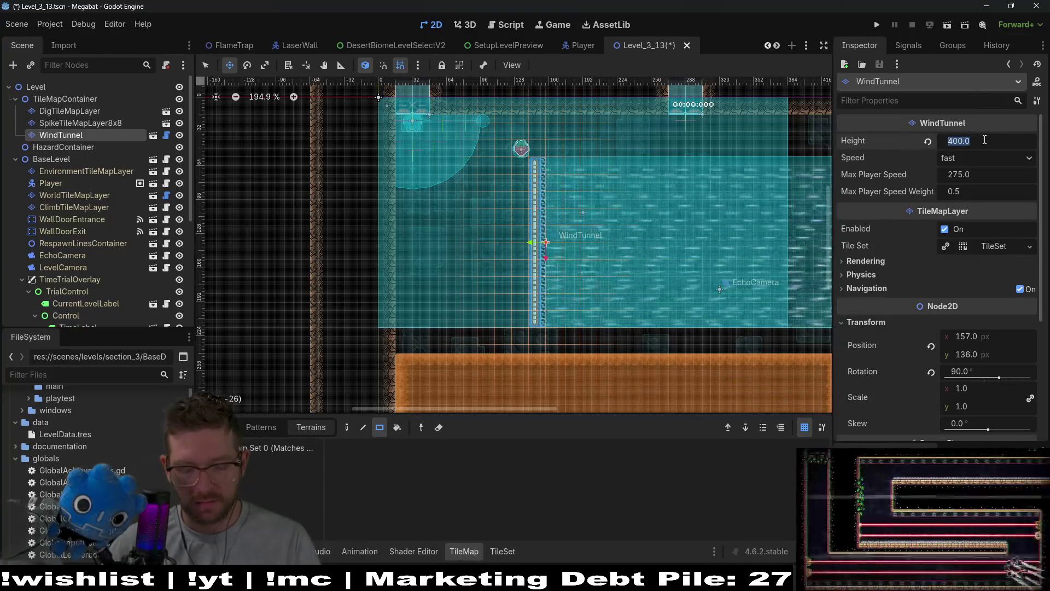
{"action": "type", "text": "100"}
{"action": "key", "text": "Return"}
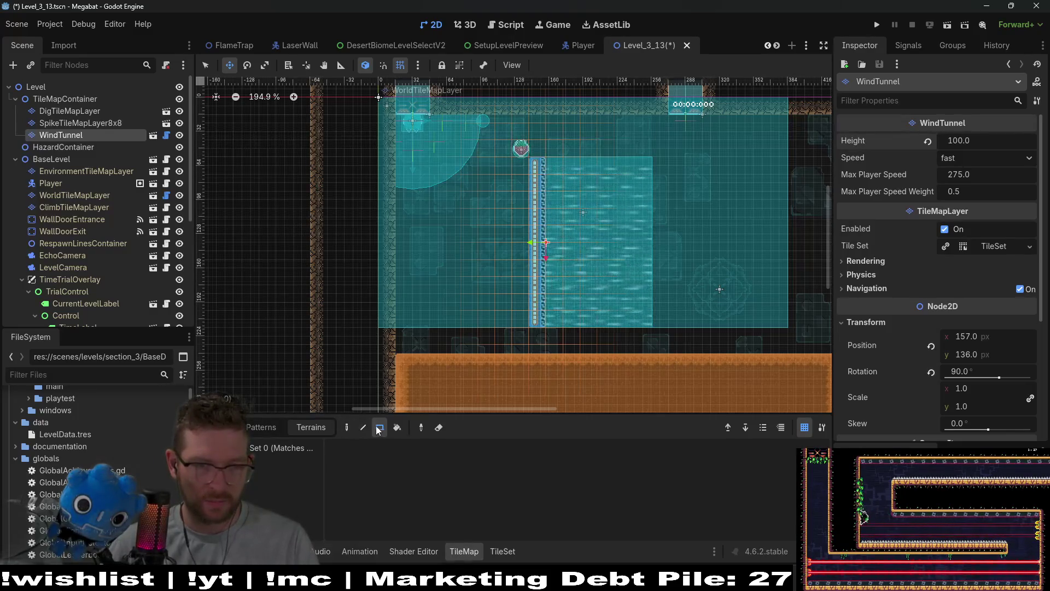
- Erase the extra tiles at the bottom and top of the tunnel's tile column
{"action": "right_click", "coordinate": [544, 313]}
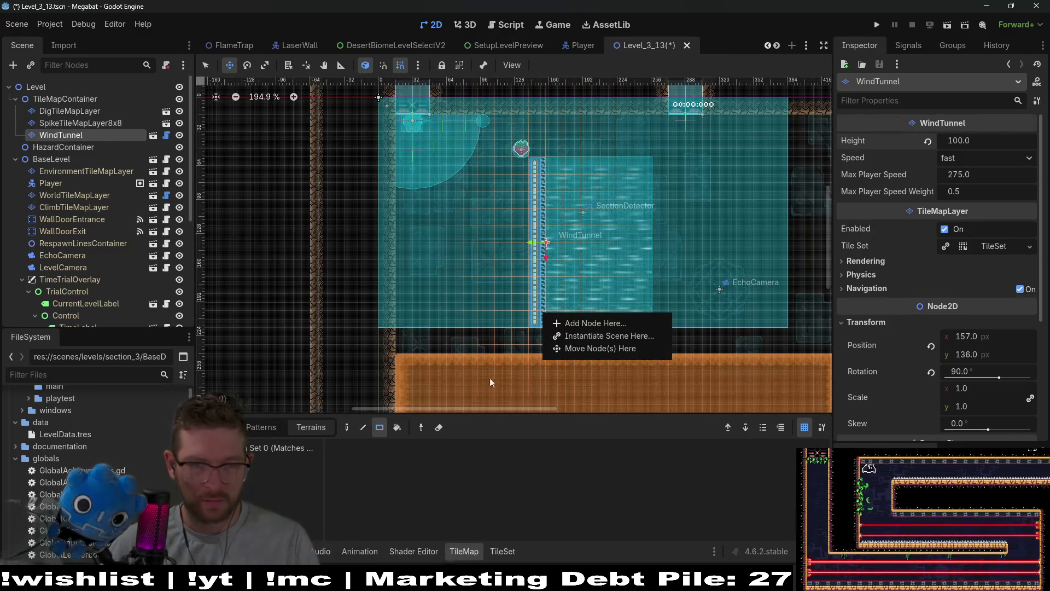
{"action": "left_click", "coordinate": [253, 462]}
{"action": "key", "text": "q"}
{"action": "right_click", "coordinate": [544, 322]}
{"action": "key", "text": "Escape"}
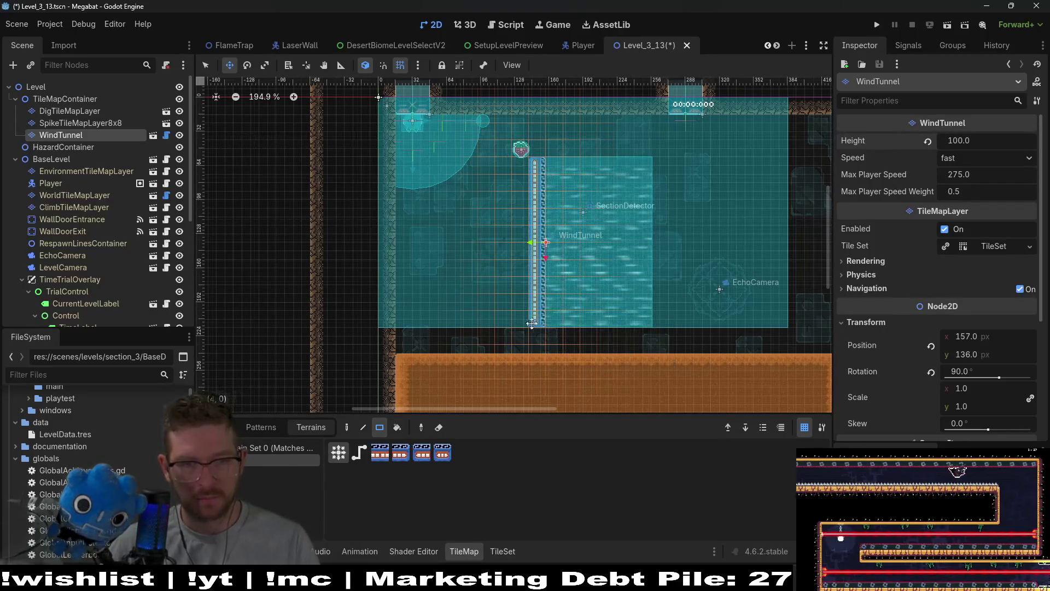
{"action": "left_click_drag", "start_coordinate": [534, 320], "coordinate": [533, 301]}
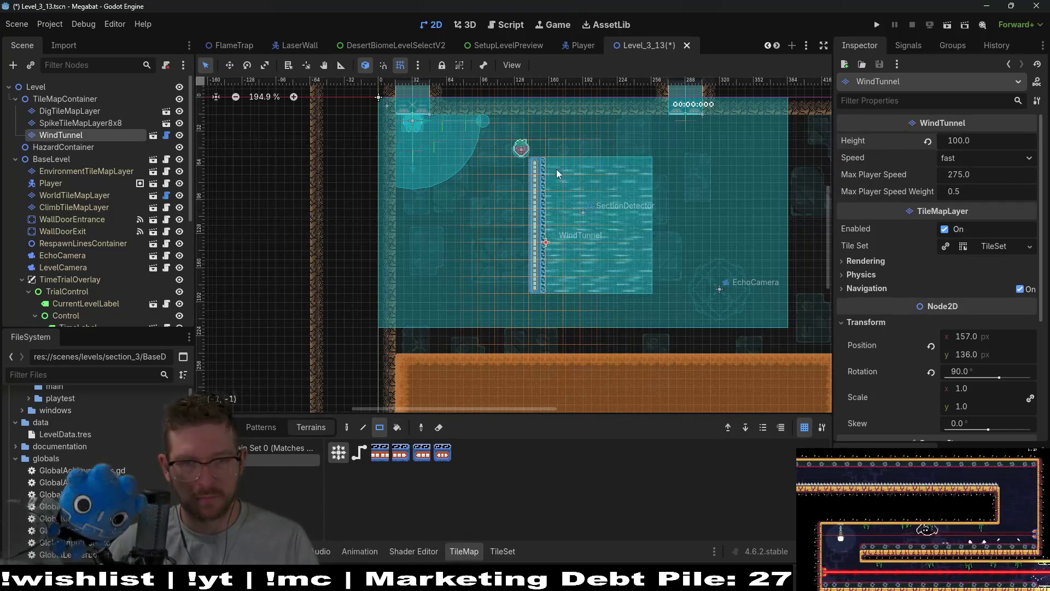
{"action": "left_click_drag", "start_coordinate": [546, 170], "coordinate": [540, 198]}
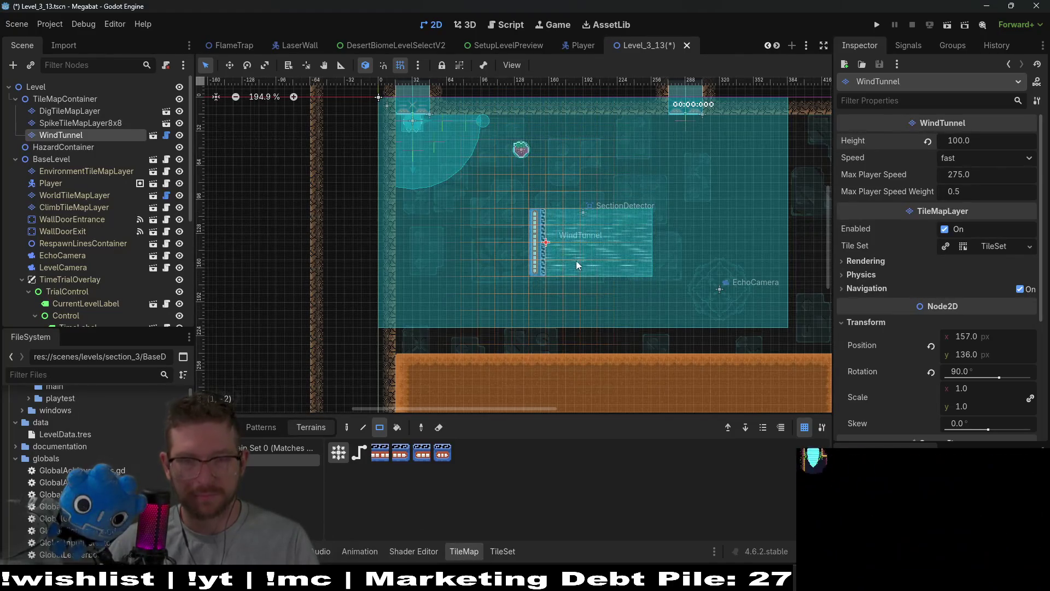
- Check the spike and dig tile layers and the Dig-type fruit
{"action": "scroll", "coordinate": [576, 260], "scroll_direction": "up", "scroll_amount": 3}
{"action": "scroll", "coordinate": [581, 263], "scroll_direction": "down", "scroll_amount": 4}
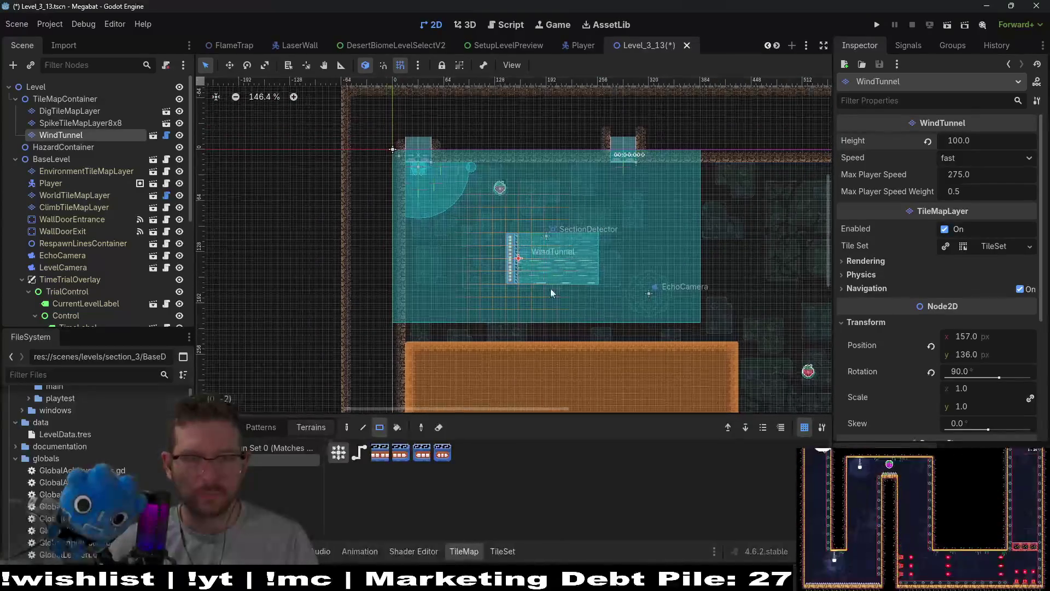
{"action": "scroll", "coordinate": [560, 281], "scroll_direction": "down", "scroll_amount": 2}
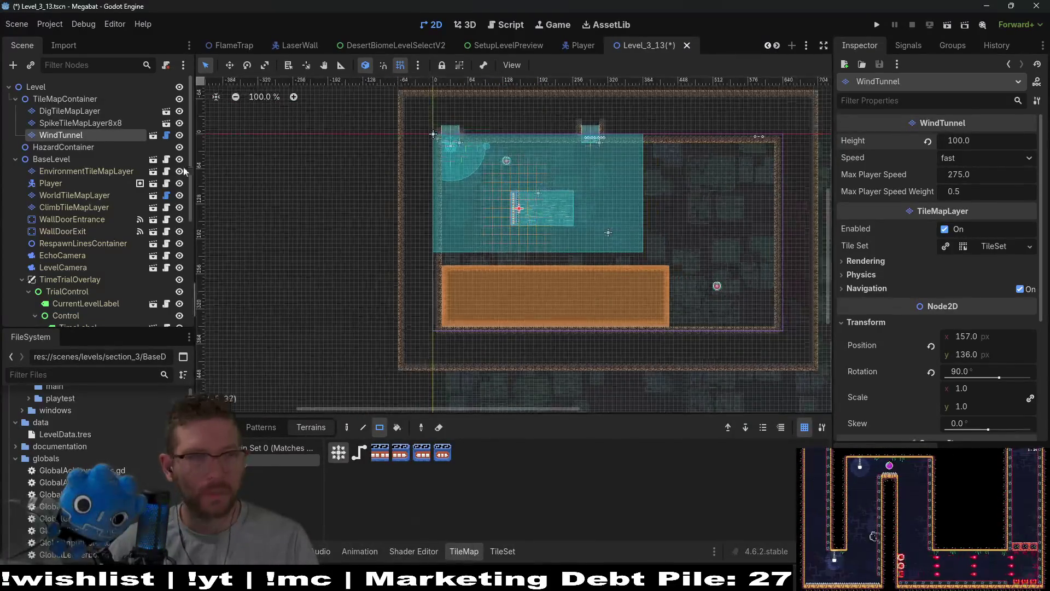
{"action": "left_click", "coordinate": [100, 125]}
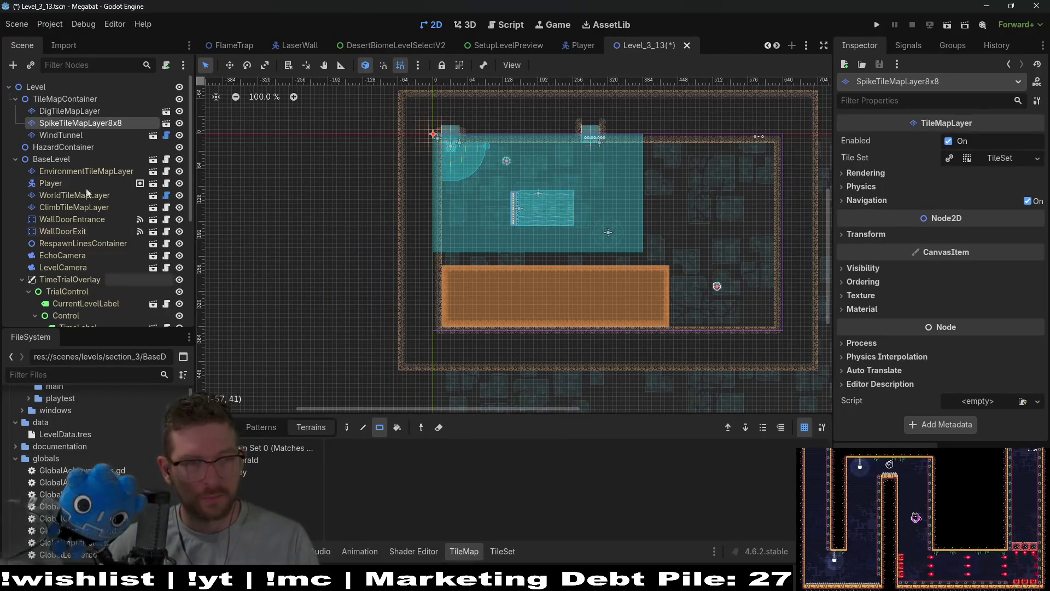
{"action": "left_click", "coordinate": [70, 111]}
{"action": "left_click", "coordinate": [276, 459]}
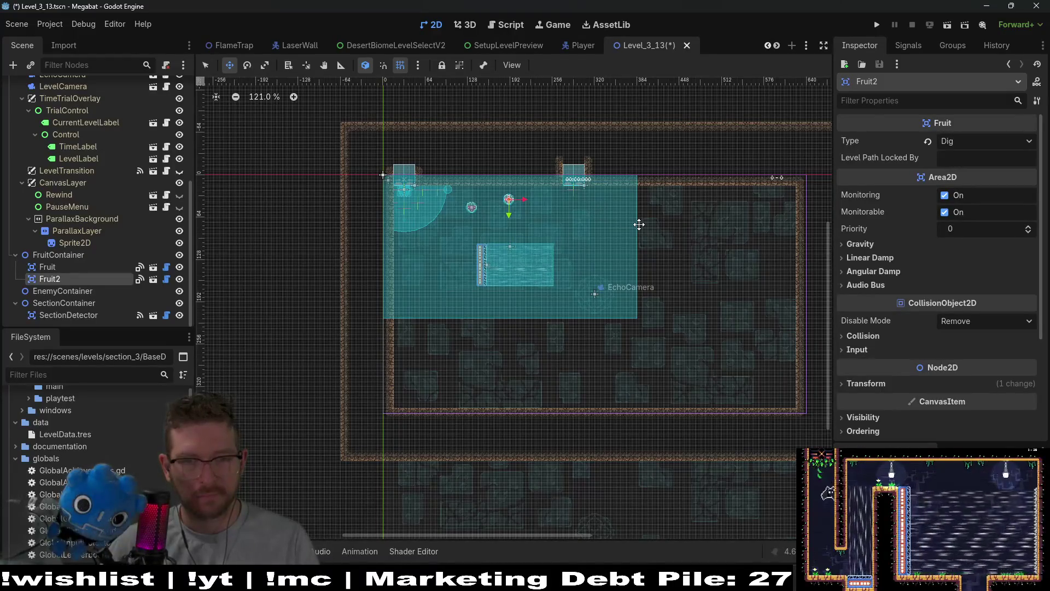
- Select WorldTileMapLayer and pick the DESERT terrain for painting
{"action": "scroll", "coordinate": [607, 225], "scroll_direction": "up", "scroll_amount": 2}
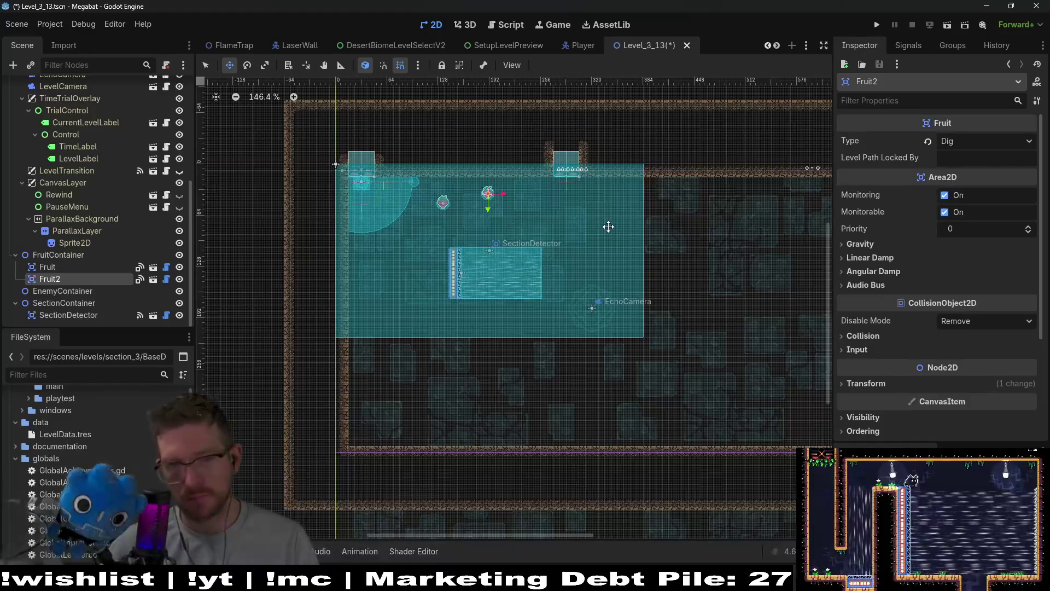
{"action": "scroll", "coordinate": [109, 170], "scroll_direction": "up", "scroll_amount": 5}
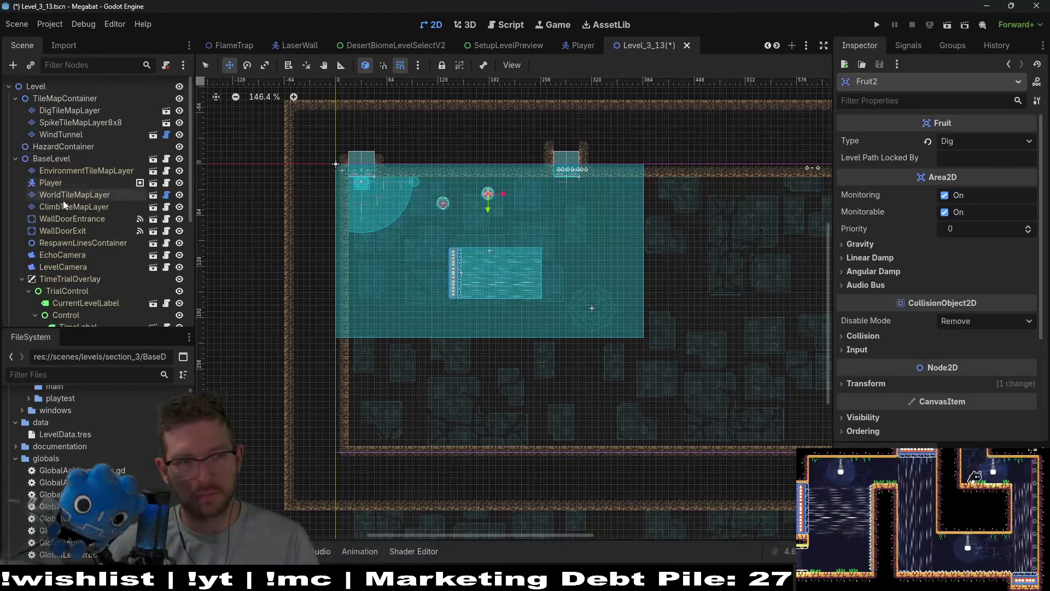
{"action": "left_click", "coordinate": [71, 194]}
{"action": "left_click", "coordinate": [242, 484]}
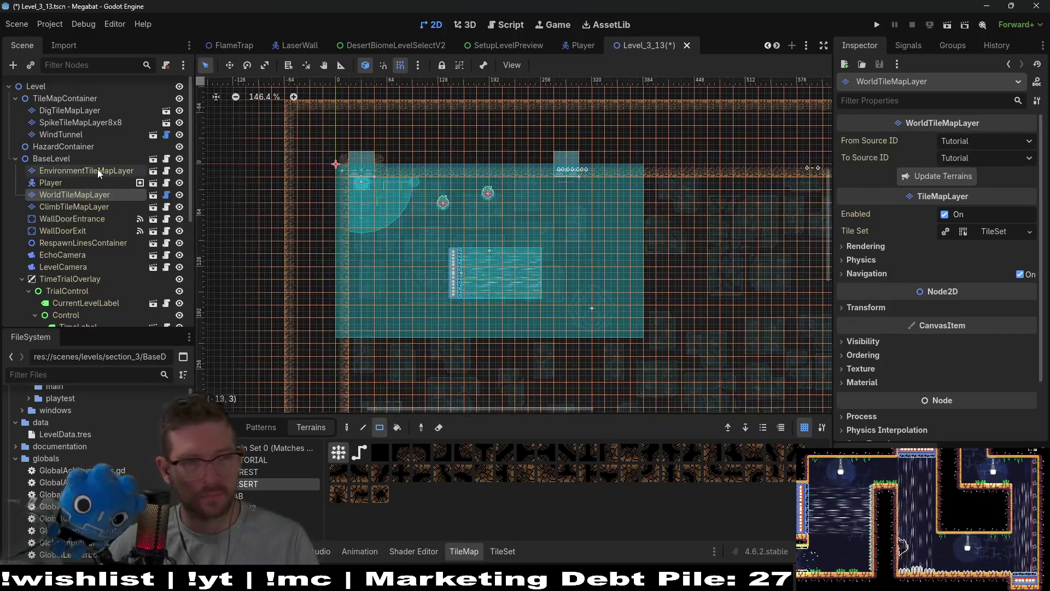
{"action": "left_click", "coordinate": [91, 210]}
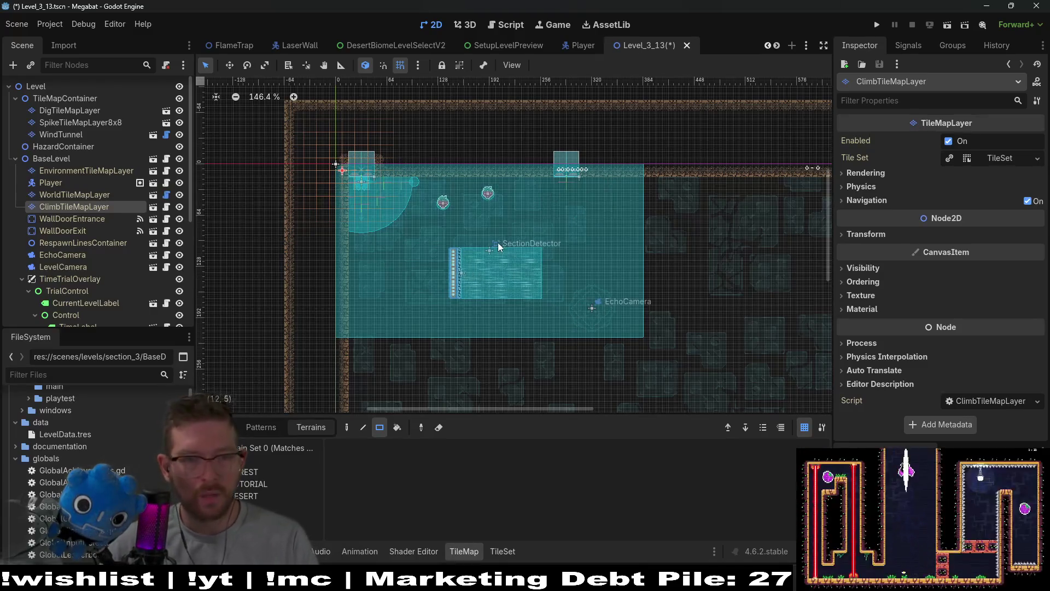
{"action": "scroll", "coordinate": [457, 208], "scroll_direction": "up", "scroll_amount": 2}
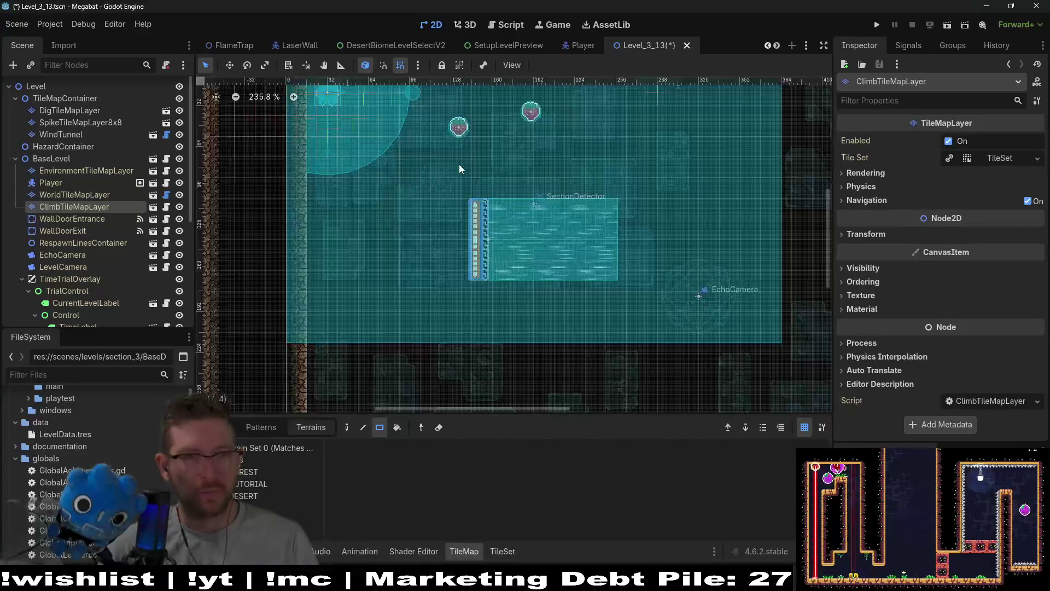
- Paint two blocks of DESERT wall on WorldTileMapLayer below the room
{"action": "scroll", "coordinate": [458, 164], "scroll_direction": "up", "scroll_amount": 1}
{"action": "left_click", "coordinate": [72, 195]}
{"action": "left_click", "coordinate": [248, 484]}
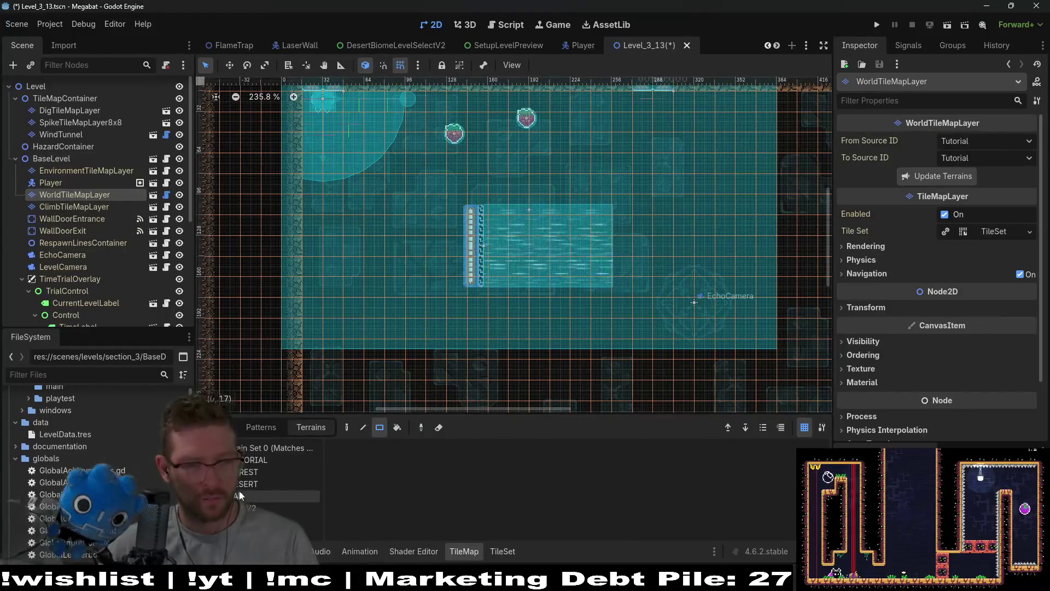
{"action": "scroll", "coordinate": [391, 265], "scroll_direction": "down", "scroll_amount": 6}
{"action": "left_click_drag", "start_coordinate": [457, 346], "coordinate": [604, 348]}
{"action": "left_click_drag", "start_coordinate": [605, 298], "coordinate": [342, 302]}
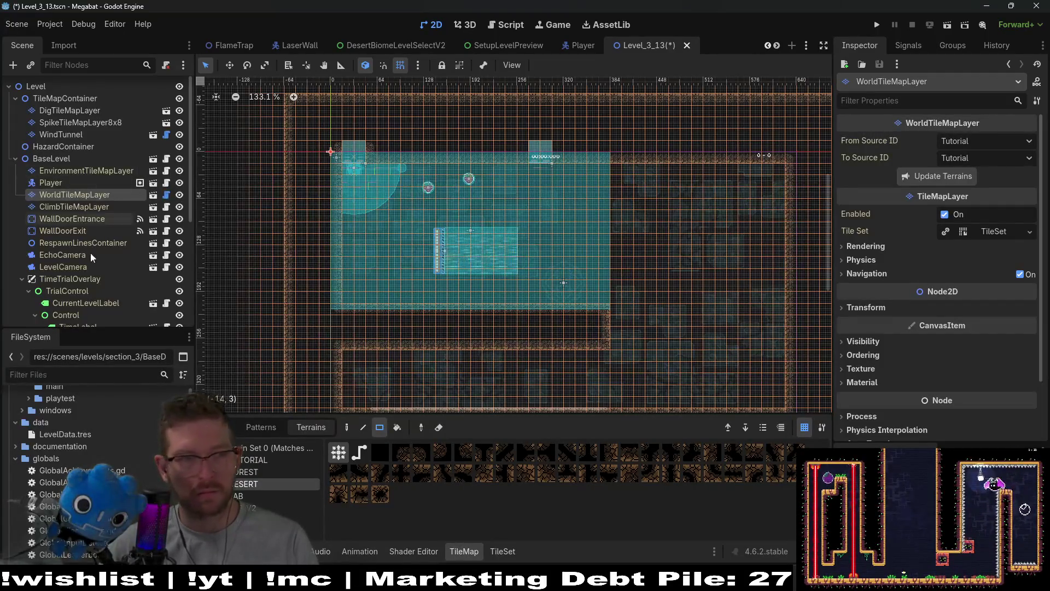
- Move WallDoorExit inside the enlarged room on the right
{"action": "left_click", "coordinate": [62, 230]}
{"action": "key", "text": "w"}
{"action": "mouse_move", "coordinate": [725, 235]}
{"action": "left_mouse_down"}
{"action": "mouse_move", "coordinate": [789, 231]}
{"action": "mouse_move", "coordinate": [656, 267]}
{"action": "left_mouse_up"}
{"action": "scroll", "coordinate": [234, 300], "scroll_direction": "down", "scroll_amount": 1}
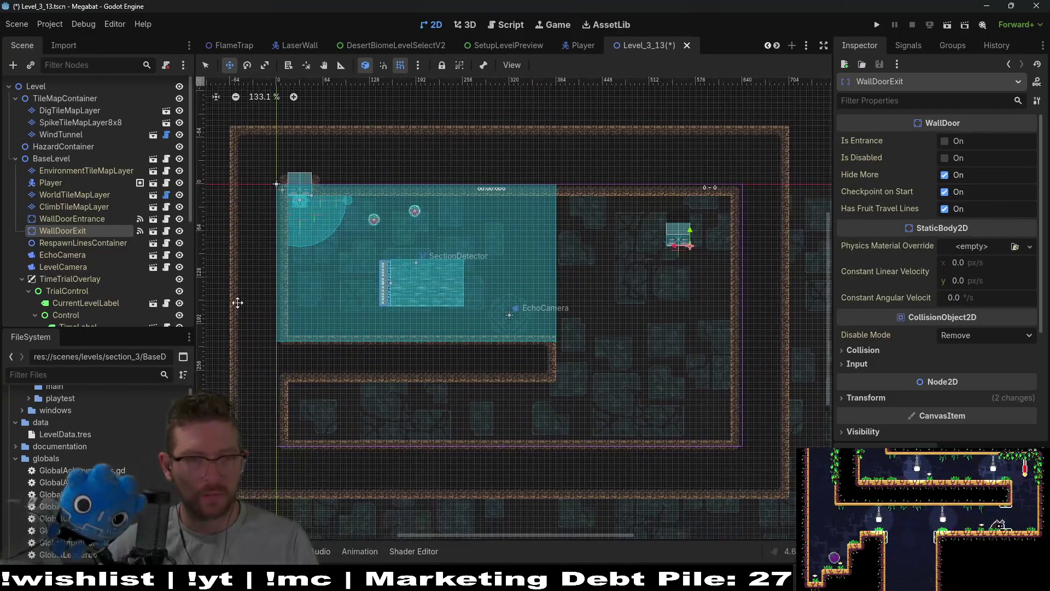
- Reselect WorldTileMapLayer with the DESERT terrain for more wall painting
{"action": "left_click", "coordinate": [71, 218]}
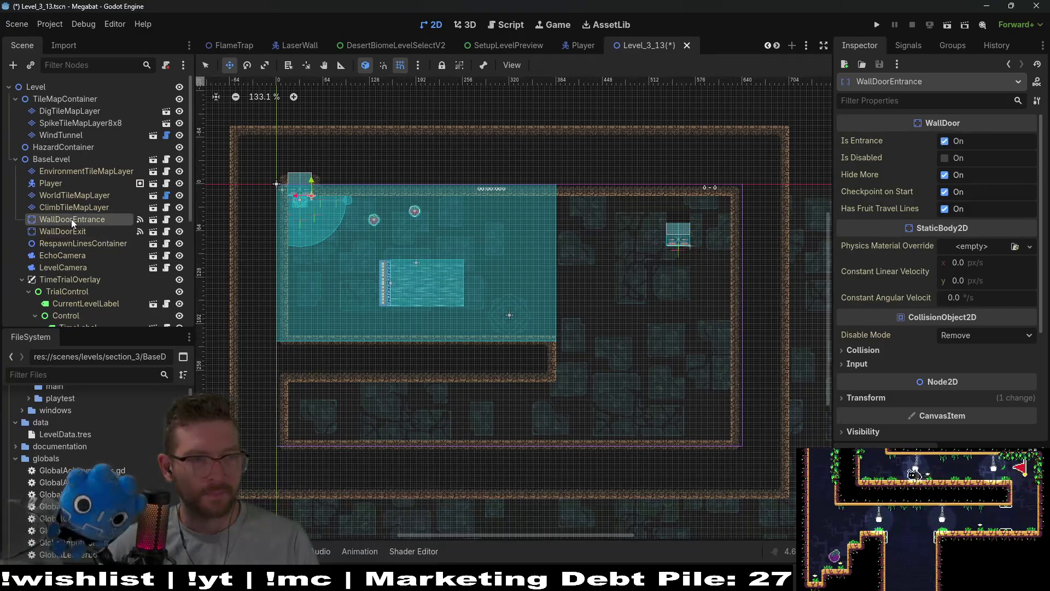
{"action": "left_click", "coordinate": [75, 207]}
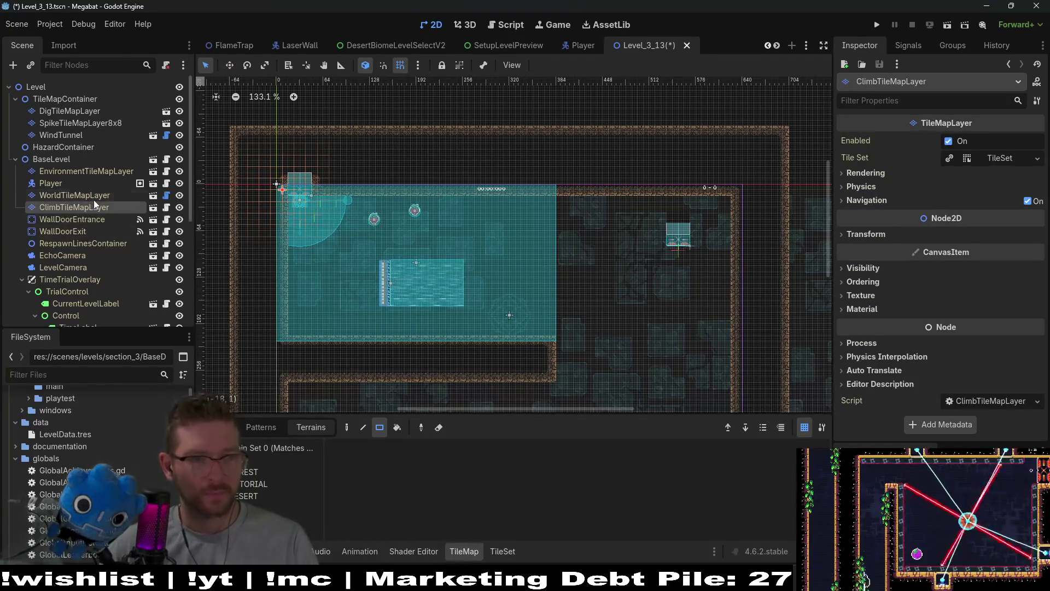
{"action": "left_click", "coordinate": [94, 196]}
{"action": "left_click", "coordinate": [267, 484]}
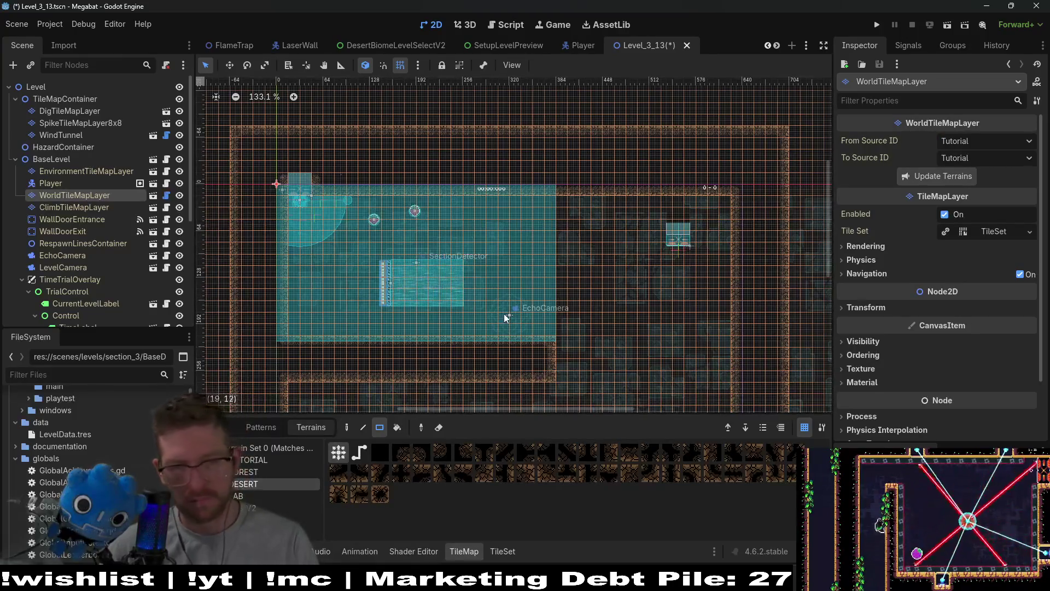
{"action": "scroll", "coordinate": [500, 303], "scroll_direction": "up", "scroll_amount": 3}
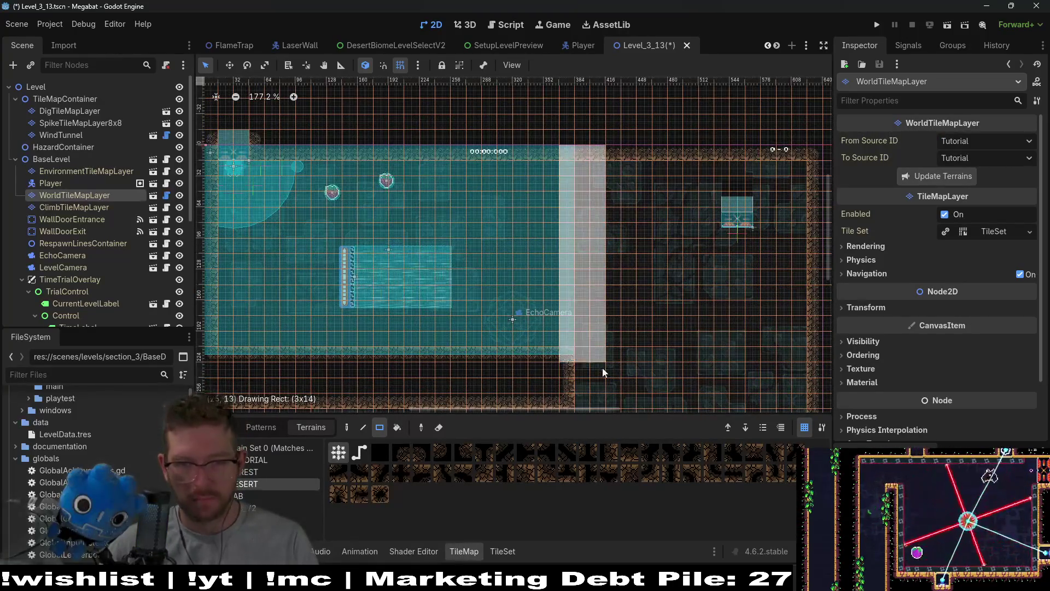
- Fill the lower area with desert wall: a 53x13 block plus a 3x5 block
{"action": "mouse_move", "coordinate": [555, 368]}
{"action": "left_mouse_down"}
{"action": "mouse_move", "coordinate": [552, 292]}
{"action": "mouse_move", "coordinate": [492, 117]}
{"action": "left_mouse_up"}
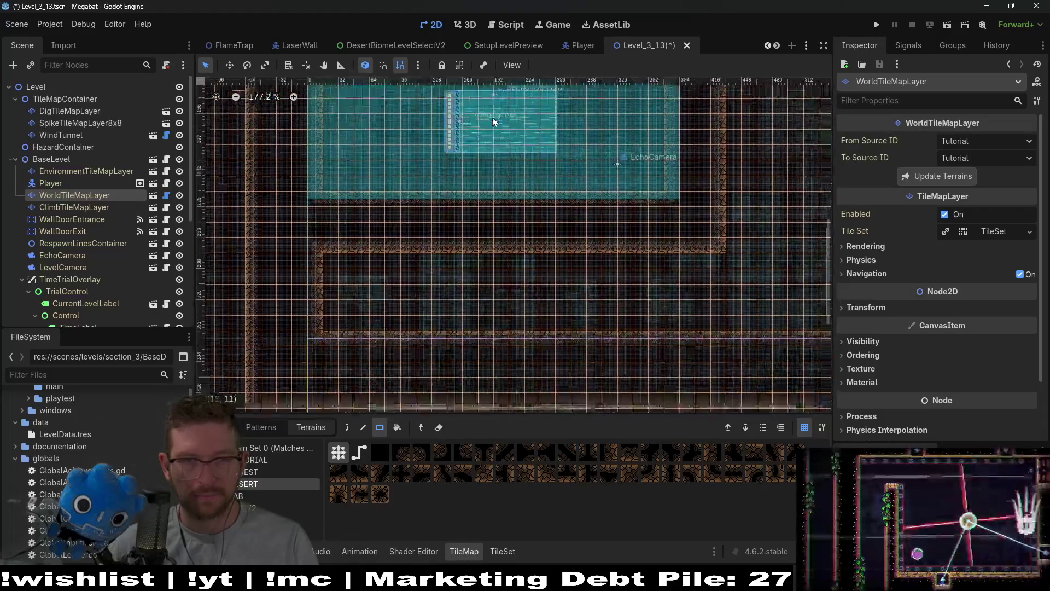
{"action": "scroll", "coordinate": [492, 117], "scroll_direction": "down", "scroll_amount": 6}
{"action": "left_click_drag", "start_coordinate": [327, 213], "coordinate": [803, 320]}
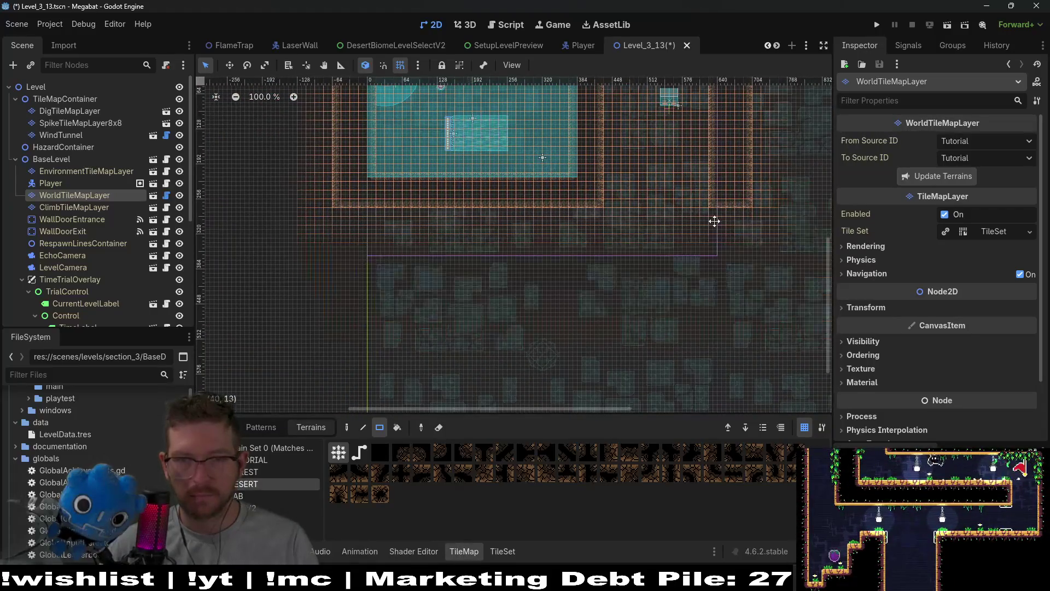
{"action": "scroll", "coordinate": [584, 163], "scroll_direction": "up", "scroll_amount": 5}
{"action": "left_click_drag", "start_coordinate": [651, 257], "coordinate": [612, 319]}
- Paint a narrow desert wall column hanging down from the ceiling near the left
{"action": "scroll", "coordinate": [448, 257], "scroll_direction": "up", "scroll_amount": 5}
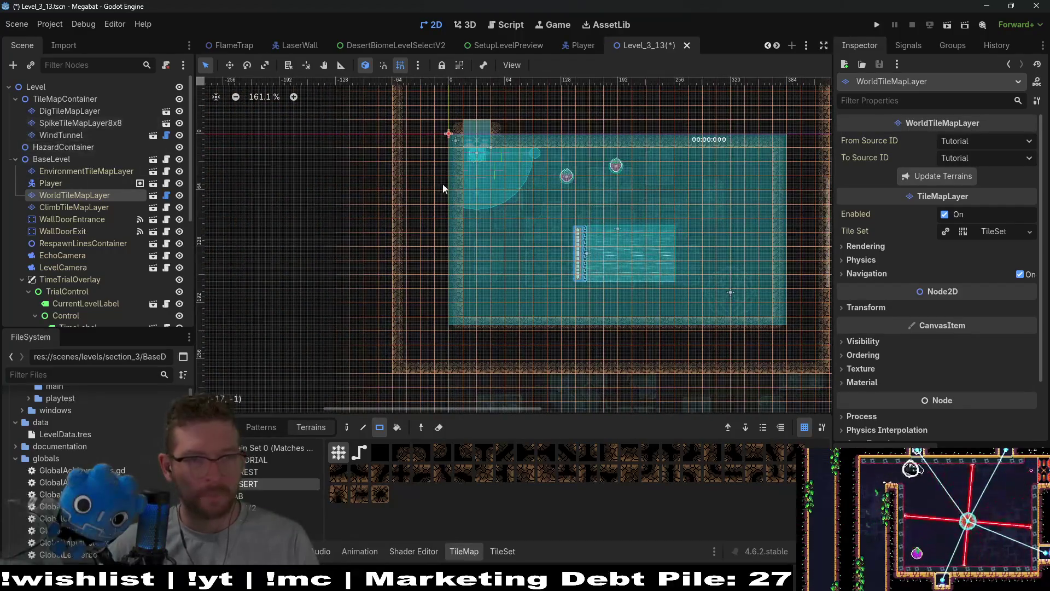
{"action": "left_click_drag", "start_coordinate": [515, 160], "coordinate": [529, 241]}
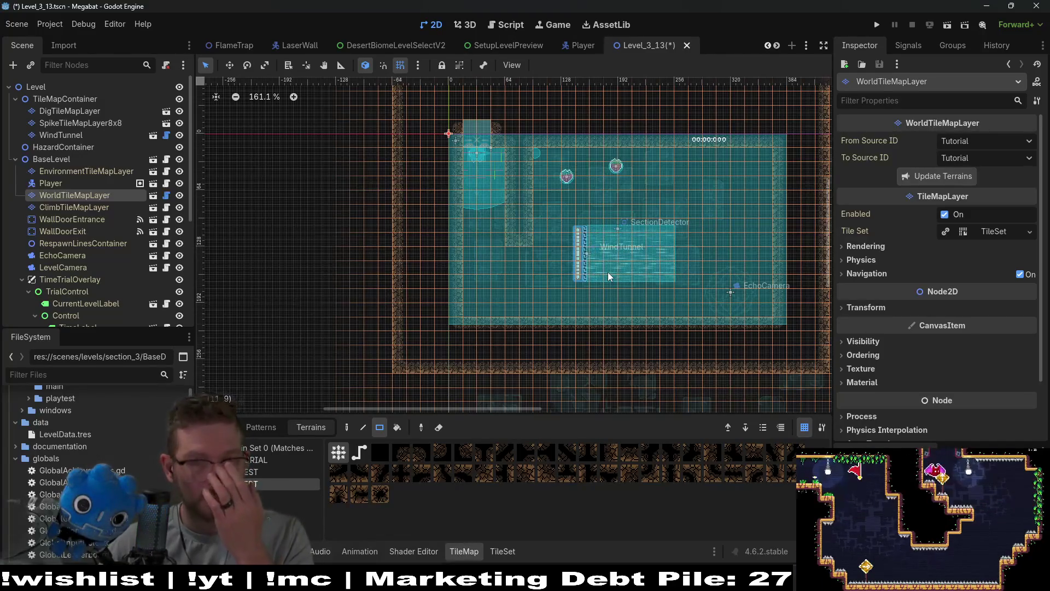
{"action": "scroll", "coordinate": [348, 253], "scroll_direction": "right", "scroll_amount": 2}
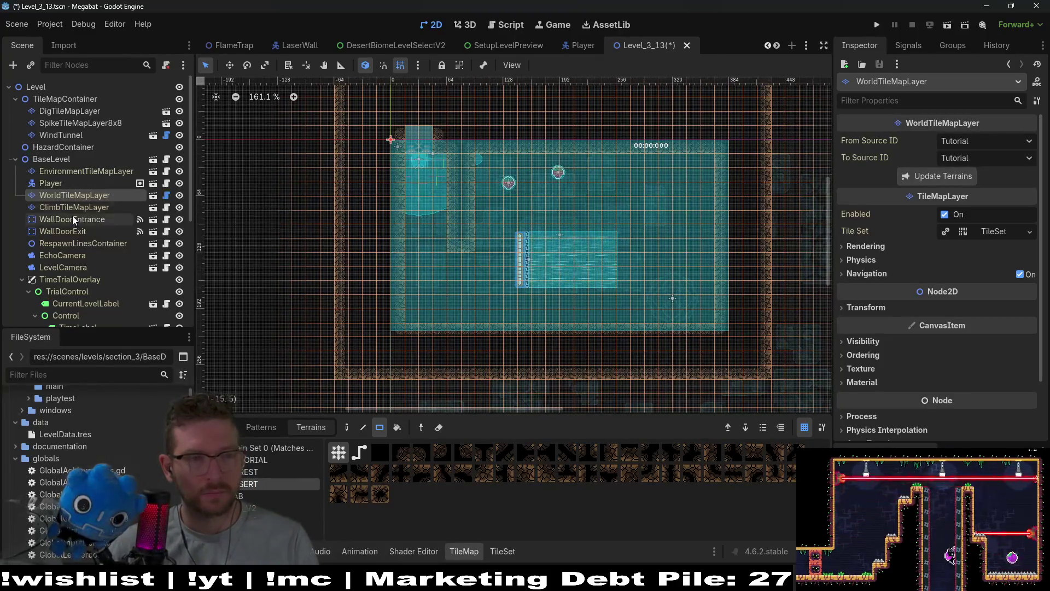
{"action": "left_click", "coordinate": [77, 121]}
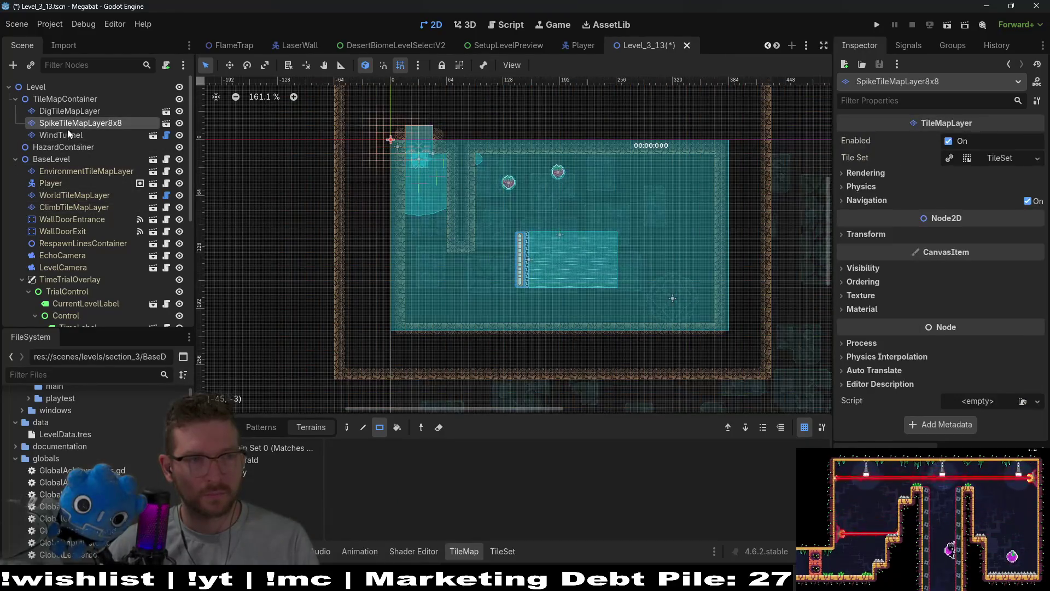
- Move the WindTunnel up beside the new wall column and nudge it slightly right
{"action": "left_click", "coordinate": [61, 135]}
{"action": "key", "text": "w"}
{"action": "left_click_drag", "start_coordinate": [523, 256], "coordinate": [481, 198]}
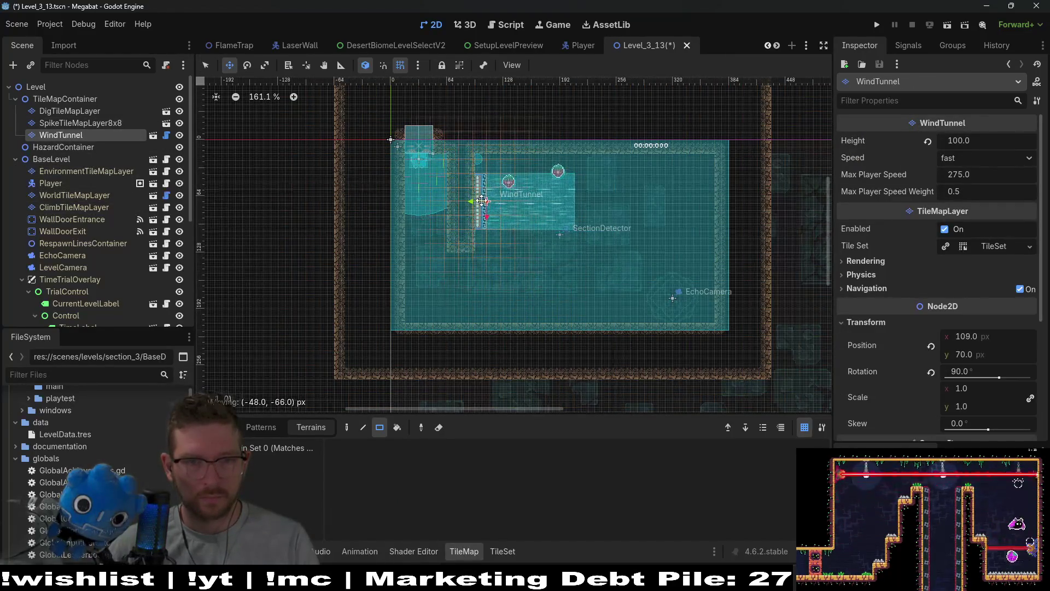
{"action": "scroll", "coordinate": [479, 198], "scroll_direction": "up", "scroll_amount": 6}
{"action": "key", "text": "Right"}
{"action": "key", "text": "Right"}
{"action": "key", "text": "Right"}
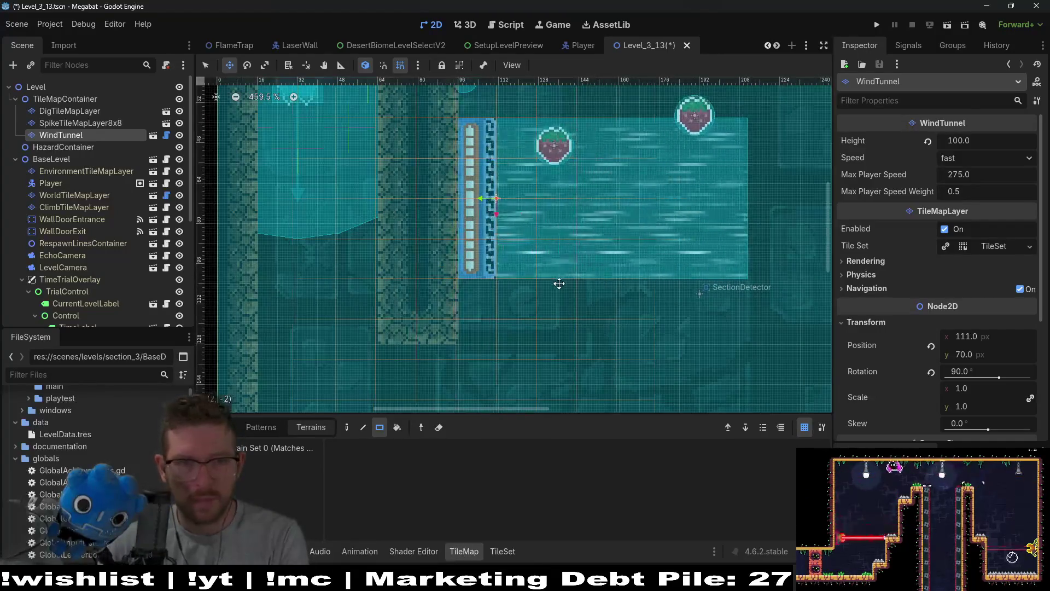
{"action": "scroll", "coordinate": [506, 264], "scroll_direction": "down", "scroll_amount": 5}
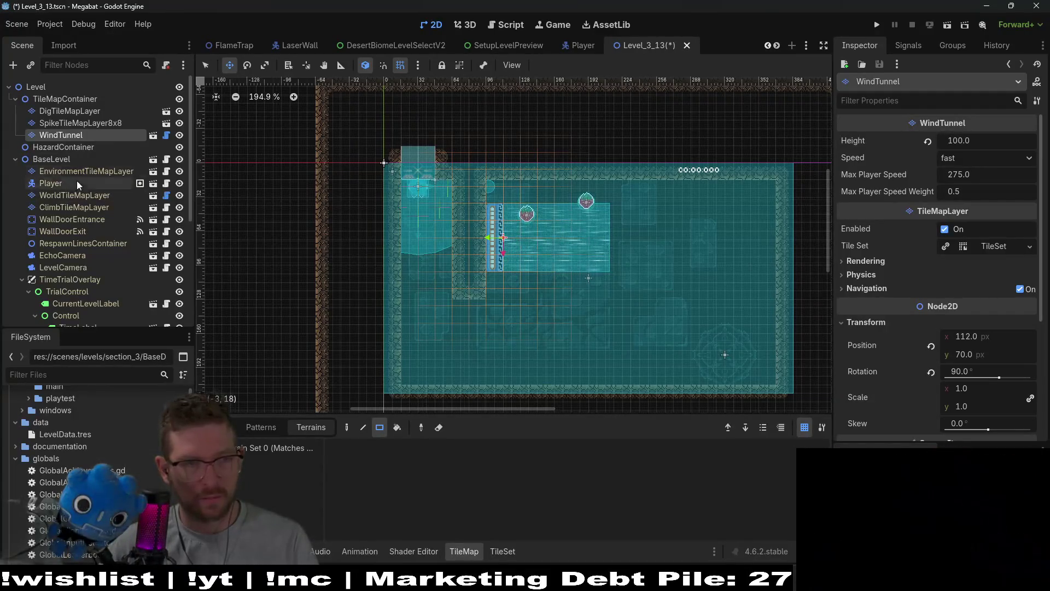
{"action": "scroll", "coordinate": [84, 241], "scroll_direction": "down", "scroll_amount": 5}
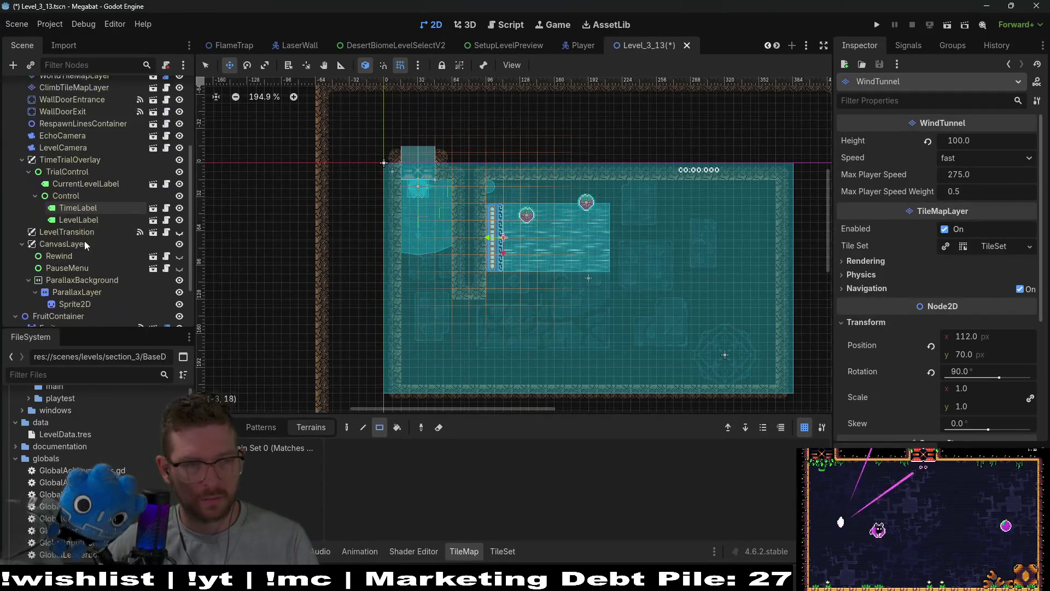
- Delete Fruit2 from FruitContainer, leaving only the first Fruit
{"action": "left_click", "coordinate": [68, 268]}
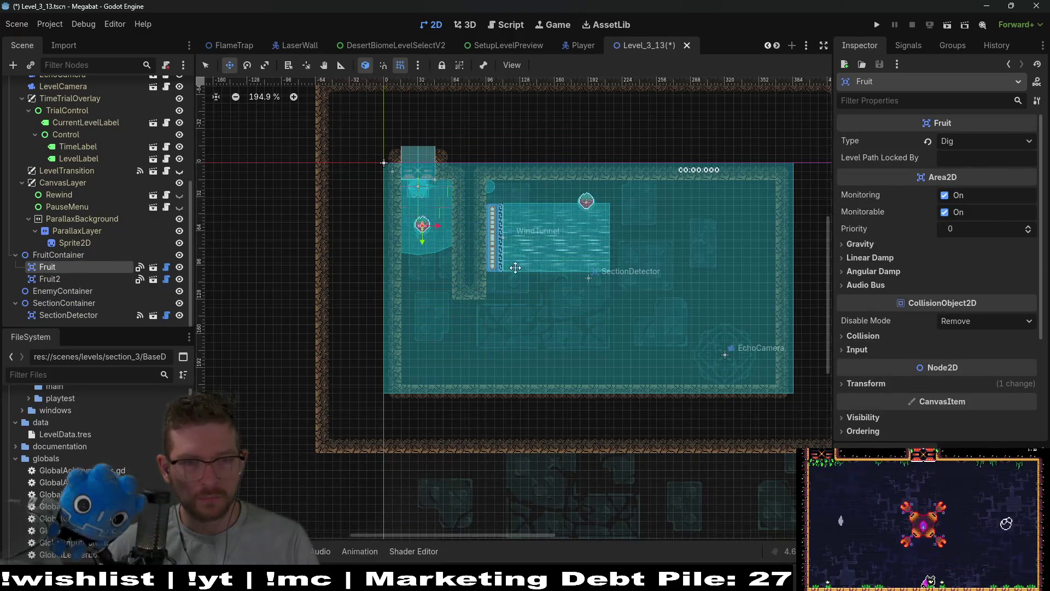
{"action": "scroll", "coordinate": [130, 225], "scroll_direction": "up", "scroll_amount": 5}
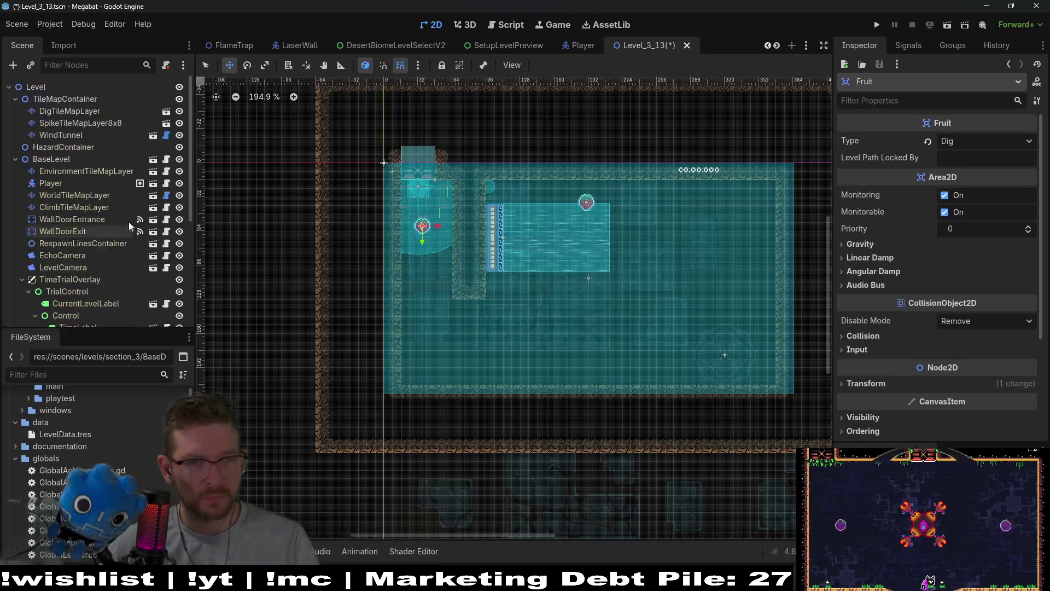
{"action": "scroll", "coordinate": [87, 225], "scroll_direction": "down", "scroll_amount": 5}
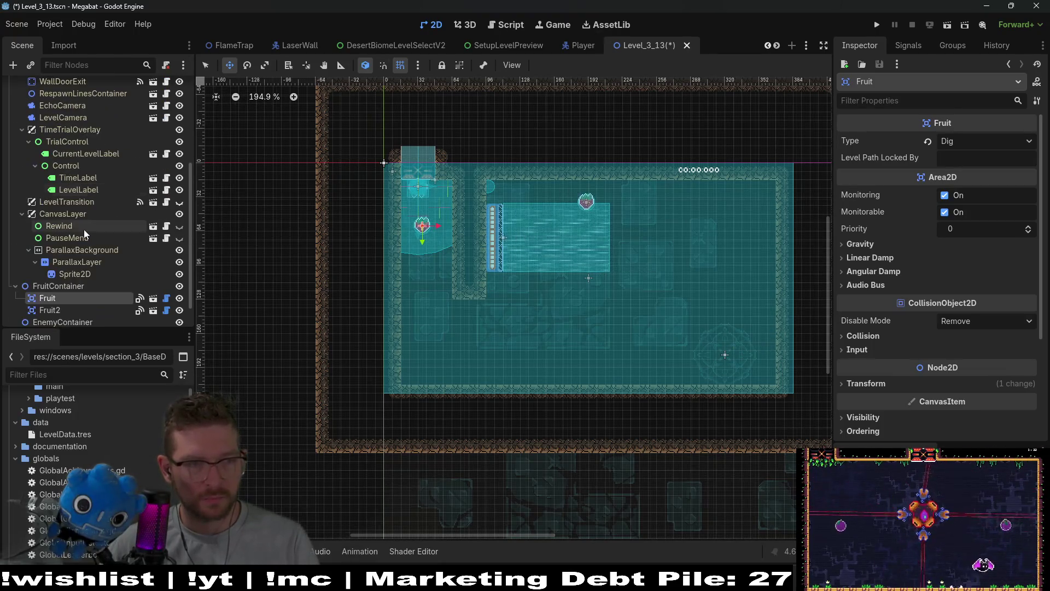
{"action": "left_click", "coordinate": [50, 310]}
{"action": "key", "text": "Delete"}
{"action": "key", "text": "Return"}
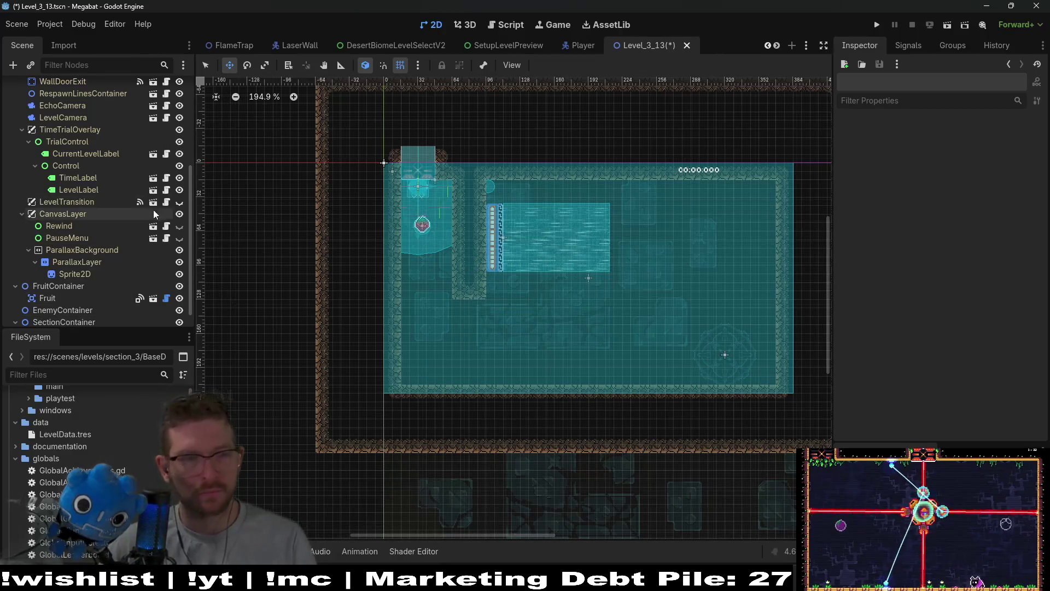
{"action": "scroll", "coordinate": [85, 207], "scroll_direction": "up", "scroll_amount": 5}
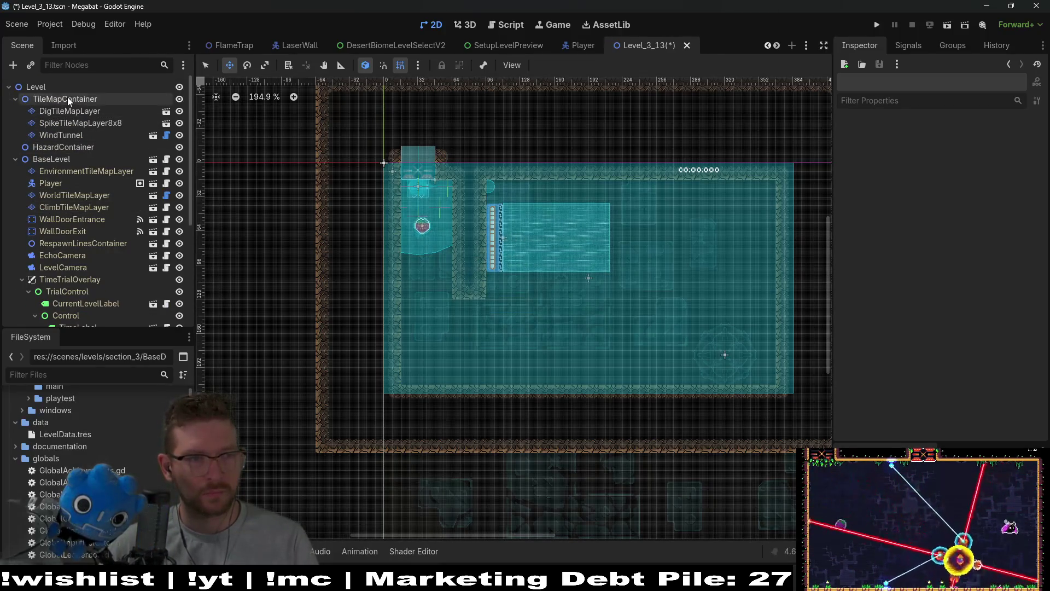
- Select DigTileMapLayer and choose the desert terrain for dig tiles
{"action": "right_click", "coordinate": [67, 99]}
{"action": "left_click", "coordinate": [110, 120]}
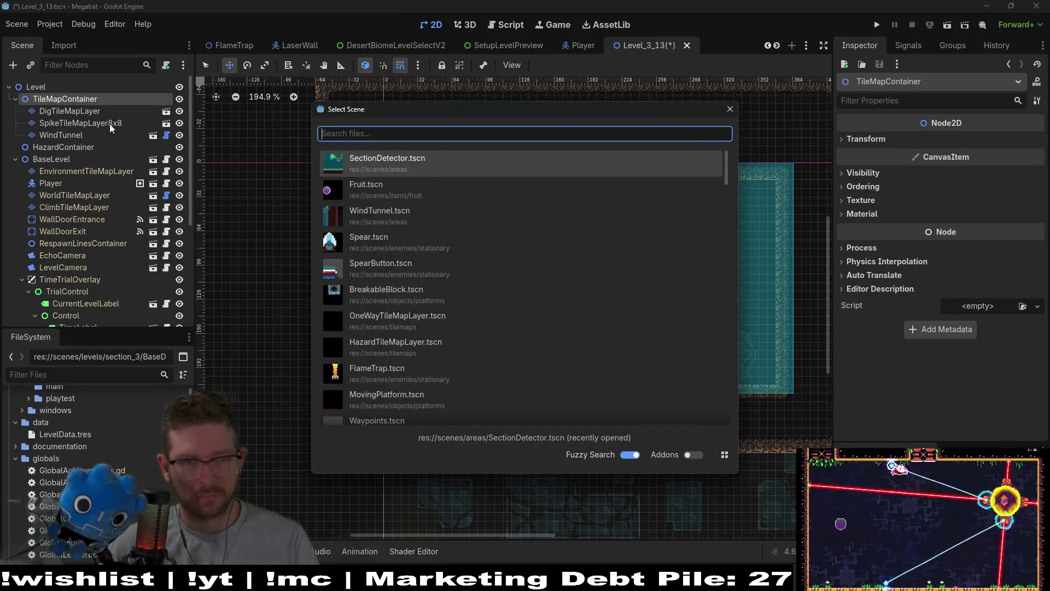
{"action": "key", "text": "Escape"}
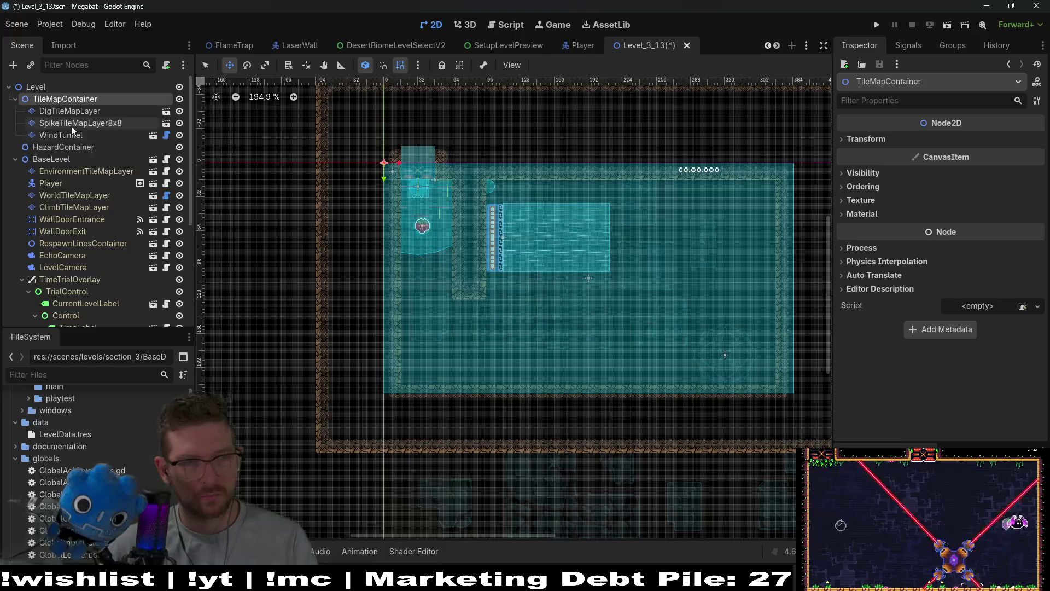
{"action": "left_click", "coordinate": [82, 111]}
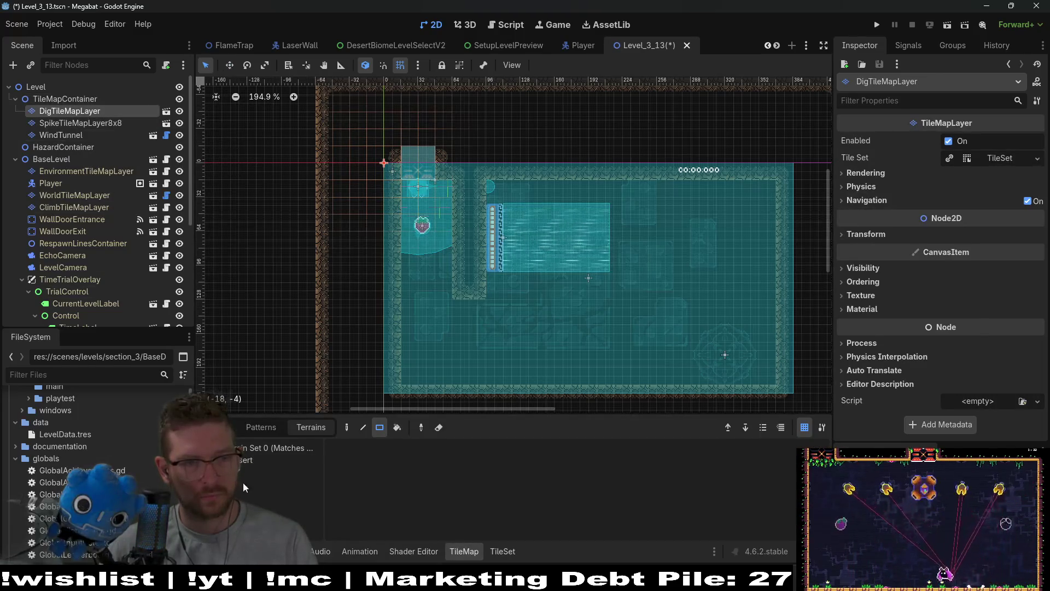
{"action": "left_click", "coordinate": [244, 460]}
- Paint a 3x6 left column and 16x5 floor block of dig tiles, then erase the excess on the right
{"action": "left_click_drag", "start_coordinate": [405, 287], "coordinate": [444, 370]}
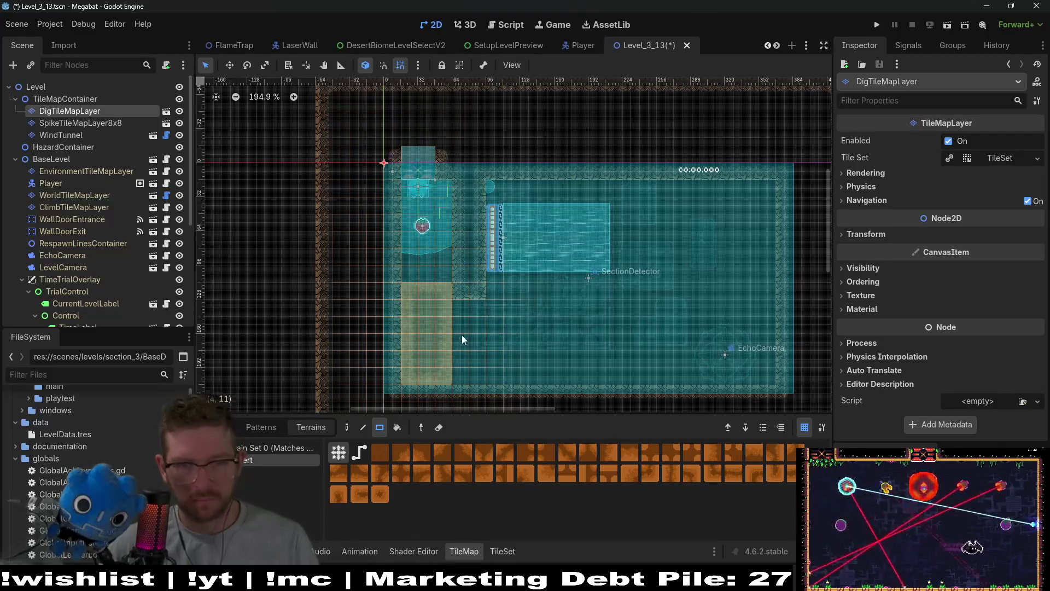
{"action": "mouse_move", "coordinate": [461, 313]}
{"action": "left_mouse_down"}
{"action": "mouse_move", "coordinate": [579, 376]}
{"action": "mouse_move", "coordinate": [763, 373]}
{"action": "left_mouse_up"}
{"action": "mouse_move", "coordinate": [650, 309]}
{"action": "left_mouse_down"}
{"action": "mouse_move", "coordinate": [683, 349]}
{"action": "mouse_move", "coordinate": [759, 372]}
{"action": "left_mouse_up"}
{"action": "mouse_move", "coordinate": [608, 318]}
{"action": "left_mouse_down"}
{"action": "mouse_move", "coordinate": [616, 309]}
{"action": "mouse_move", "coordinate": [637, 370]}
{"action": "left_mouse_up"}
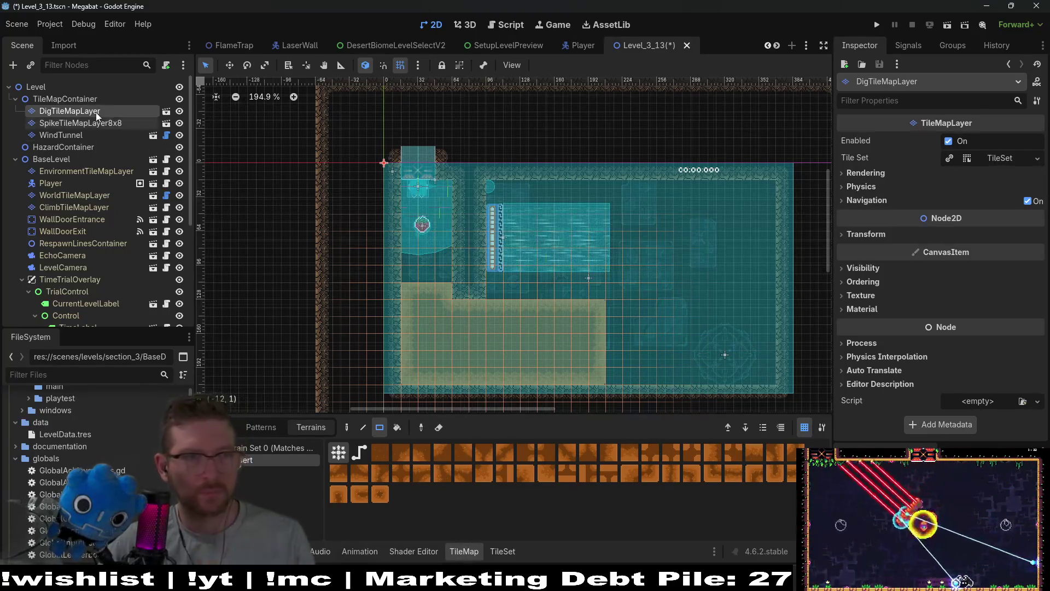
{"action": "right_click", "coordinate": [74, 99]}
- Add a HazardTileMapLayer under TileMapContainer and paint a spike row along the dig block's top
{"action": "left_click", "coordinate": [138, 124]}
{"action": "type", "text": "hazard"}
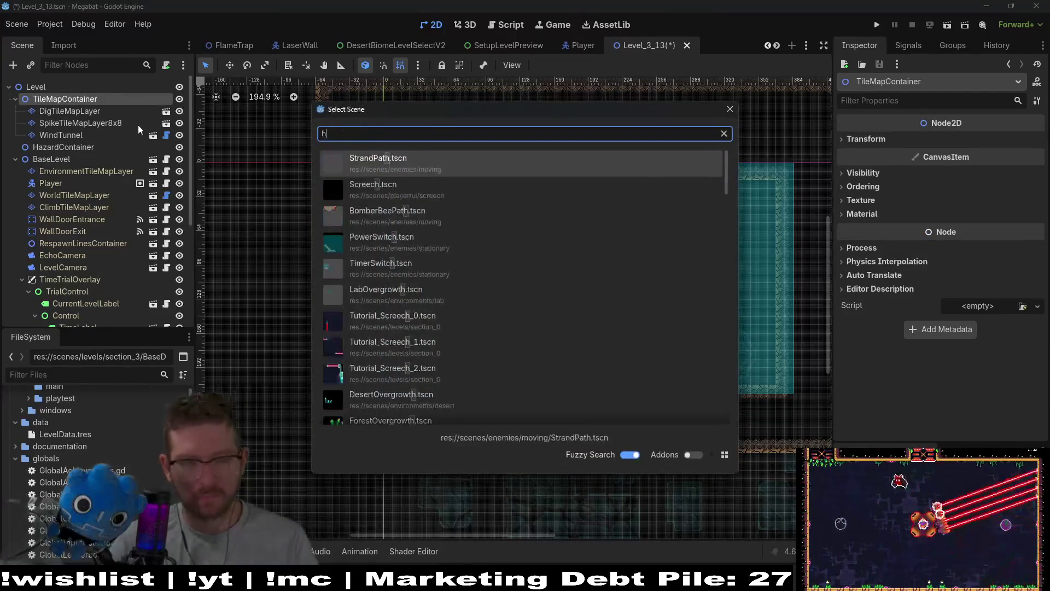
{"action": "key", "text": "Return"}
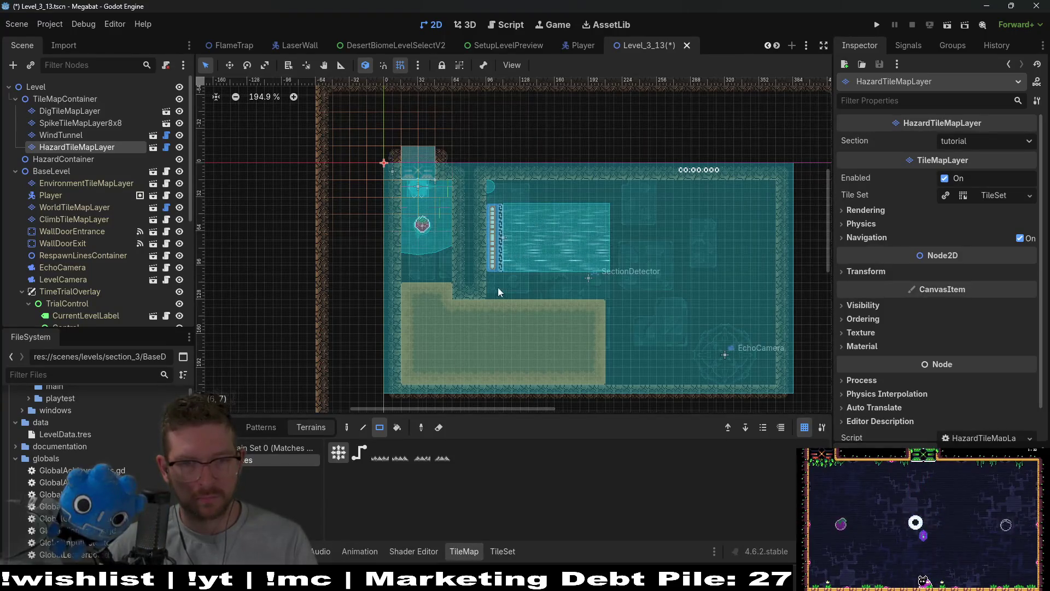
{"action": "left_click_drag", "start_coordinate": [503, 291], "coordinate": [594, 292]}
- Set the hazard layer's Section to desert, then check the WindTunnel and SpikeTileMapLayer8x8
{"action": "left_click", "coordinate": [966, 140]}
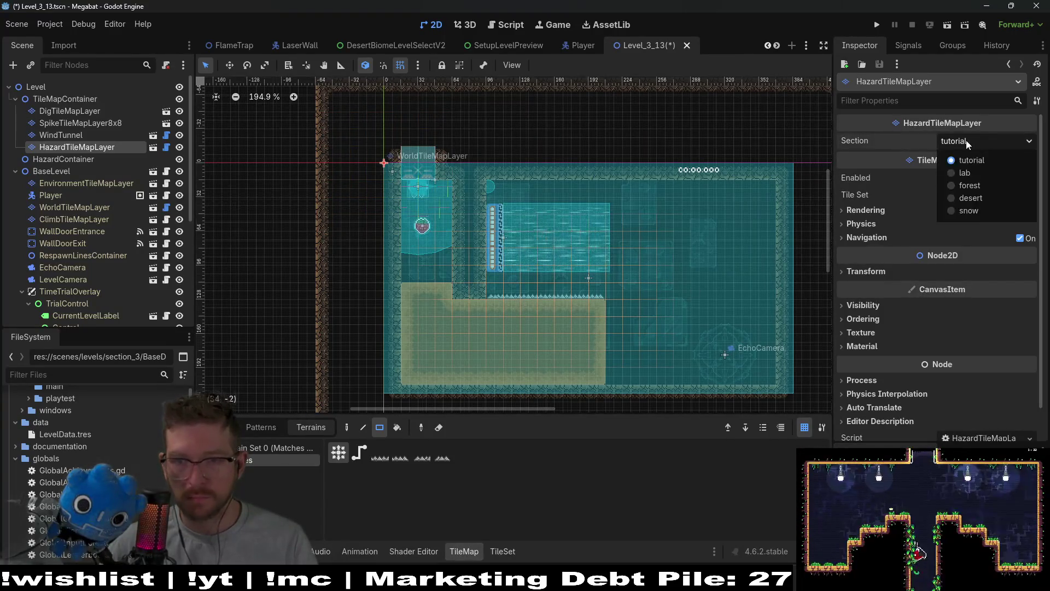
{"action": "left_click", "coordinate": [975, 201]}
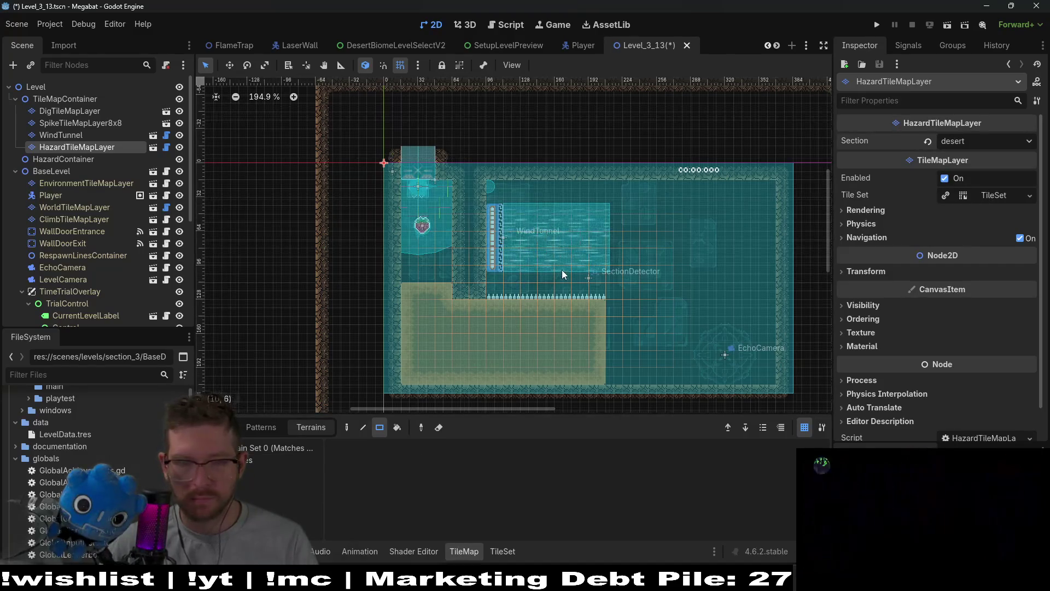
{"action": "scroll", "coordinate": [555, 260], "scroll_direction": "up", "scroll_amount": 3}
{"action": "scroll", "coordinate": [570, 208], "scroll_direction": "down", "scroll_amount": 5}
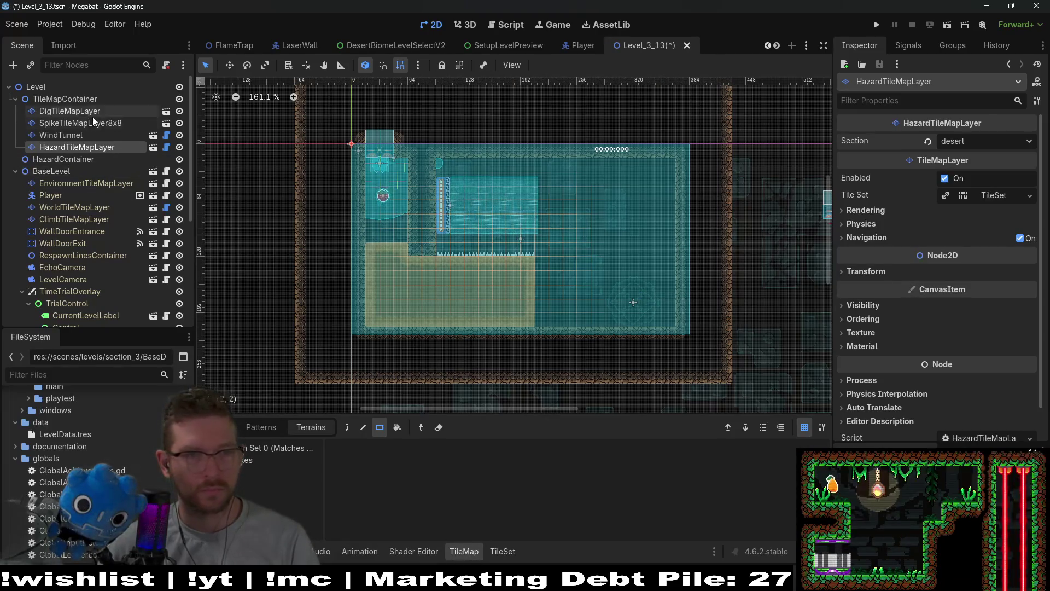
{"action": "left_click", "coordinate": [79, 134]}
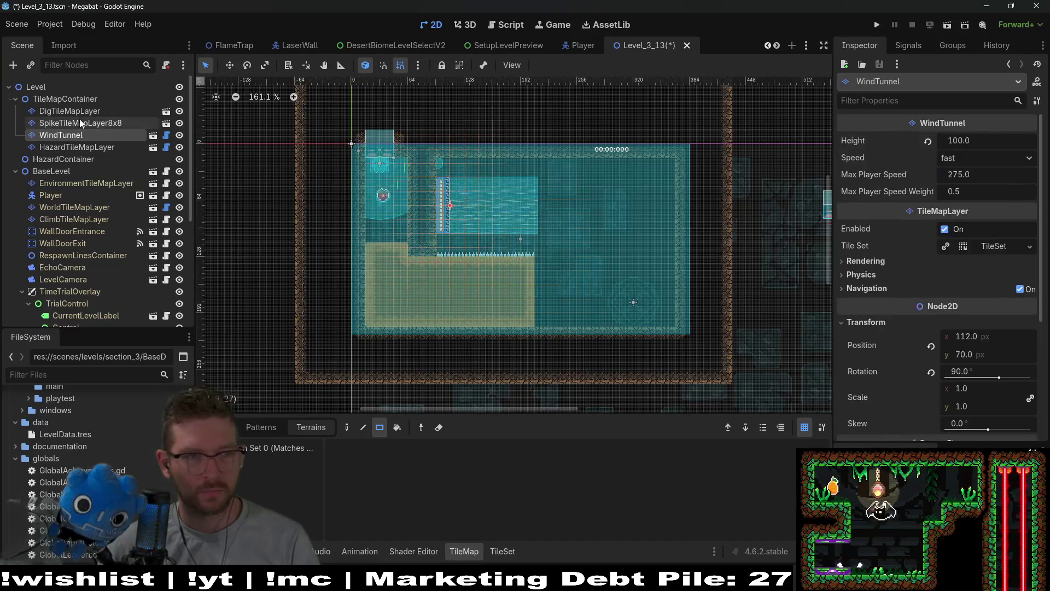
{"action": "left_click", "coordinate": [80, 119]}
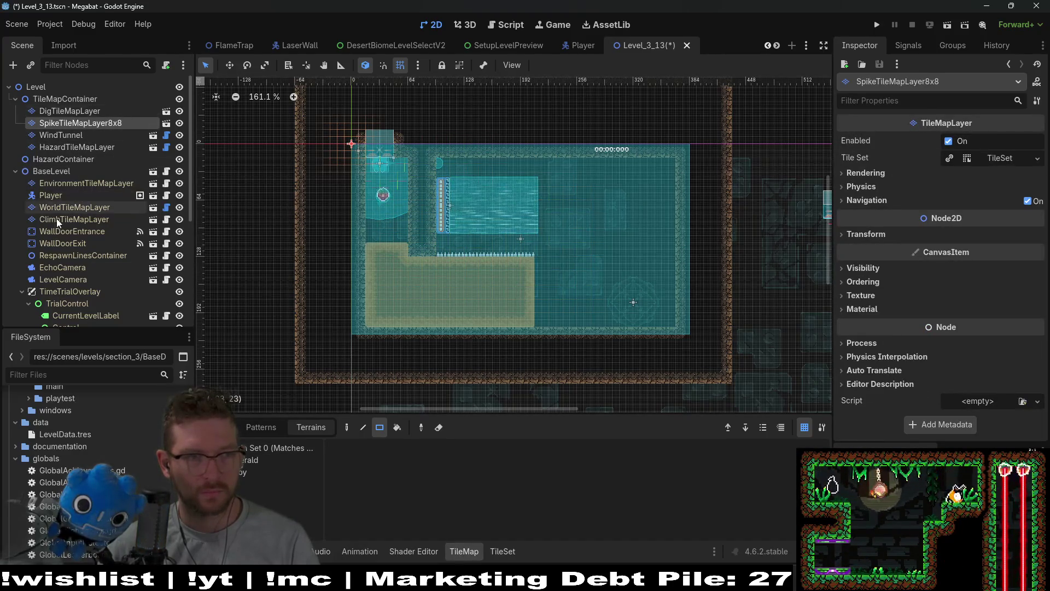
- Paint DESERT brick walls on WorldTileMapLayer to the right of the room
{"action": "left_click", "coordinate": [76, 207]}
{"action": "left_click", "coordinate": [253, 483]}
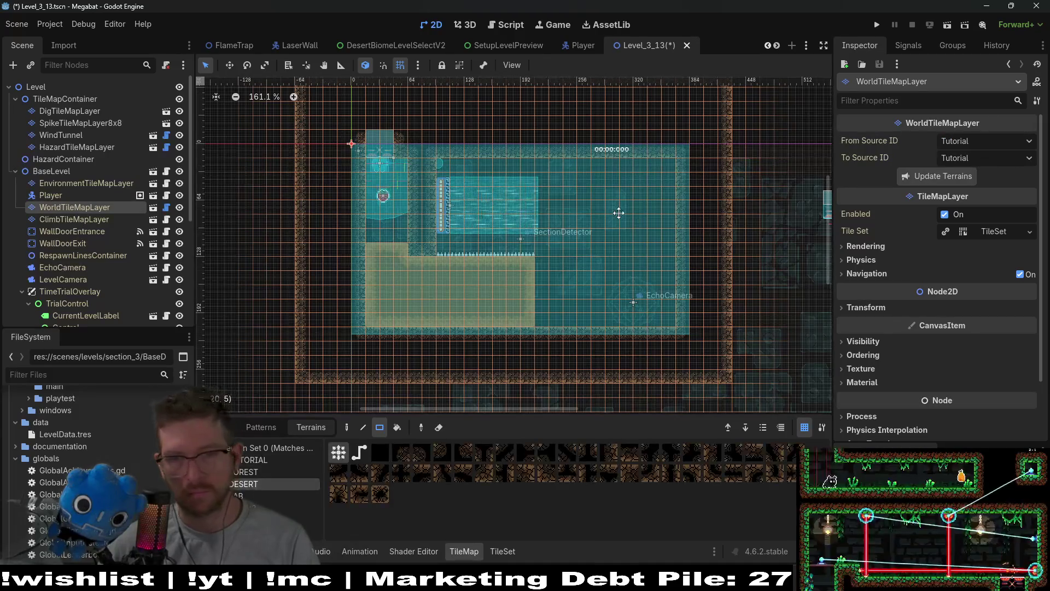
{"action": "scroll", "coordinate": [586, 203], "scroll_direction": "right", "scroll_amount": 3}
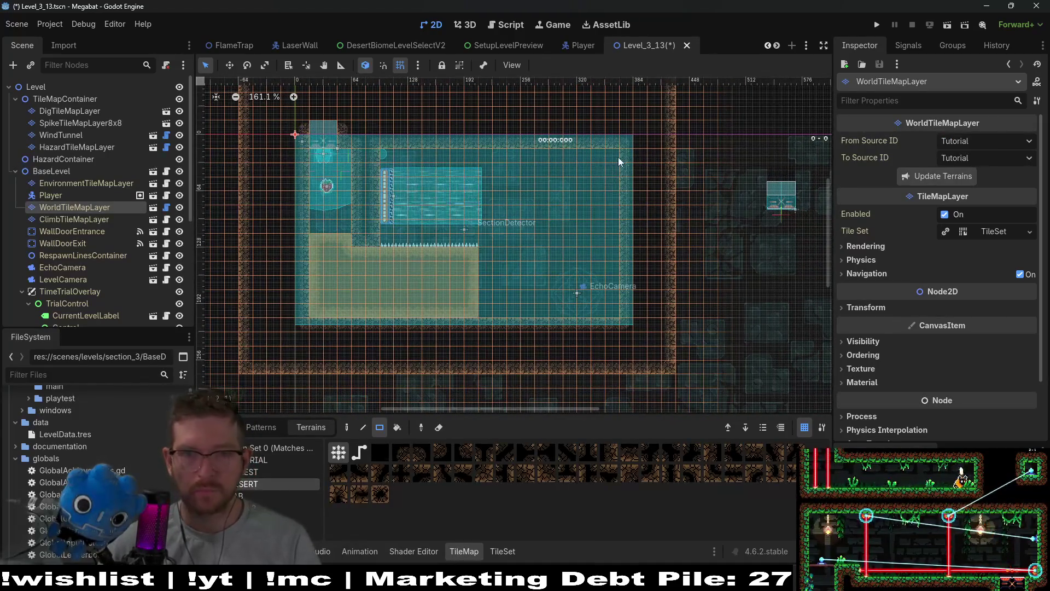
{"action": "mouse_move", "coordinate": [665, 207]}
{"action": "left_mouse_down"}
{"action": "mouse_move", "coordinate": [680, 223]}
{"action": "mouse_move", "coordinate": [687, 213]}
{"action": "left_mouse_up"}
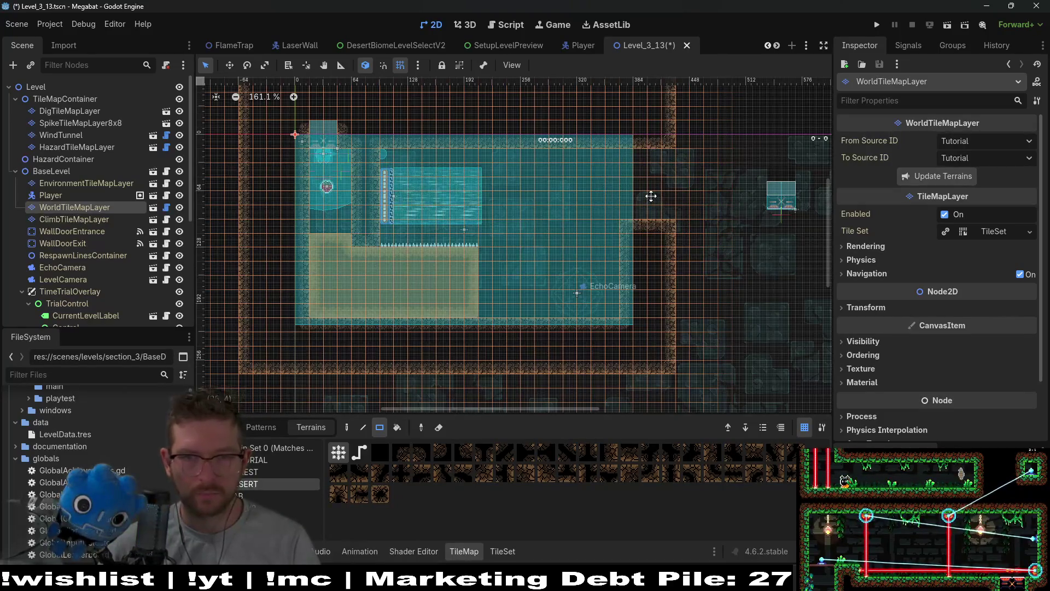
{"action": "scroll", "coordinate": [681, 227], "scroll_direction": "right", "scroll_amount": 2}
{"action": "scroll", "coordinate": [681, 232], "scroll_direction": "down", "scroll_amount": 2}
{"action": "scroll", "coordinate": [98, 219], "scroll_direction": "down", "scroll_amount": 5}
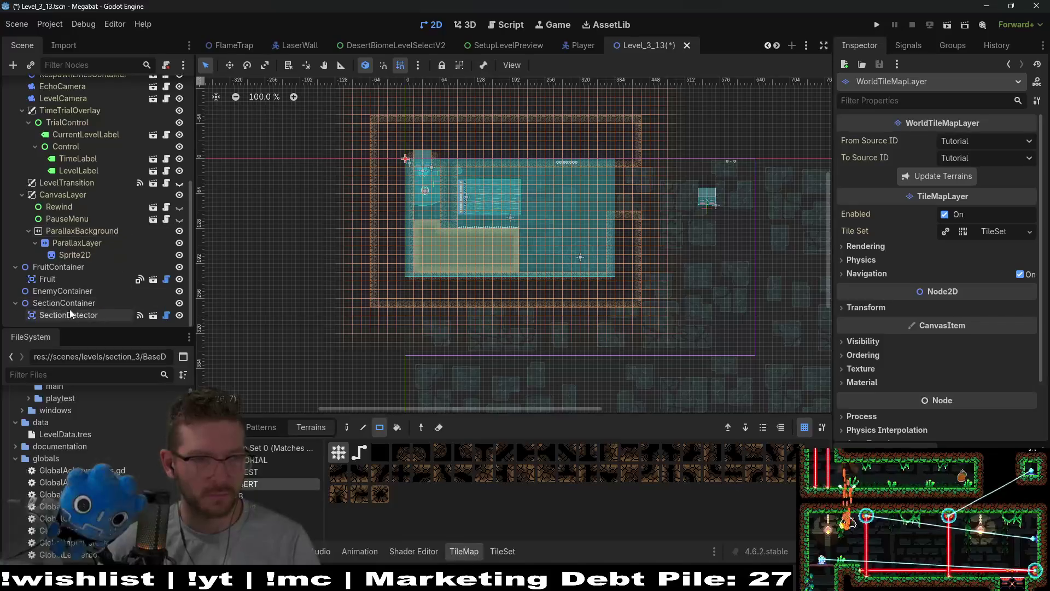
- Add SectionDetector2 under SectionContainer and move it over the area right of the room
{"action": "right_click", "coordinate": [87, 304]}
{"action": "left_click", "coordinate": [140, 299]}
{"action": "type", "text": "section"}
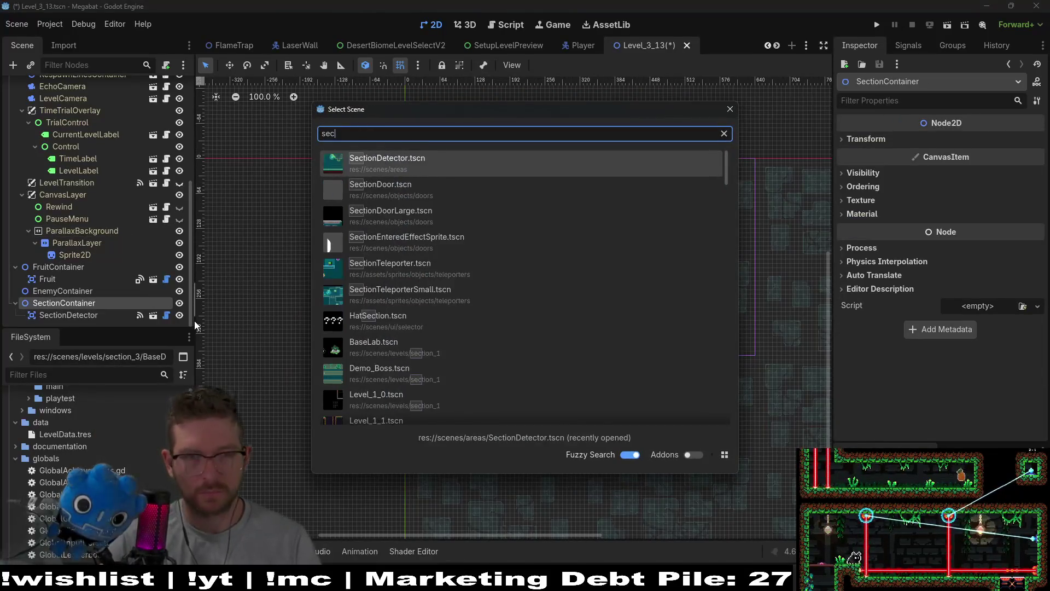
{"action": "key", "text": "Return"}
{"action": "key", "text": "w"}
{"action": "left_click_drag", "start_coordinate": [421, 177], "coordinate": [718, 207]}
{"action": "scroll", "coordinate": [688, 197], "scroll_direction": "up", "scroll_amount": 5}
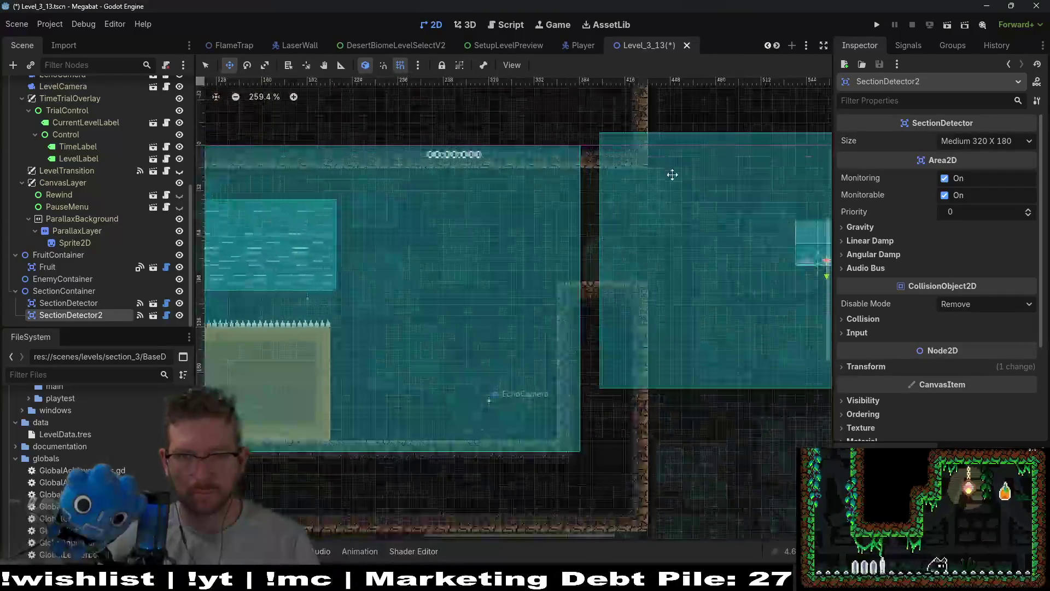
{"action": "left_click_drag", "start_coordinate": [674, 188], "coordinate": [675, 187]}
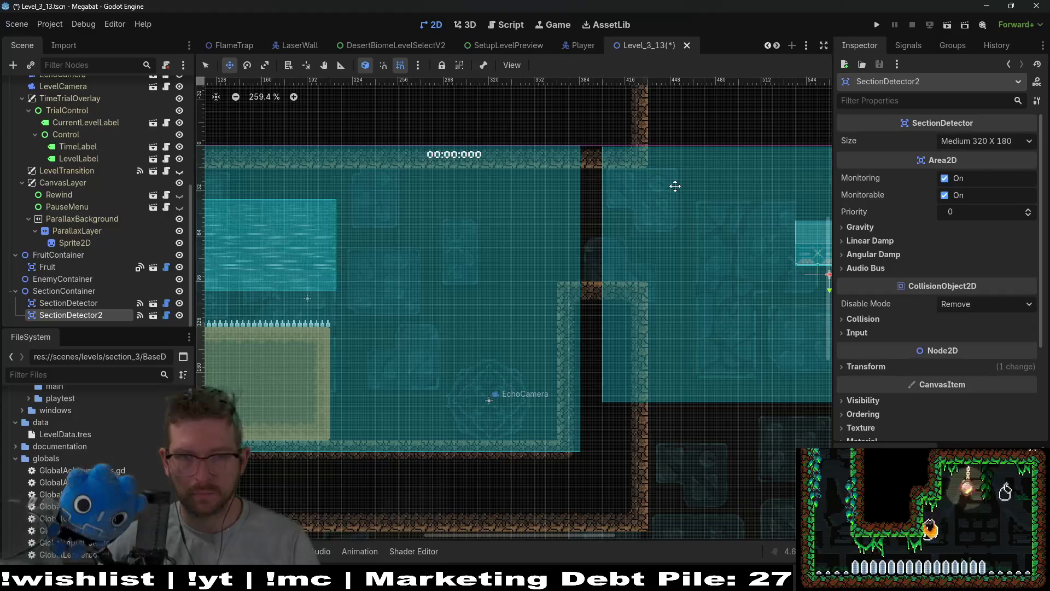
{"action": "scroll", "coordinate": [678, 219], "scroll_direction": "down", "scroll_amount": 5}
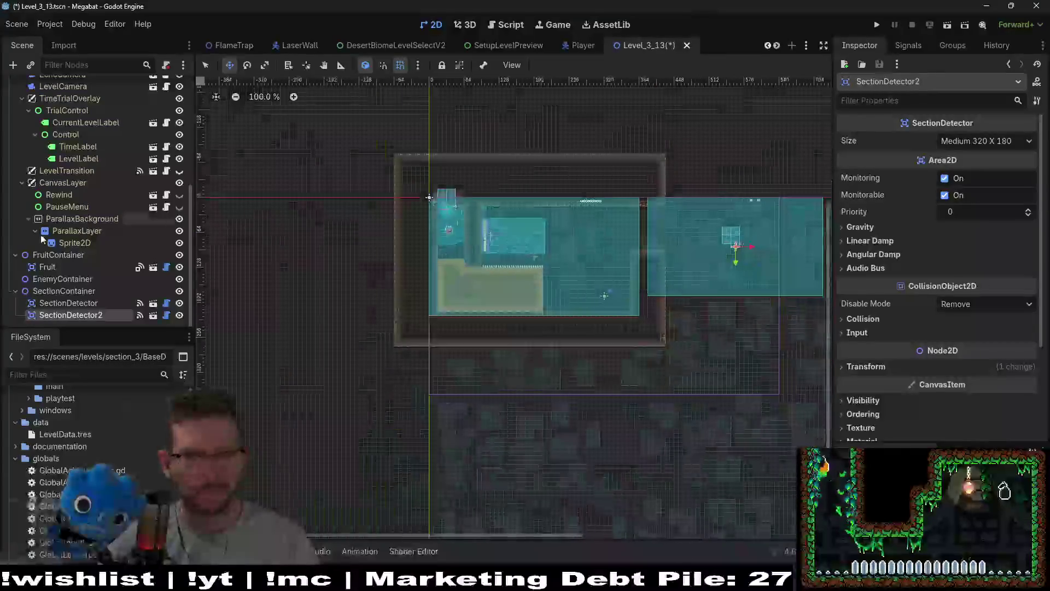
{"action": "scroll", "coordinate": [82, 274], "scroll_direction": "up", "scroll_amount": 5}
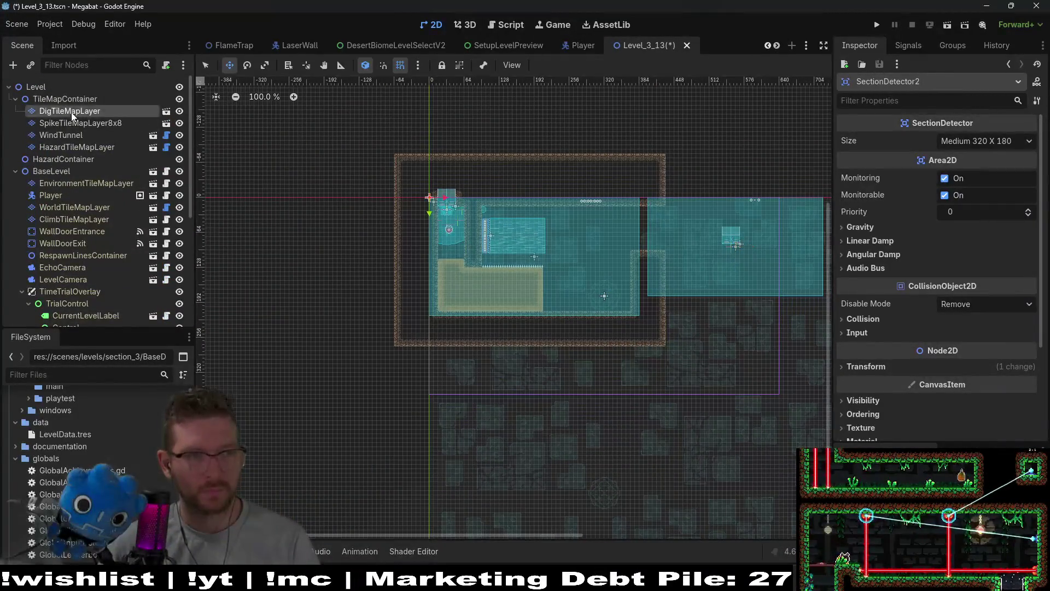
- Paint DESERT terrain walls on WorldTileMapLayer along the top, bottom and right of the widened room
{"action": "left_click", "coordinate": [71, 111]}
{"action": "left_click", "coordinate": [65, 210]}
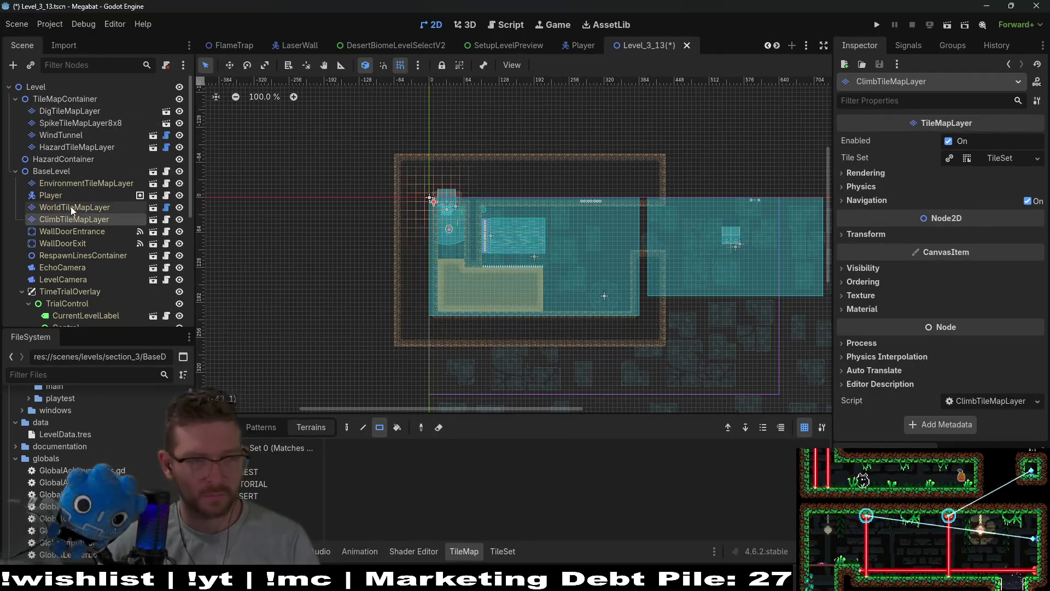
{"action": "left_click", "coordinate": [279, 483]}
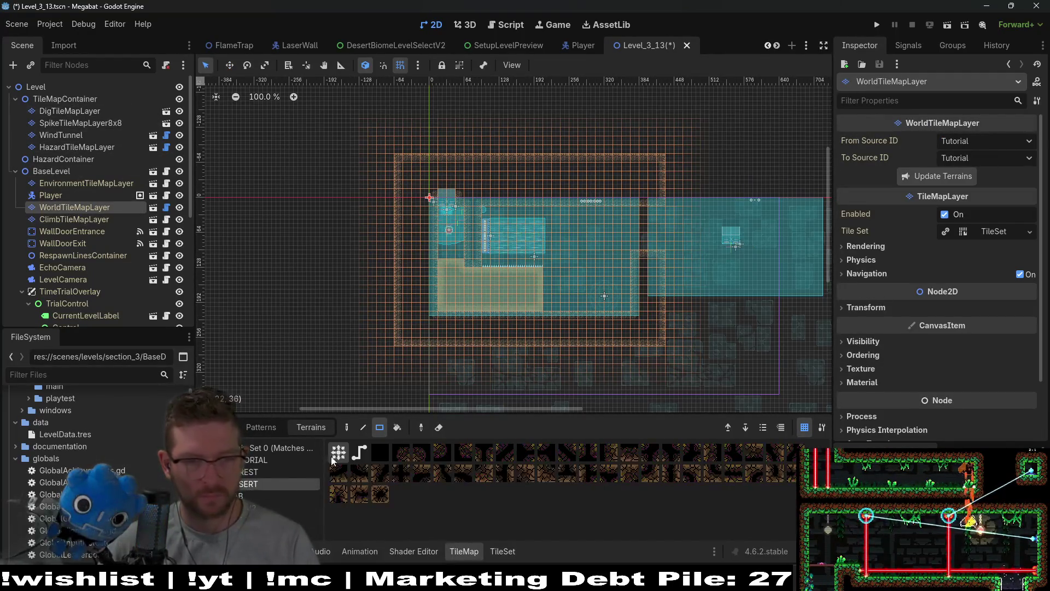
{"action": "scroll", "coordinate": [509, 267], "scroll_direction": "right", "scroll_amount": 5}
{"action": "scroll", "coordinate": [517, 261], "scroll_direction": "up", "scroll_amount": 3}
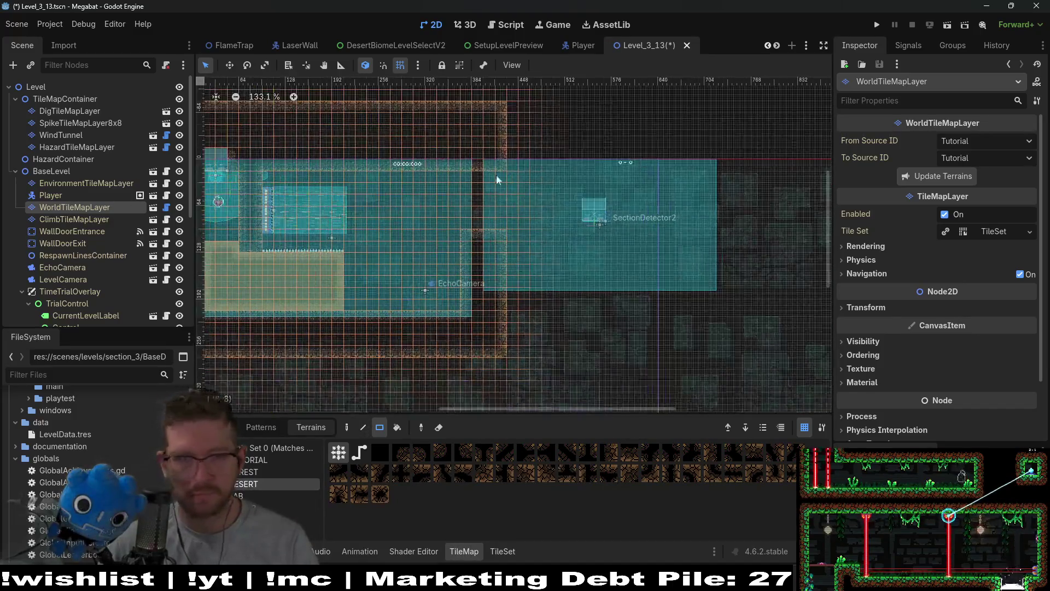
{"action": "left_click_drag", "start_coordinate": [495, 114], "coordinate": [714, 166]}
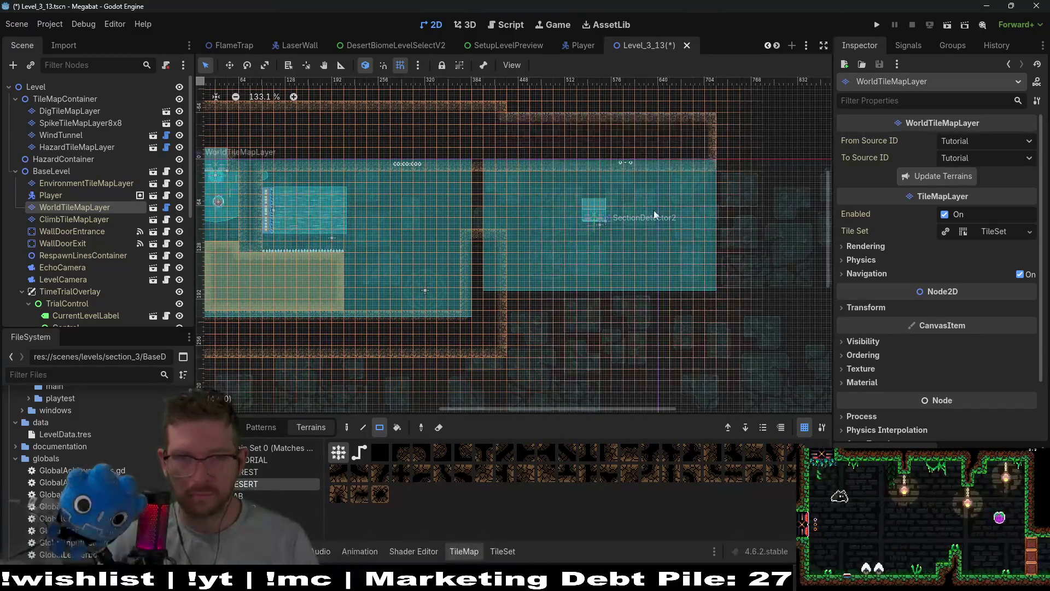
{"action": "left_click_drag", "start_coordinate": [518, 106], "coordinate": [711, 107]}
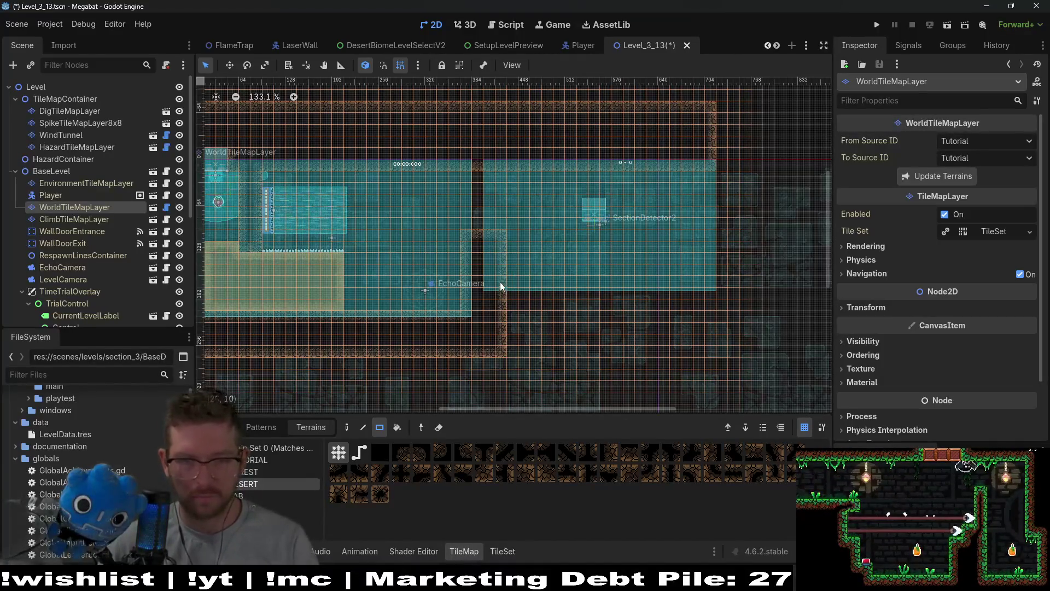
{"action": "left_click_drag", "start_coordinate": [665, 284], "coordinate": [722, 280]}
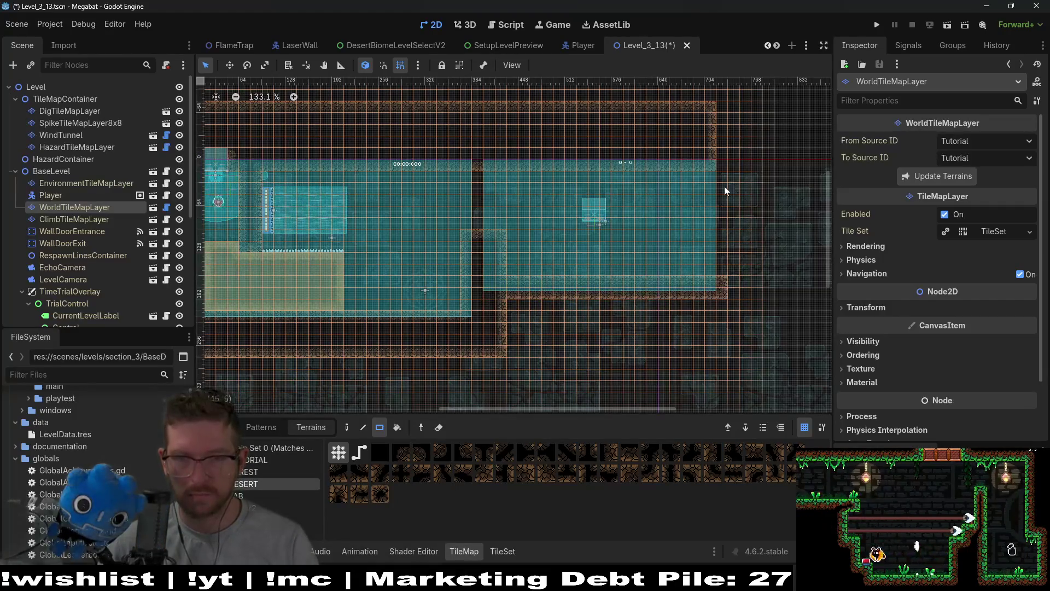
{"action": "left_click_drag", "start_coordinate": [507, 302], "coordinate": [719, 342]}
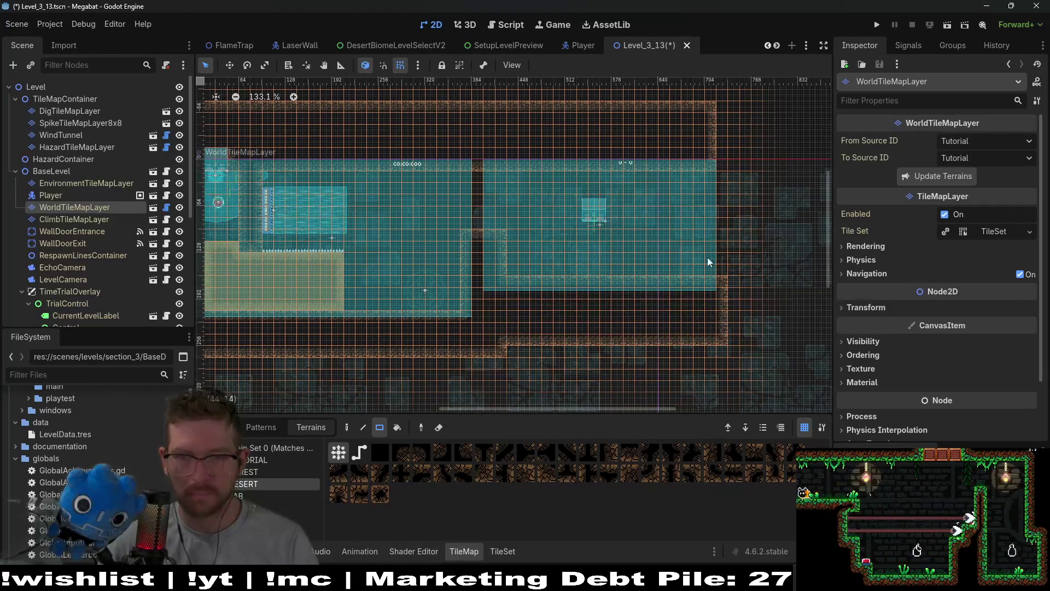
{"action": "mouse_move", "coordinate": [707, 100]}
{"action": "left_mouse_down"}
{"action": "mouse_move", "coordinate": [766, 321]}
{"action": "mouse_move", "coordinate": [758, 340]}
{"action": "left_mouse_up"}
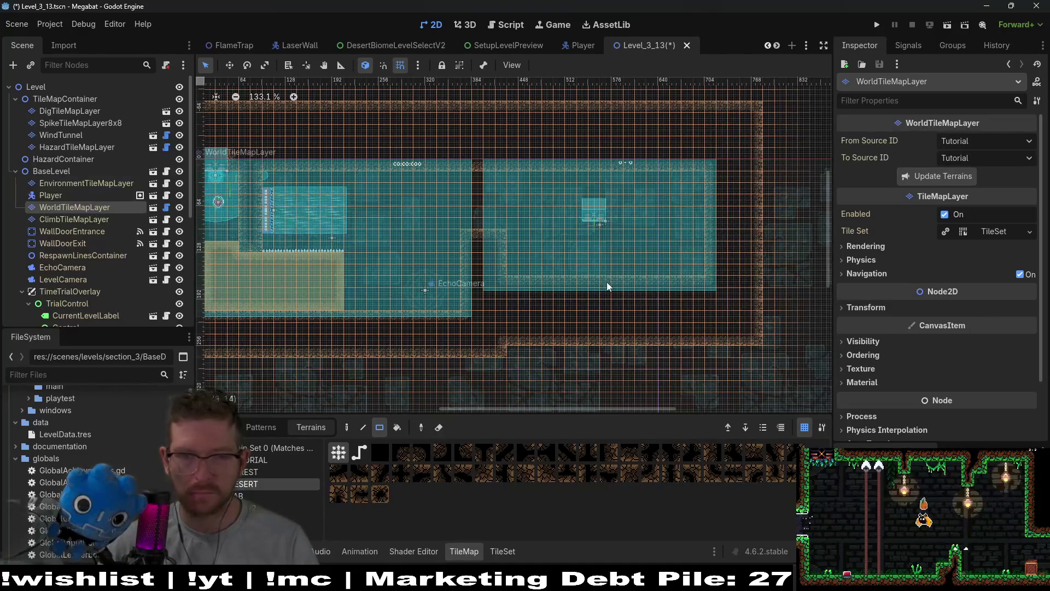
{"action": "scroll", "coordinate": [592, 242], "scroll_direction": "up", "scroll_amount": 1}
{"action": "scroll", "coordinate": [593, 245], "scroll_direction": "up", "scroll_amount": 1}
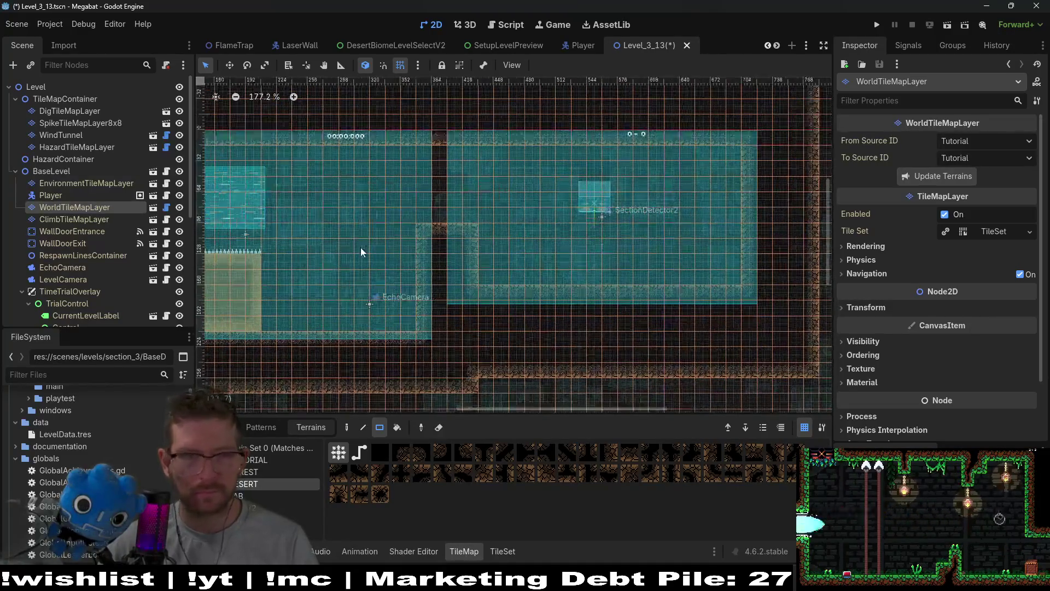
- Move WallDoorExit right to the new right-hand edge of the room
{"action": "left_click", "coordinate": [76, 243]}
{"action": "key", "text": "w"}
{"action": "mouse_move", "coordinate": [598, 210]}
{"action": "left_mouse_down"}
{"action": "mouse_move", "coordinate": [689, 191]}
{"action": "mouse_move", "coordinate": [744, 241]}
{"action": "mouse_move", "coordinate": [621, 251]}
{"action": "mouse_move", "coordinate": [748, 226]}
{"action": "left_mouse_up"}
{"action": "scroll", "coordinate": [609, 274], "scroll_direction": "left", "scroll_amount": 5}
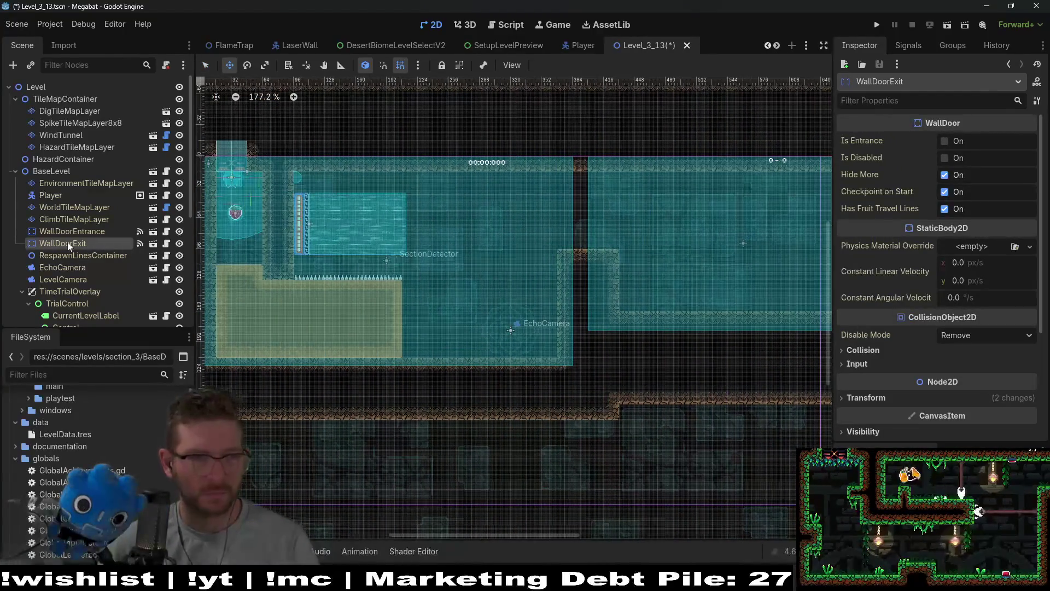
- Review the WorldTileMapLayer, ClimbTileMapLayer and WallDoorEntrance nodes, then select DigTileMapLayer
{"action": "left_click", "coordinate": [93, 208]}
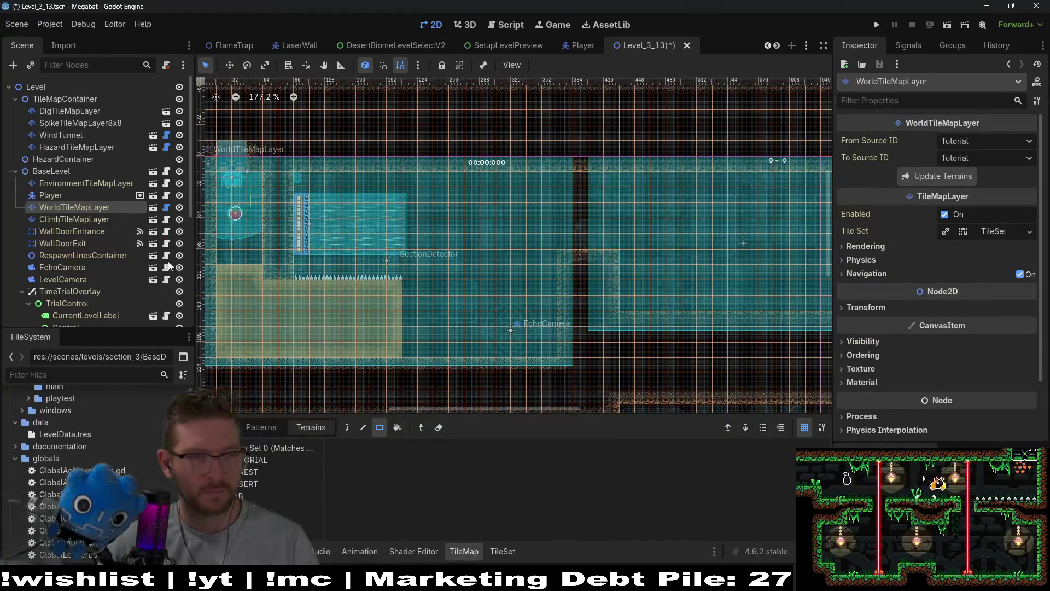
{"action": "left_click", "coordinate": [84, 217]}
{"action": "left_click", "coordinate": [81, 207]}
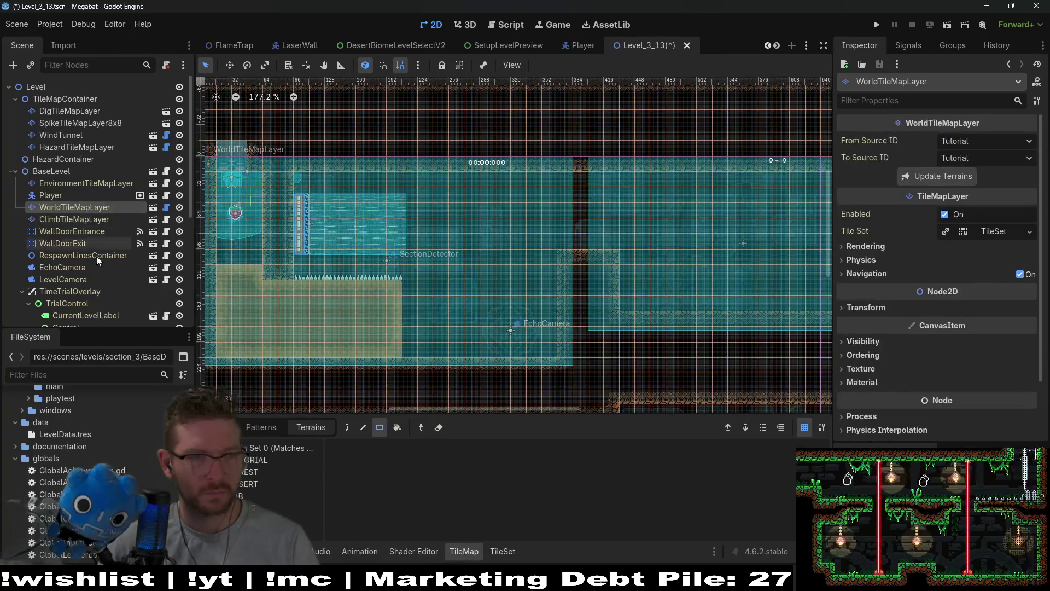
{"action": "left_click", "coordinate": [80, 233]}
{"action": "left_click", "coordinate": [81, 215]}
{"action": "left_click", "coordinate": [90, 207]}
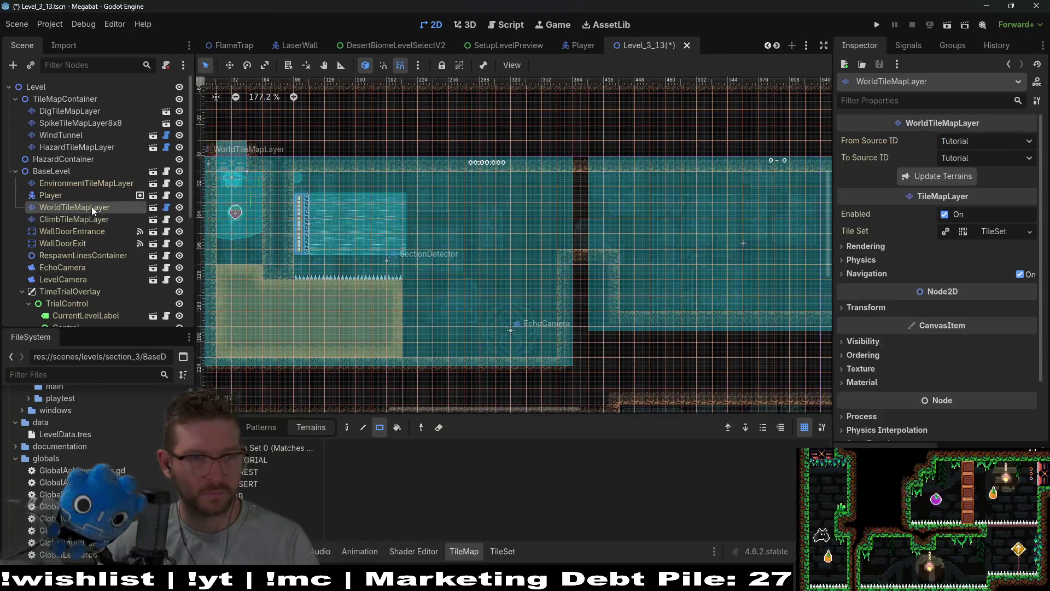
{"action": "left_click", "coordinate": [70, 111]}
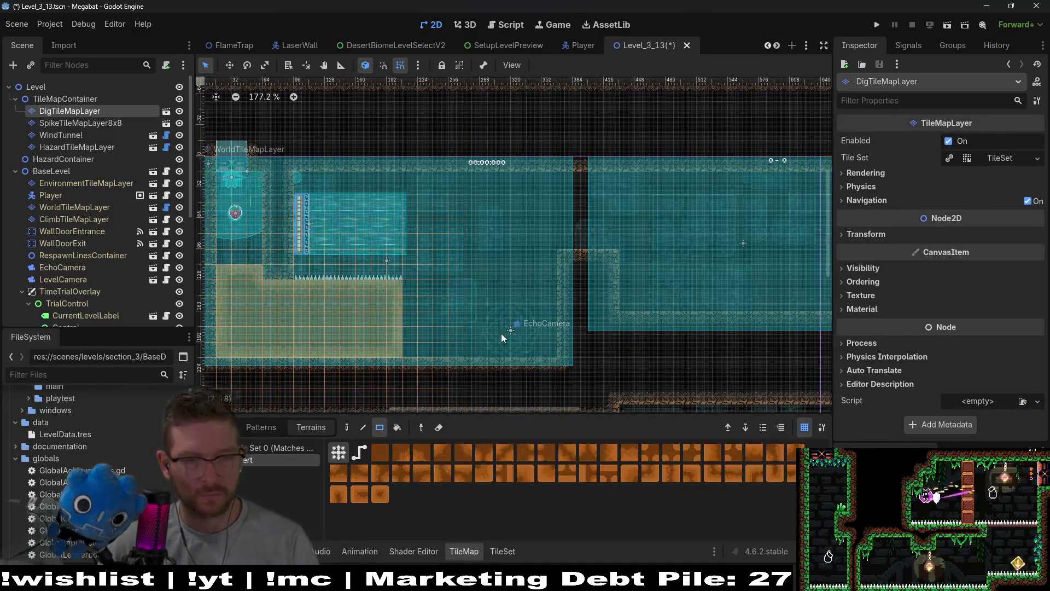
- Draw a large dig-tile block and a 4x3 dig-tile block in the divider and right section
{"action": "scroll", "coordinate": [479, 251], "scroll_direction": "right", "scroll_amount": 4}
{"action": "mouse_move", "coordinate": [449, 169]}
{"action": "left_mouse_down"}
{"action": "mouse_move", "coordinate": [465, 216]}
{"action": "mouse_move", "coordinate": [493, 231]}
{"action": "mouse_move", "coordinate": [576, 235]}
{"action": "left_mouse_up"}
{"action": "left_click_drag", "start_coordinate": [566, 289], "coordinate": [569, 287]}
{"action": "scroll", "coordinate": [594, 224], "scroll_direction": "left", "scroll_amount": 5}
{"action": "scroll", "coordinate": [594, 225], "scroll_direction": "down", "scroll_amount": 1}
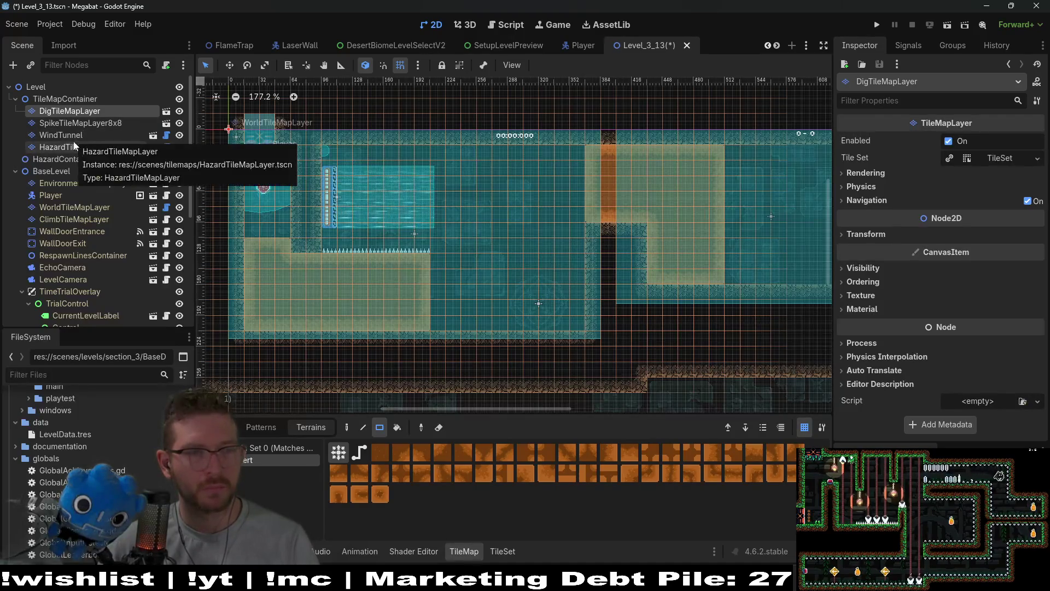
{"action": "left_click", "coordinate": [73, 121]}
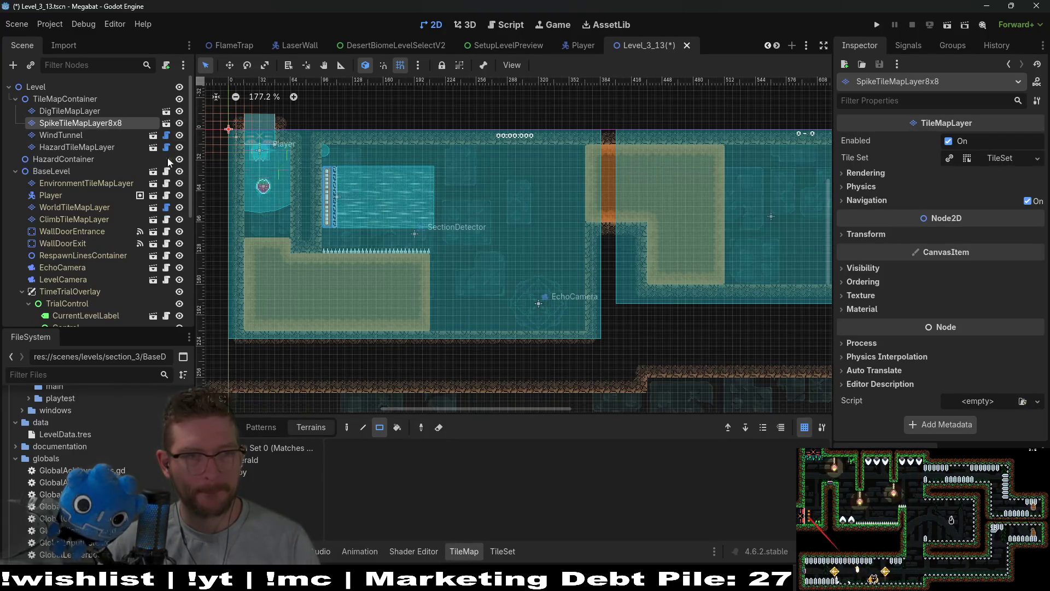
- Paint emerald green spikes from the step down along the lower floor
{"action": "left_click", "coordinate": [252, 462]}
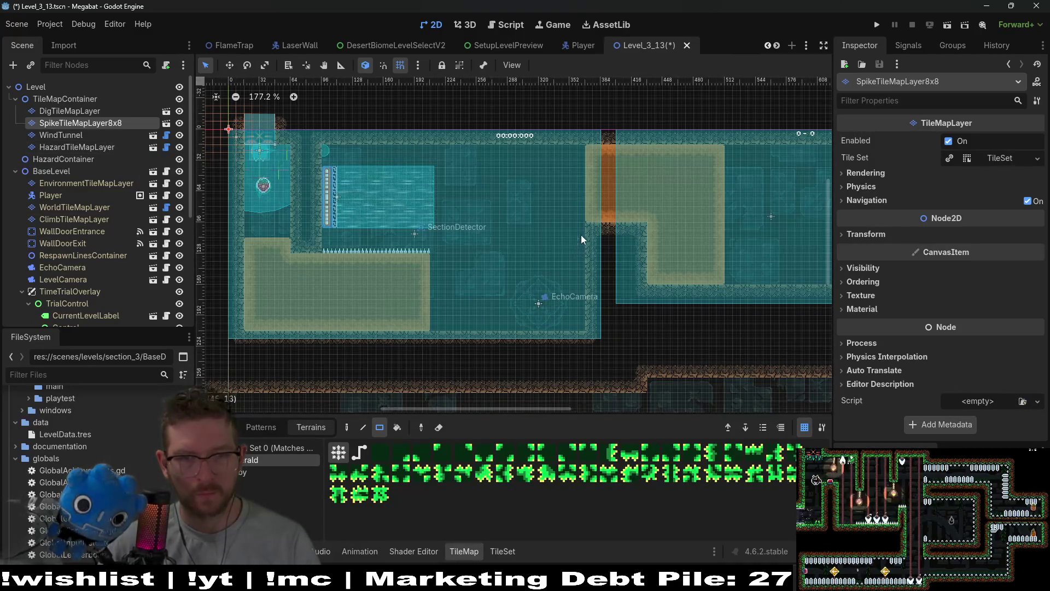
{"action": "mouse_move", "coordinate": [574, 247]}
{"action": "left_mouse_down"}
{"action": "mouse_move", "coordinate": [575, 335]}
{"action": "mouse_move", "coordinate": [435, 339]}
{"action": "left_mouse_up"}
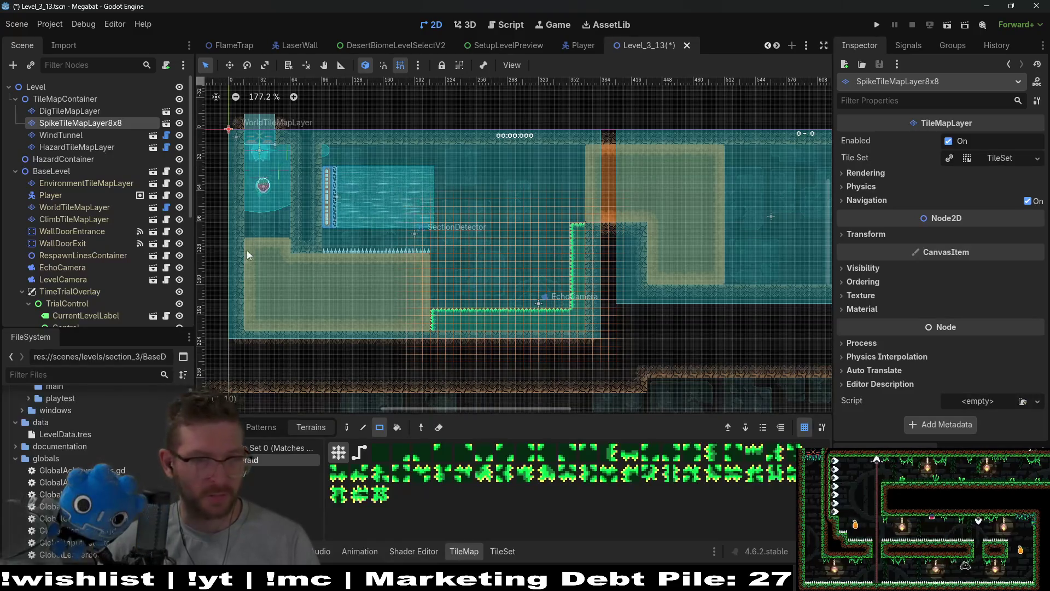
{"action": "left_click", "coordinate": [86, 147]}
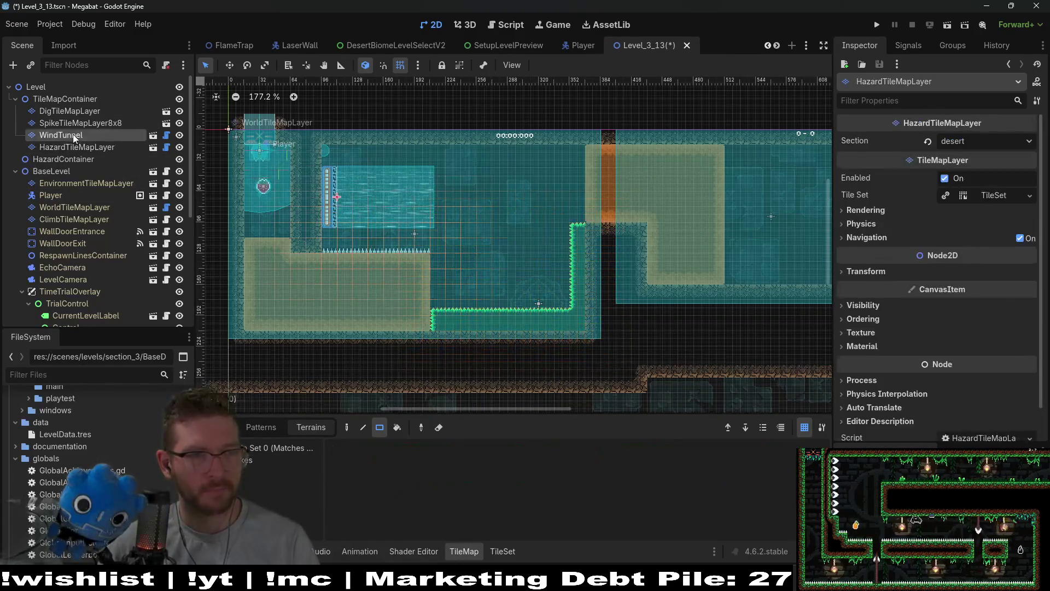
- Move the WindTunnel up toward the ceiling to y 64
{"action": "left_click", "coordinate": [73, 134]}
{"action": "scroll", "coordinate": [357, 274], "scroll_direction": "up", "scroll_amount": 3}
{"action": "key", "text": "w"}
{"action": "left_click_drag", "start_coordinate": [402, 219], "coordinate": [426, 214]}
{"action": "scroll", "coordinate": [424, 221], "scroll_direction": "up", "scroll_amount": 4}
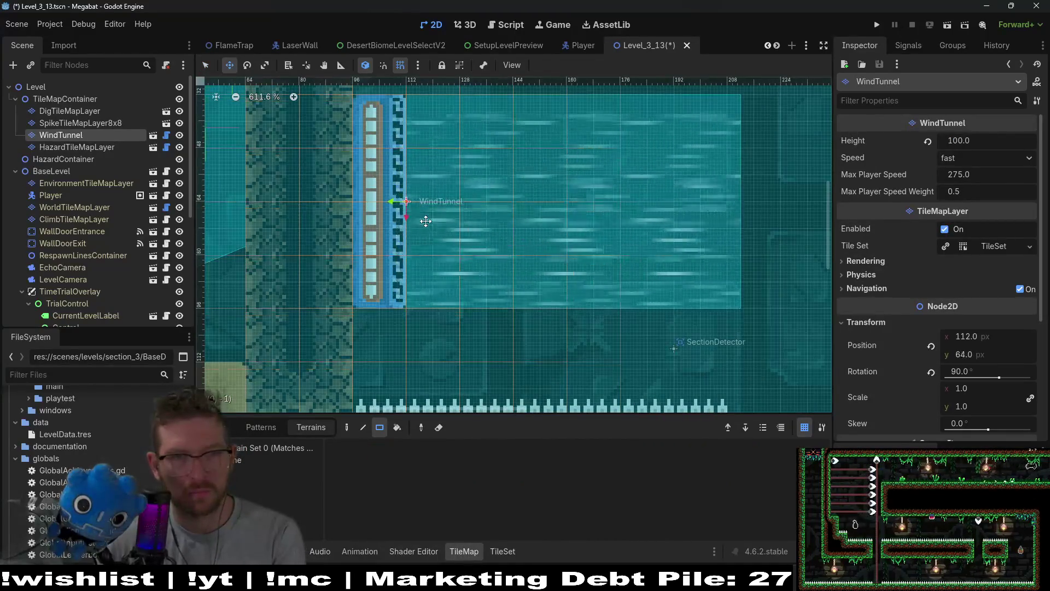
{"action": "scroll", "coordinate": [506, 262], "scroll_direction": "down", "scroll_amount": 3}
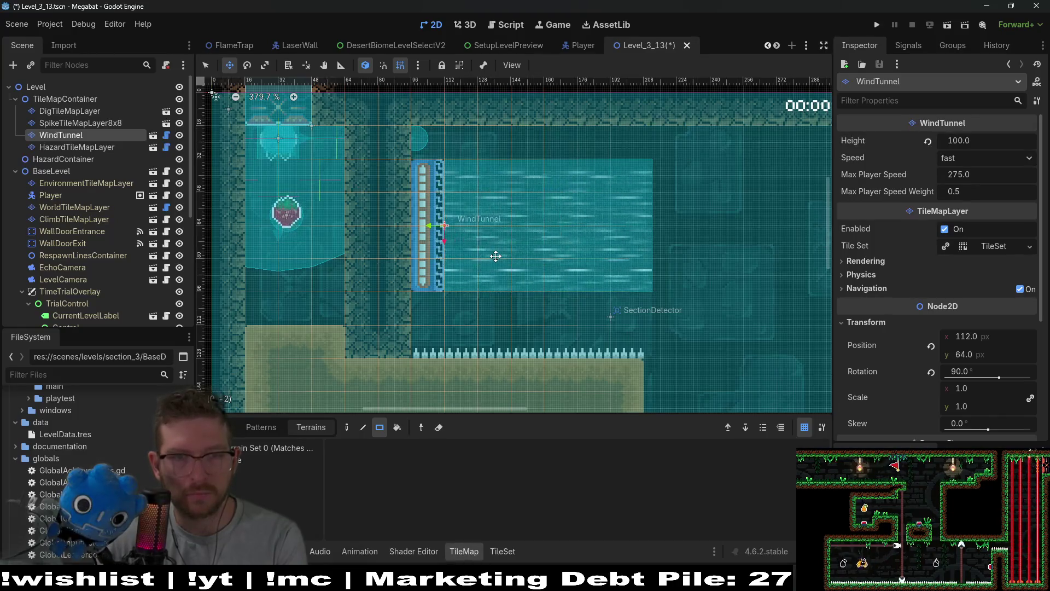
{"action": "scroll", "coordinate": [495, 256], "scroll_direction": "down", "scroll_amount": 5}
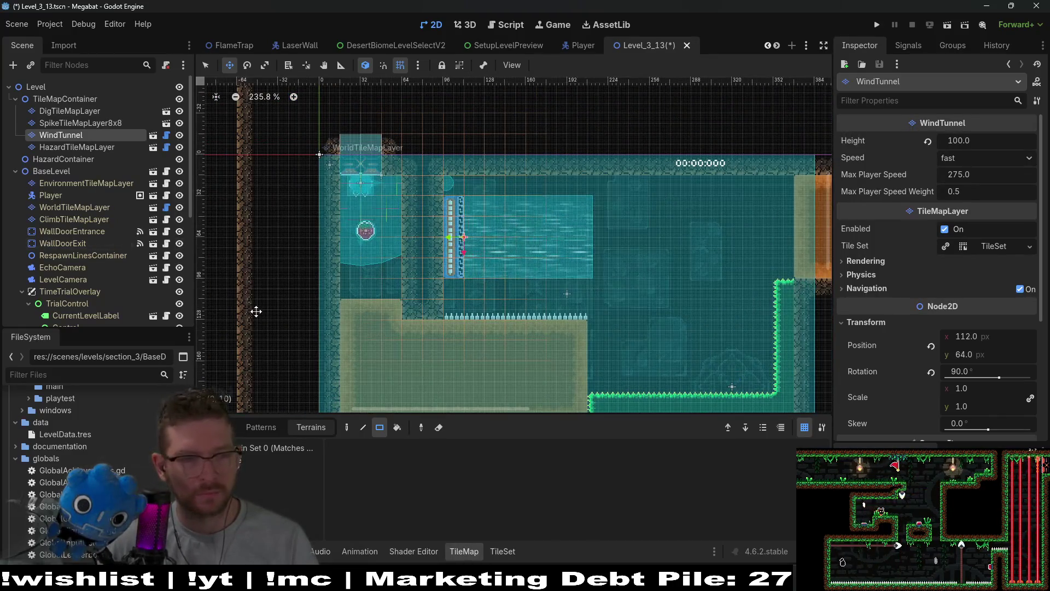
- Save Level_3_13 with Ctrl+S and launch a playtest
{"action": "left_click", "coordinate": [251, 463]}
{"action": "key", "text": "q"}
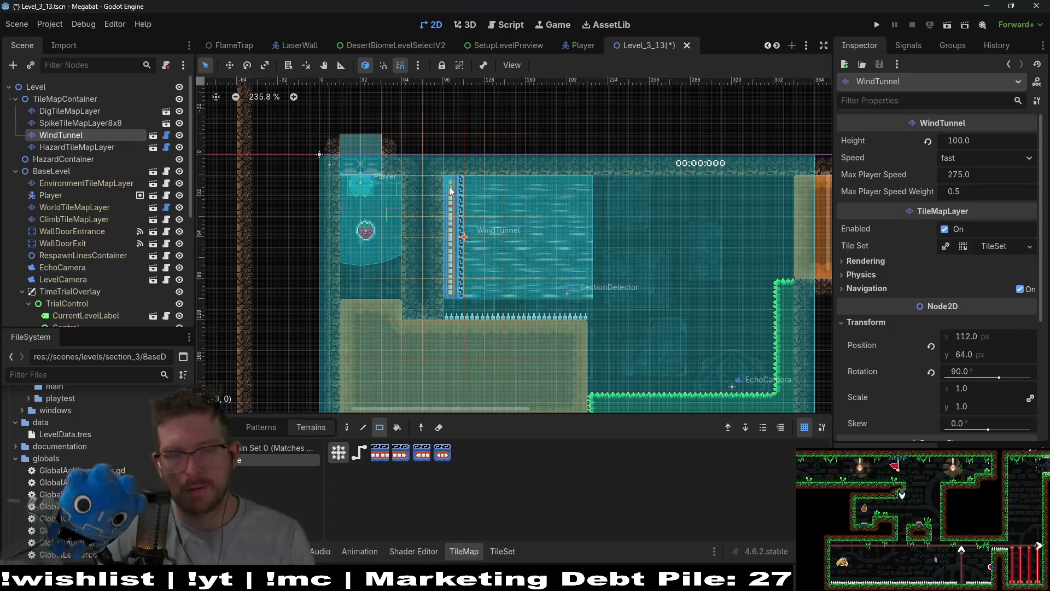
{"action": "key", "text": "ctrl+s"}
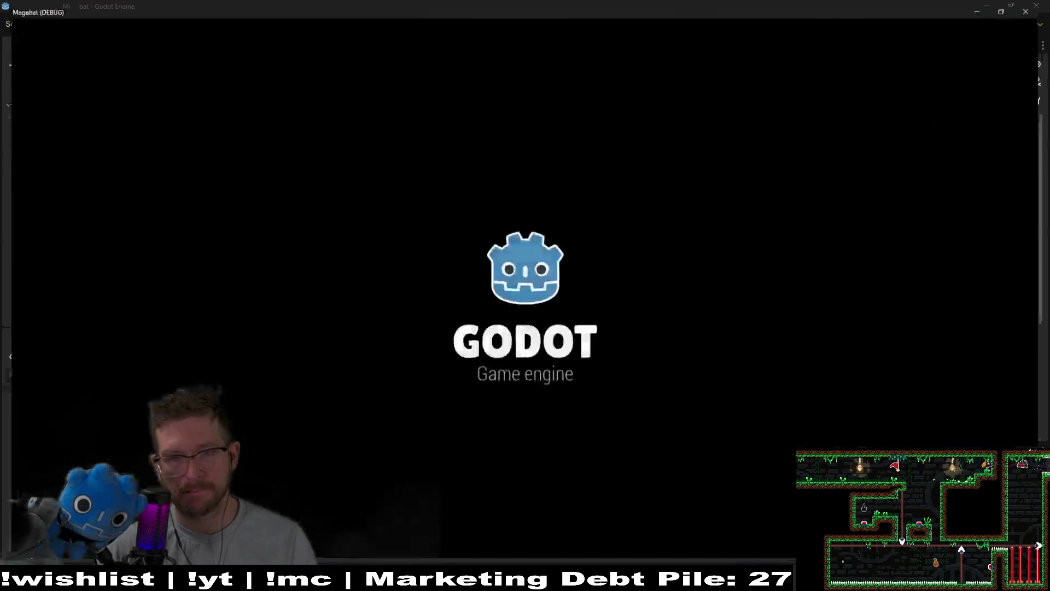
- Playtest the level by flying the bat right and left, then stop the game
{"action": "key", "text": "Right"}
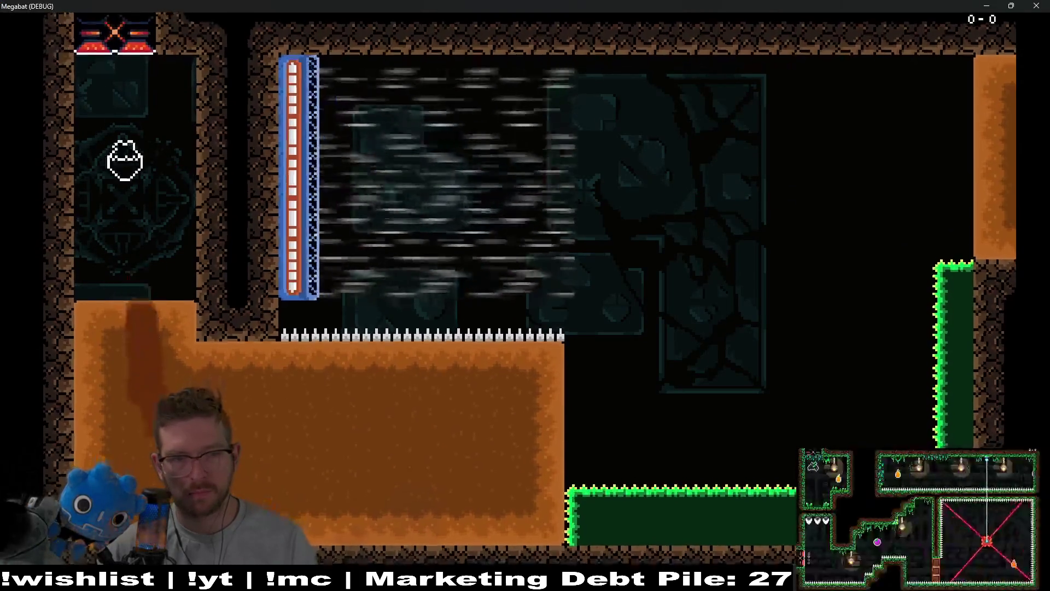
{"action": "key", "text": "Left"}
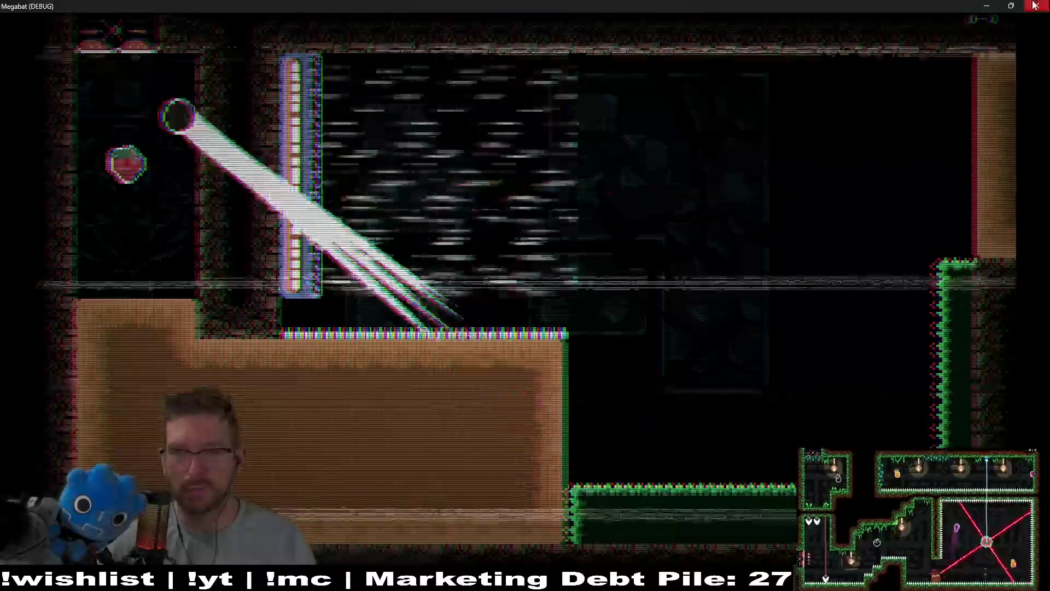
{"action": "key", "text": "F8"}
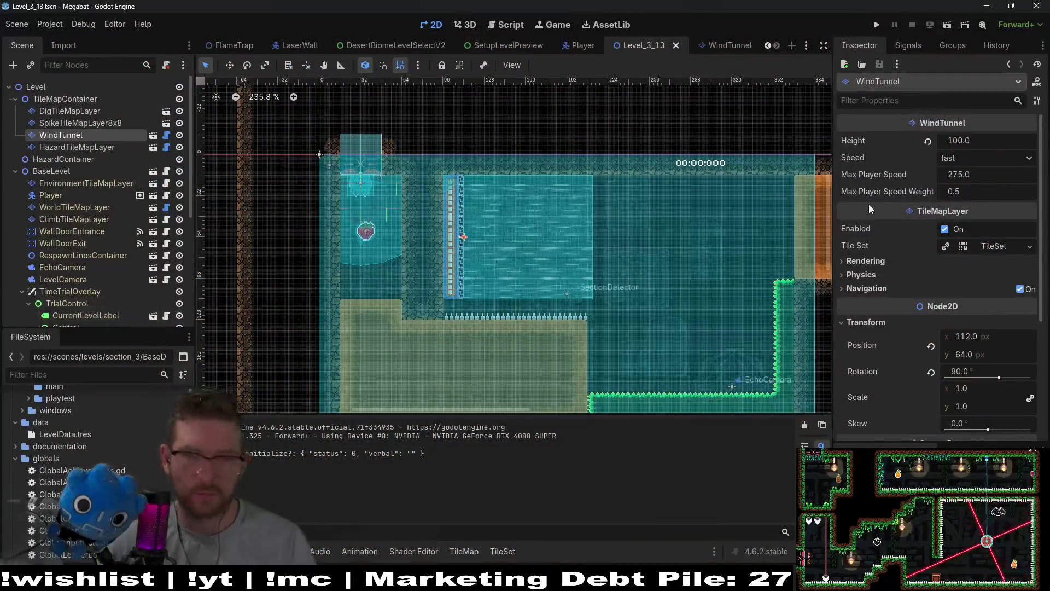
- Set WindTunnel Speed to very_fast and playtest again through the dirt toward the spikes
{"action": "left_click", "coordinate": [964, 165]}
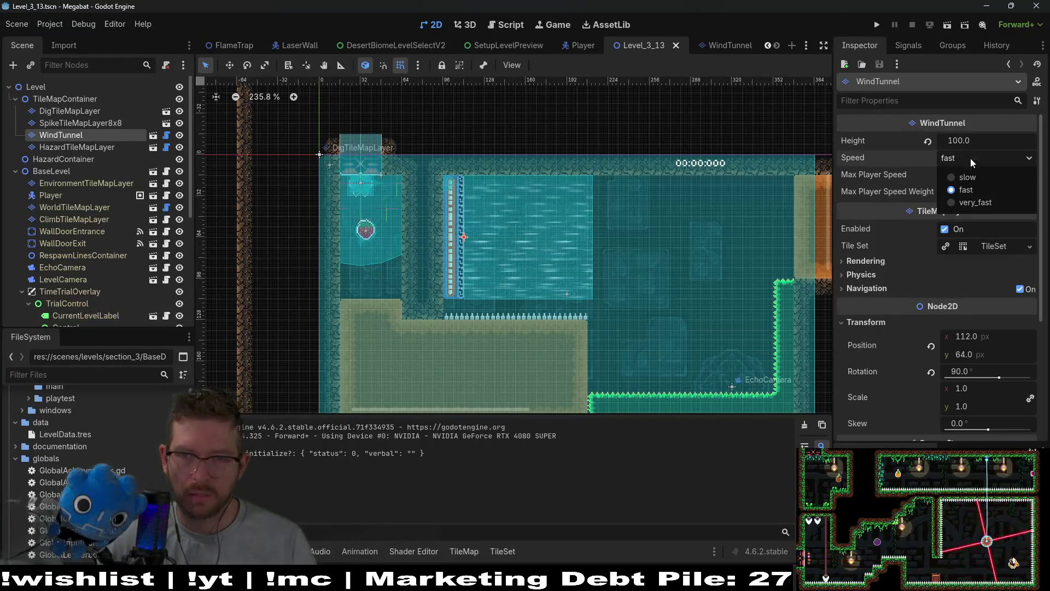
{"action": "left_click", "coordinate": [970, 201]}
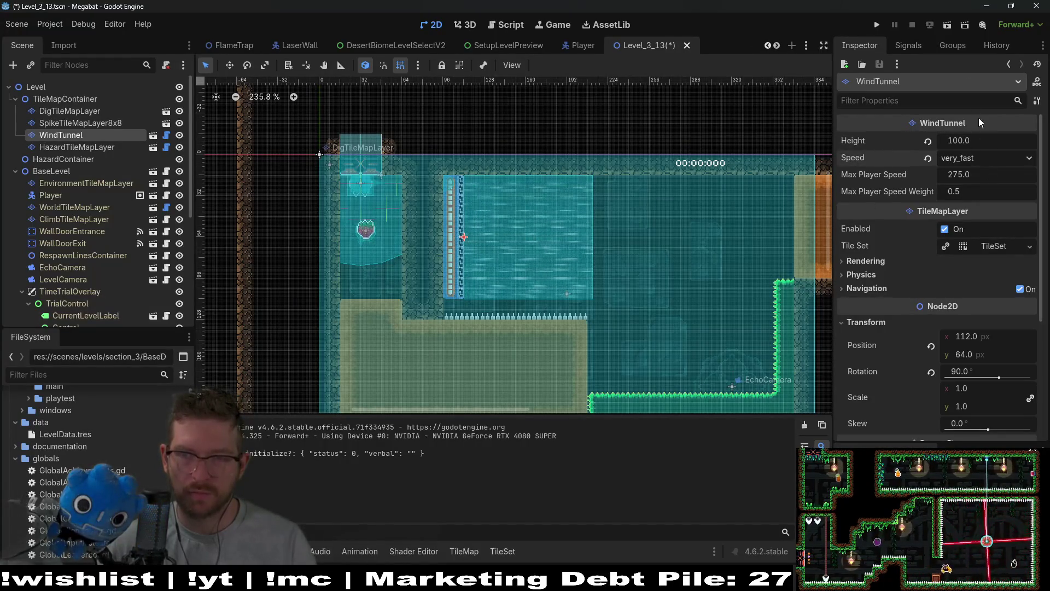
{"action": "left_click", "coordinate": [952, 25]}
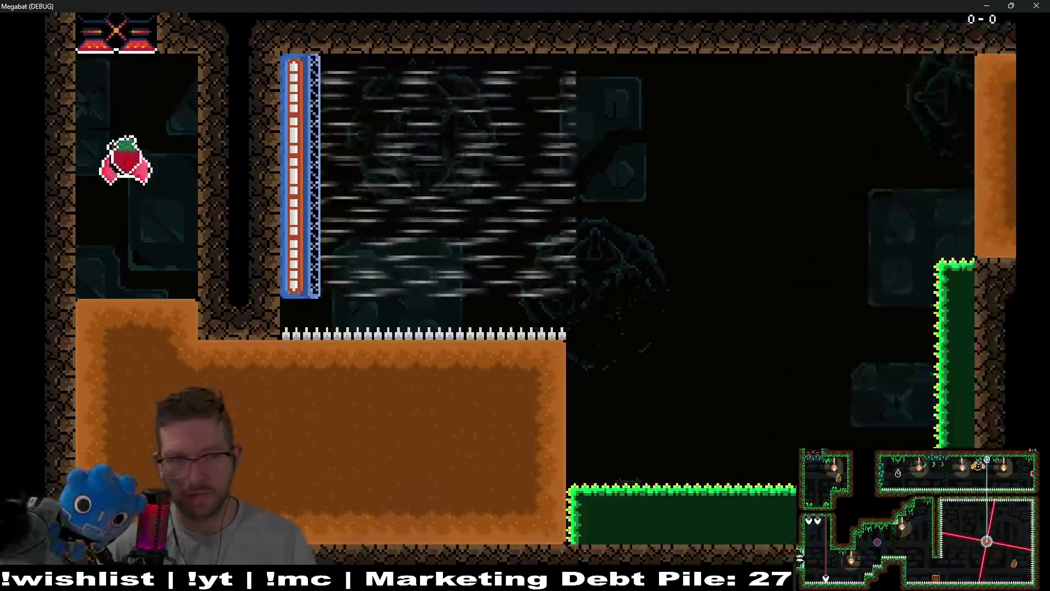
{"action": "key", "text": "Right"}
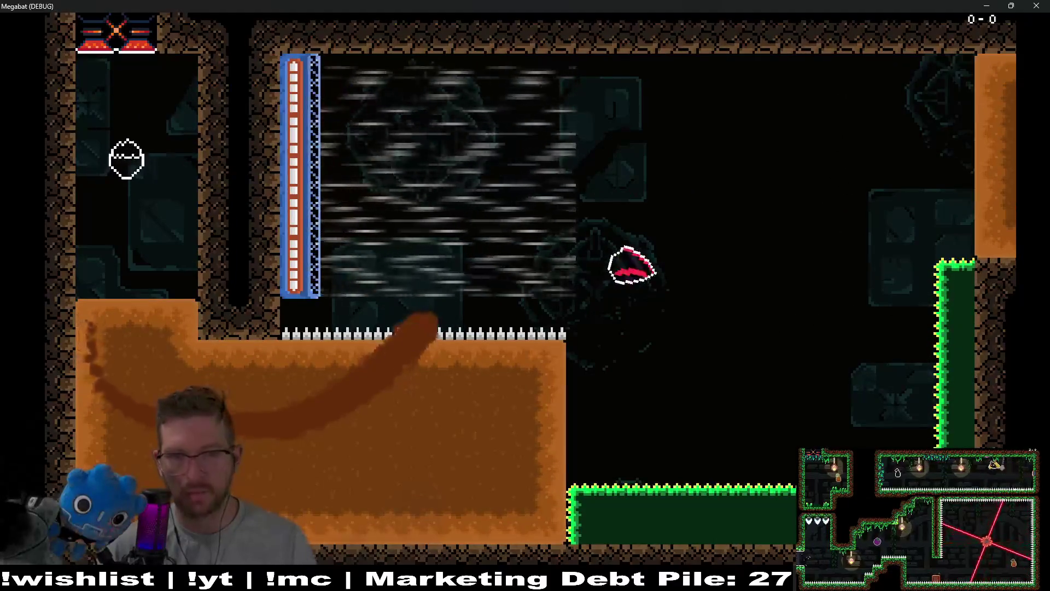
{"action": "key", "text": "Left"}
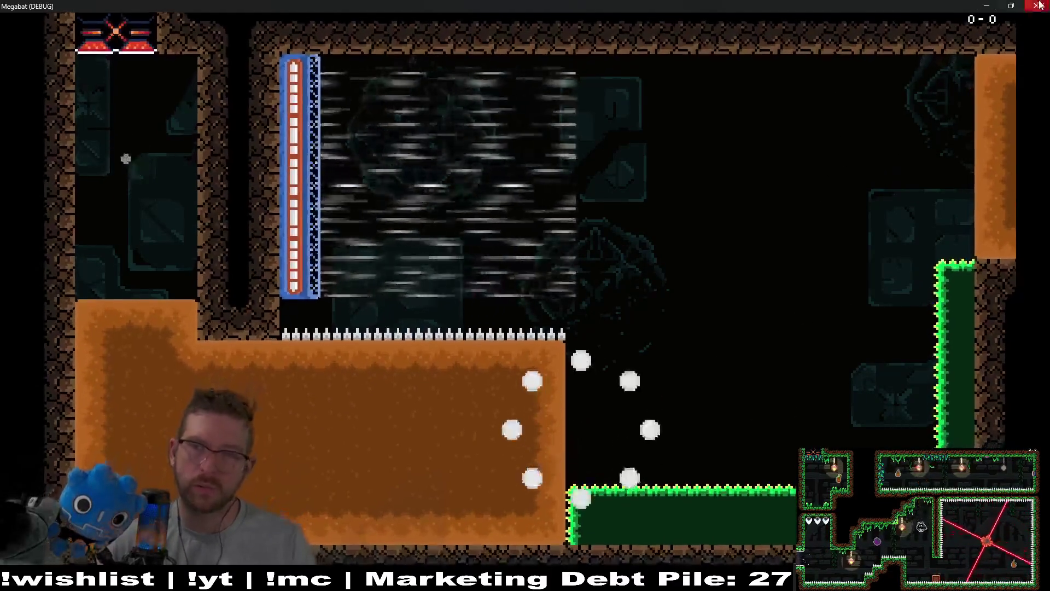
{"action": "key", "text": "F8"}
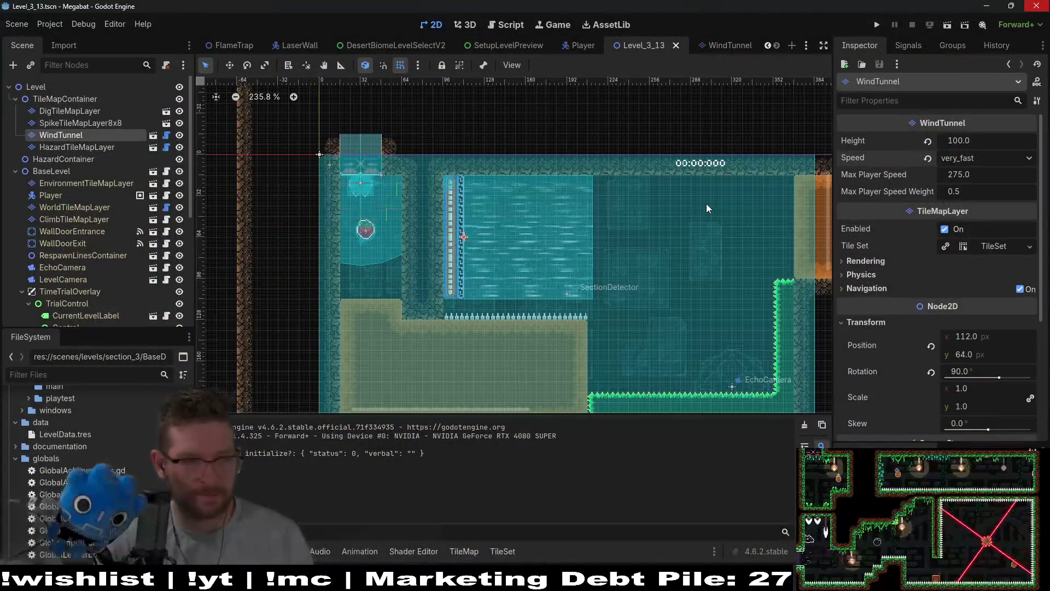
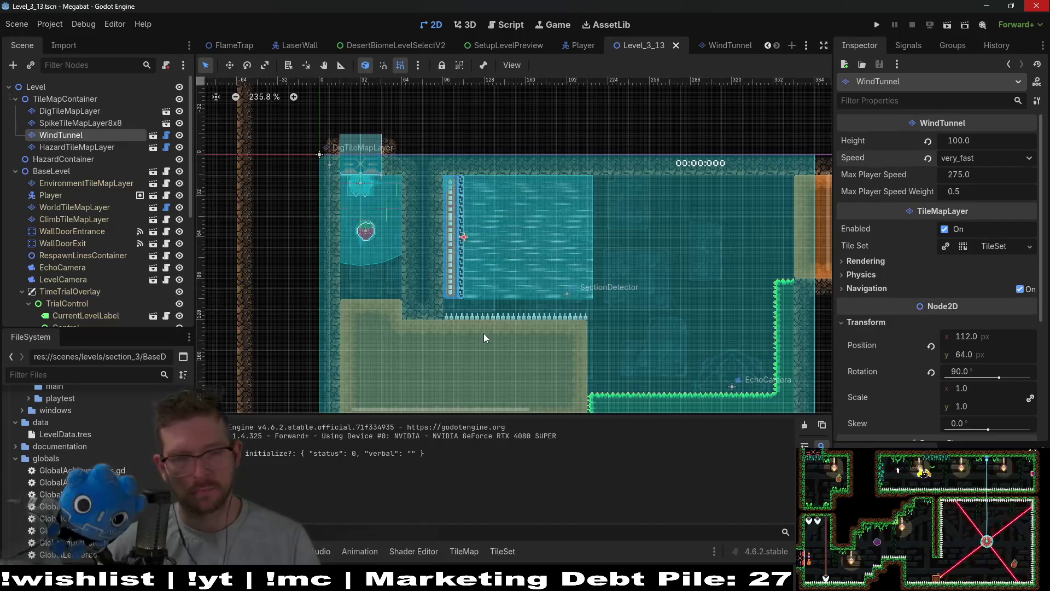
- Set the WindTunnel height to 200, raise it to 264, trim it to 256, then save and run
{"action": "left_click_drag", "start_coordinate": [483, 333], "coordinate": [497, 271]}
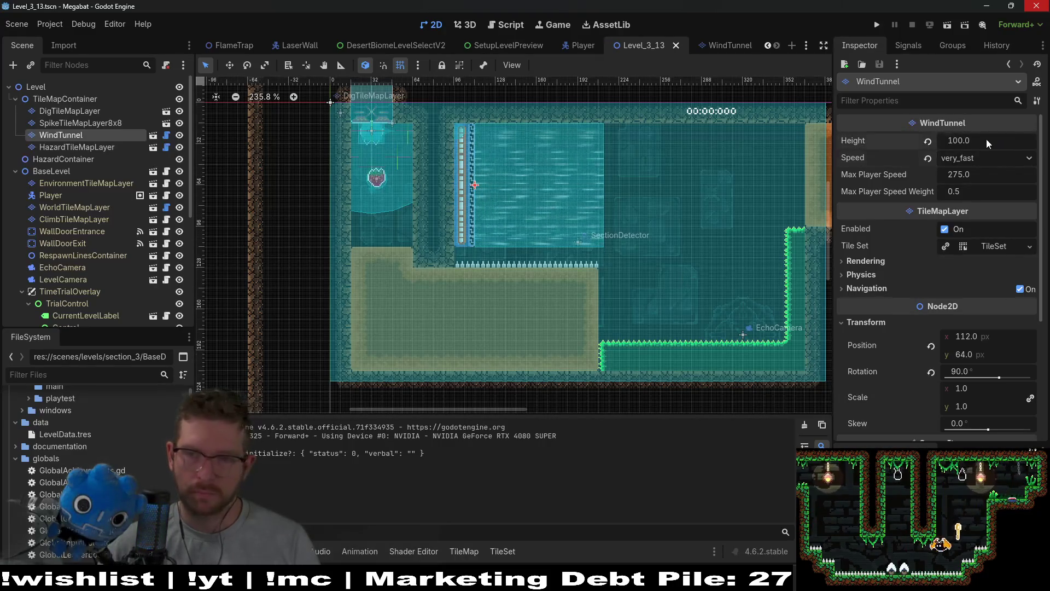
{"action": "type", "text": "200"}
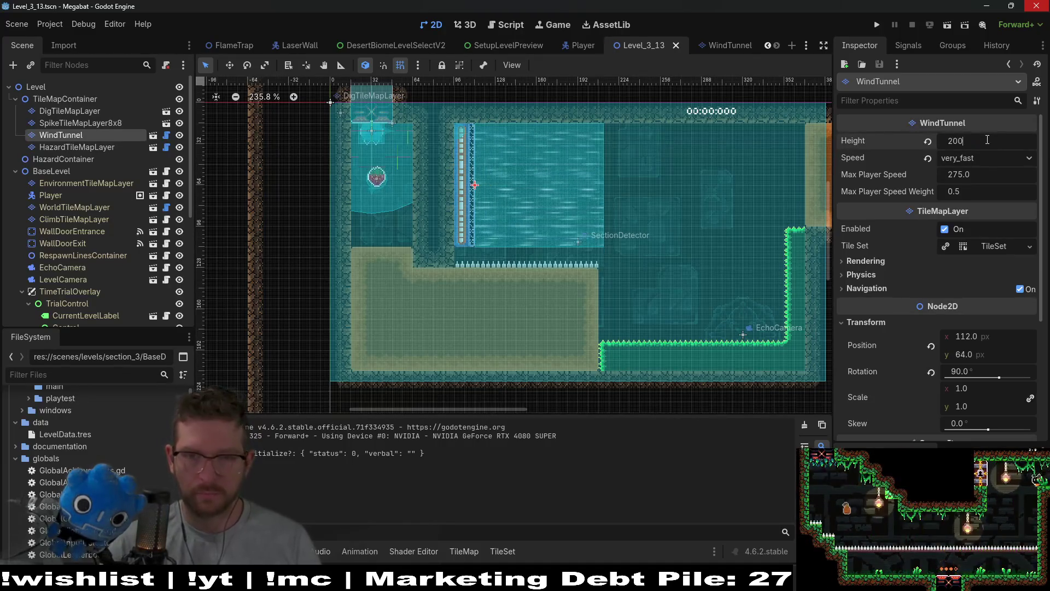
{"action": "key", "text": "Return"}
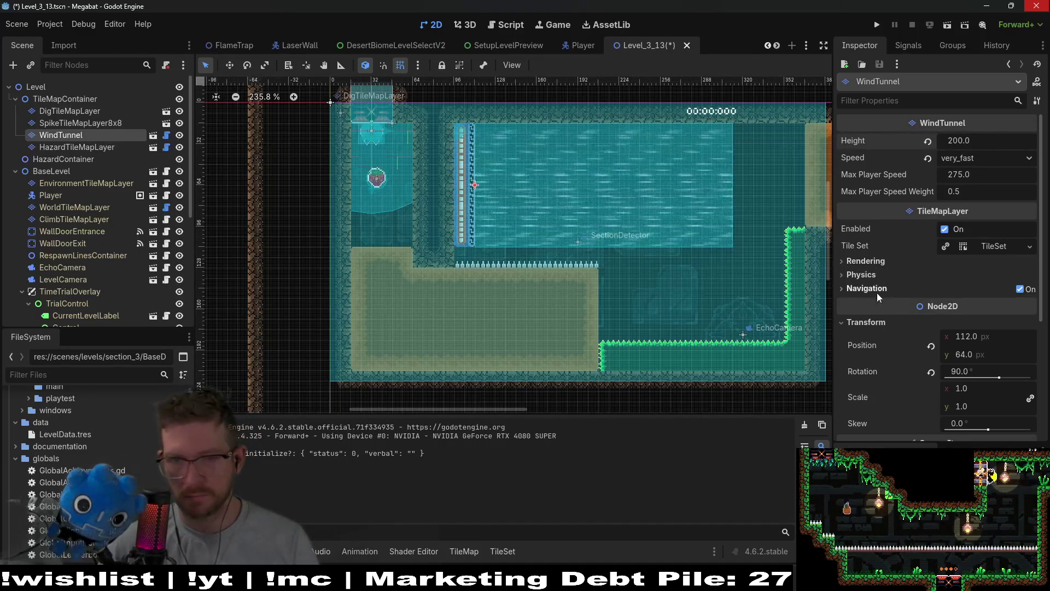
{"action": "left_click_drag", "start_coordinate": [785, 195], "coordinate": [655, 196]}
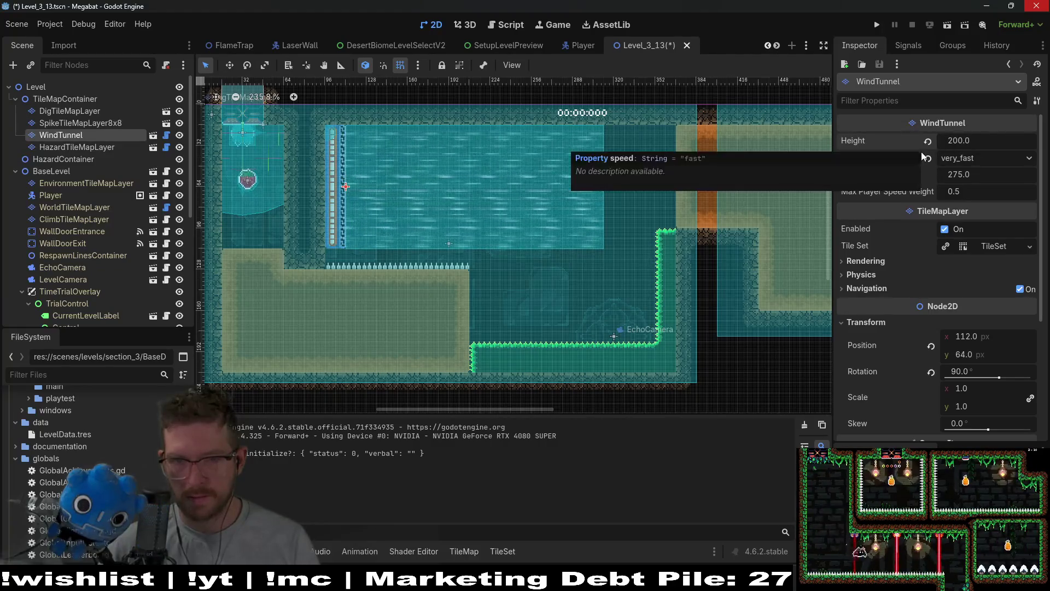
{"action": "left_click", "coordinate": [997, 140]}
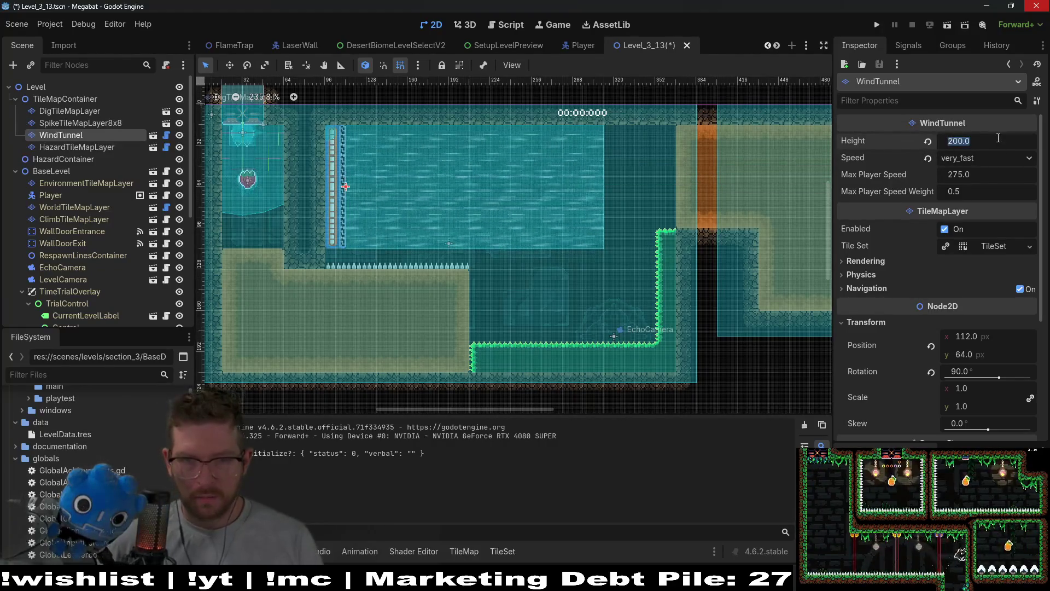
{"action": "type", "text": "+64"}
{"action": "key", "text": "Return"}
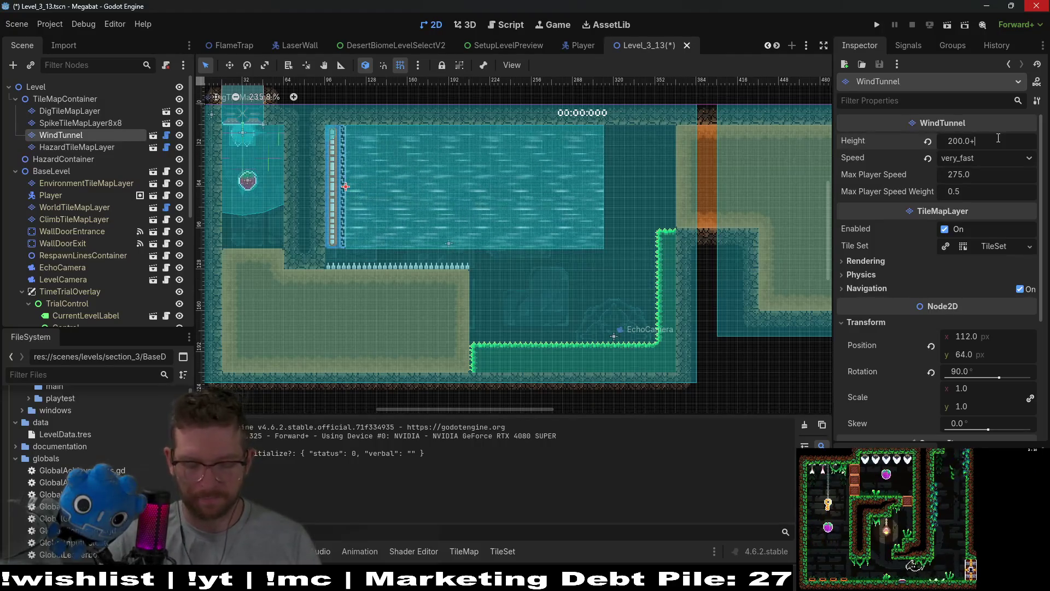
{"action": "key", "text": "Return"}
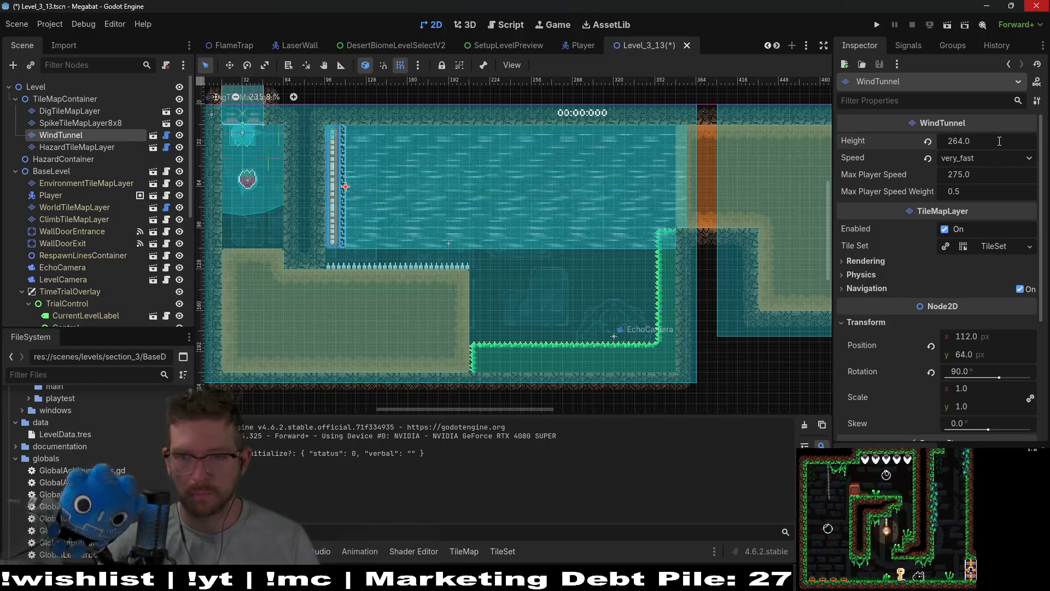
{"action": "type", "text": "-8"}
{"action": "key", "text": "Return"}
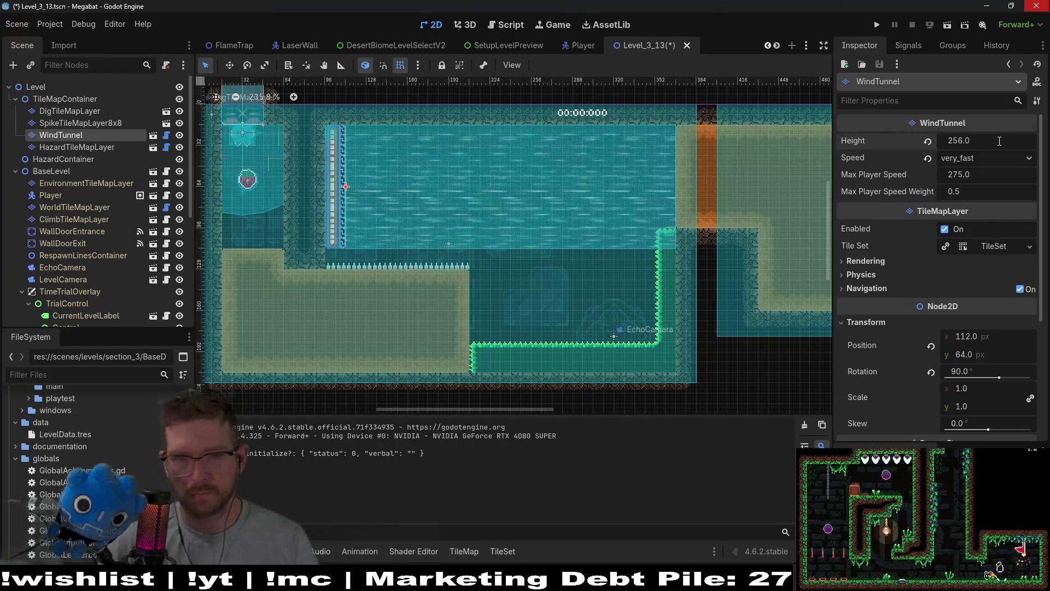
{"action": "left_click", "coordinate": [947, 24]}
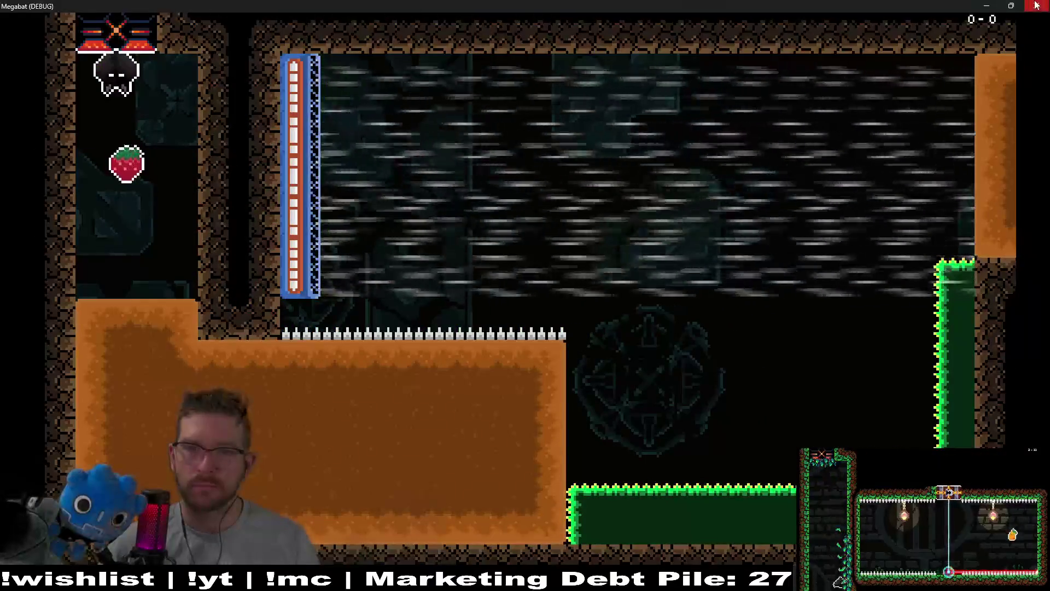
- Close the game and return to the DigTileMapLayer in the editor
{"action": "left_click", "coordinate": [1034, 8]}
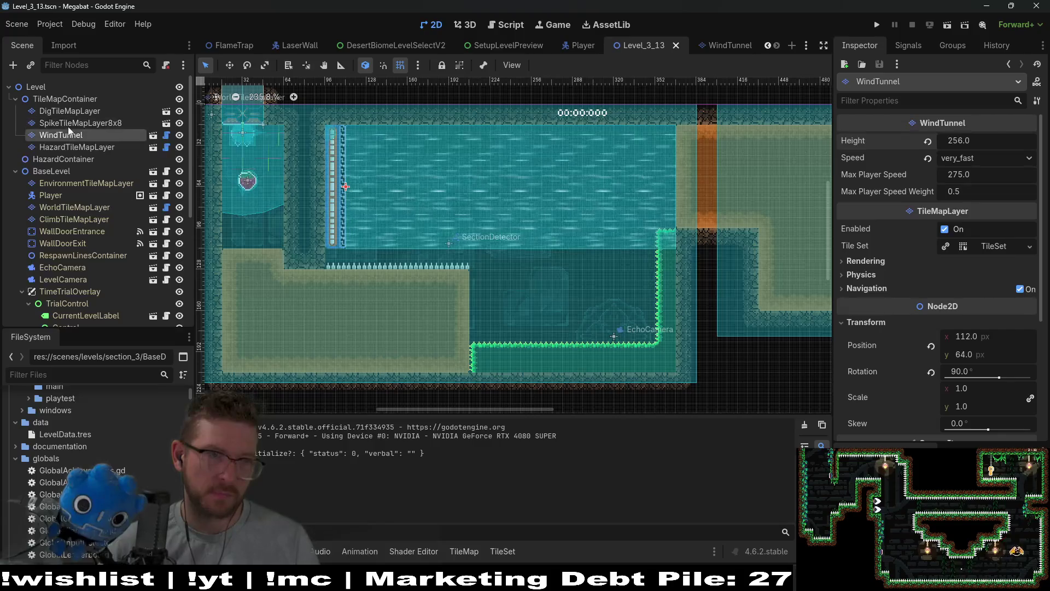
{"action": "left_click", "coordinate": [70, 110]}
- Paint dig tiles along the strip under the tunnel and erase the spike row beneath it
{"action": "left_click_drag", "start_coordinate": [330, 253], "coordinate": [455, 267]}
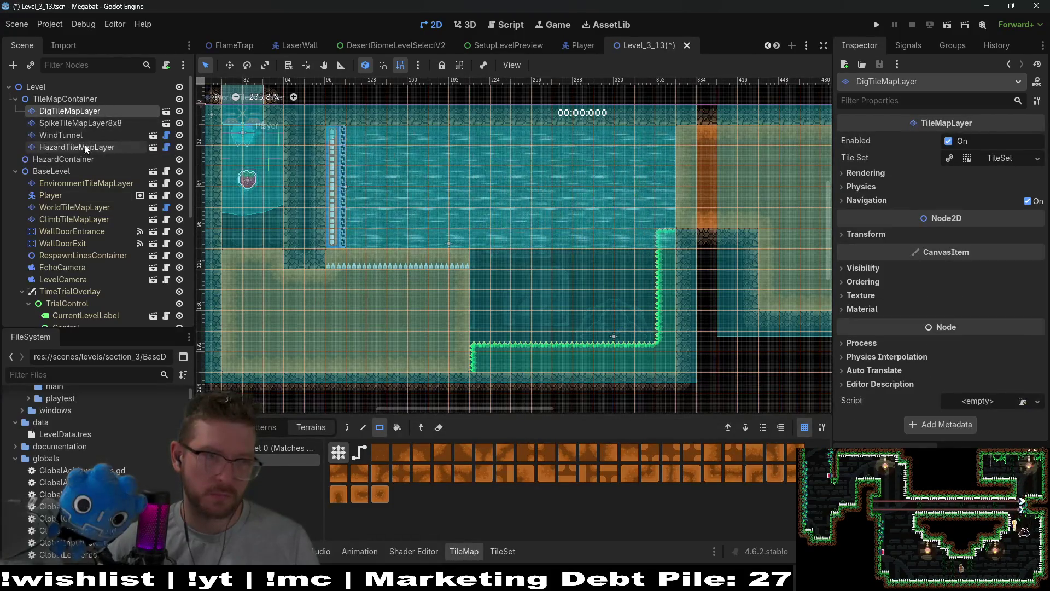
{"action": "left_click", "coordinate": [79, 147]}
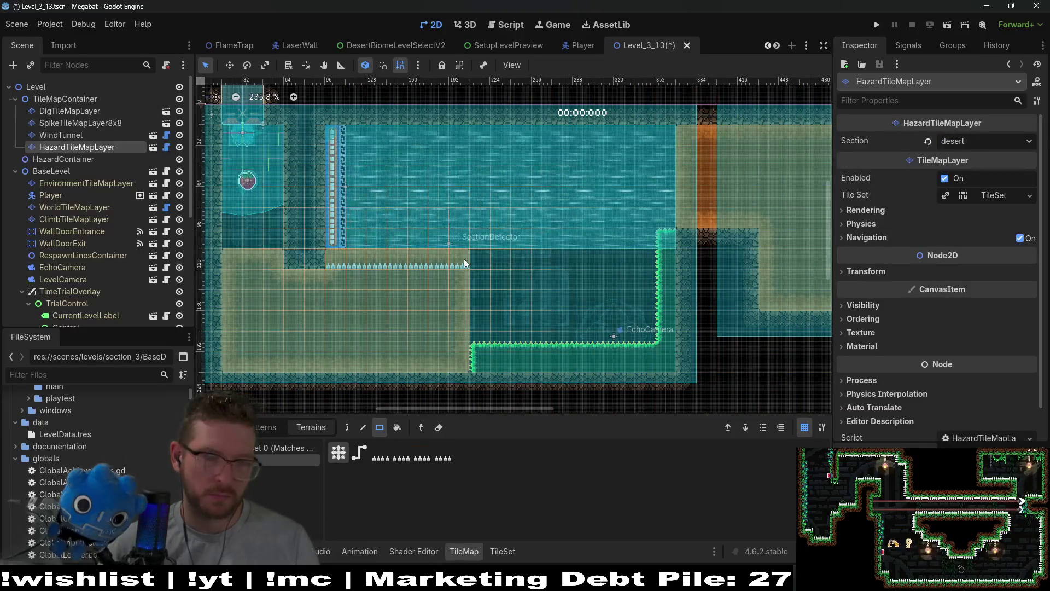
{"action": "left_click_drag", "start_coordinate": [336, 257], "coordinate": [453, 276]}
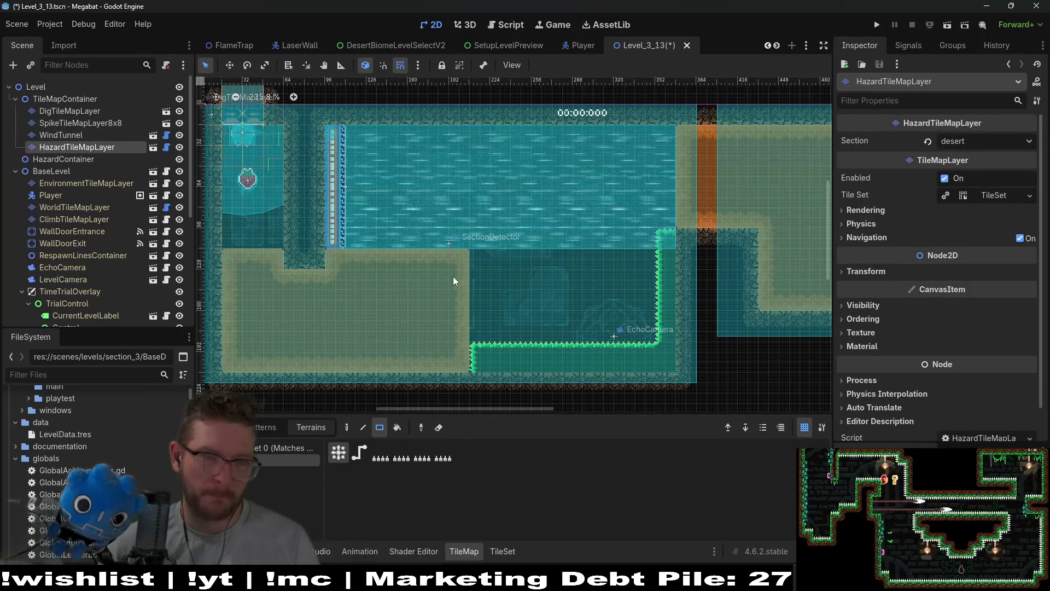
- Select the DigTileMapLayer, SpikeTileMapLayer8x8, WindTunnel and HazardTileMapLayer nodes in turn
{"action": "left_click", "coordinate": [55, 109]}
{"action": "left_click", "coordinate": [68, 123]}
{"action": "left_click", "coordinate": [71, 135]}
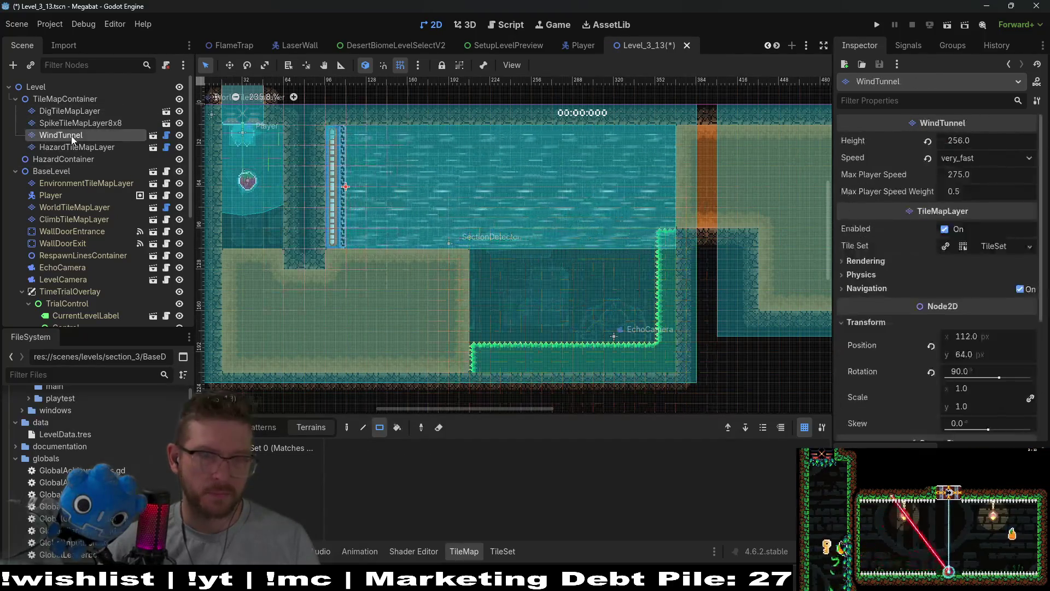
{"action": "left_click", "coordinate": [85, 122]}
{"action": "left_click", "coordinate": [76, 136]}
{"action": "left_click", "coordinate": [77, 148]}
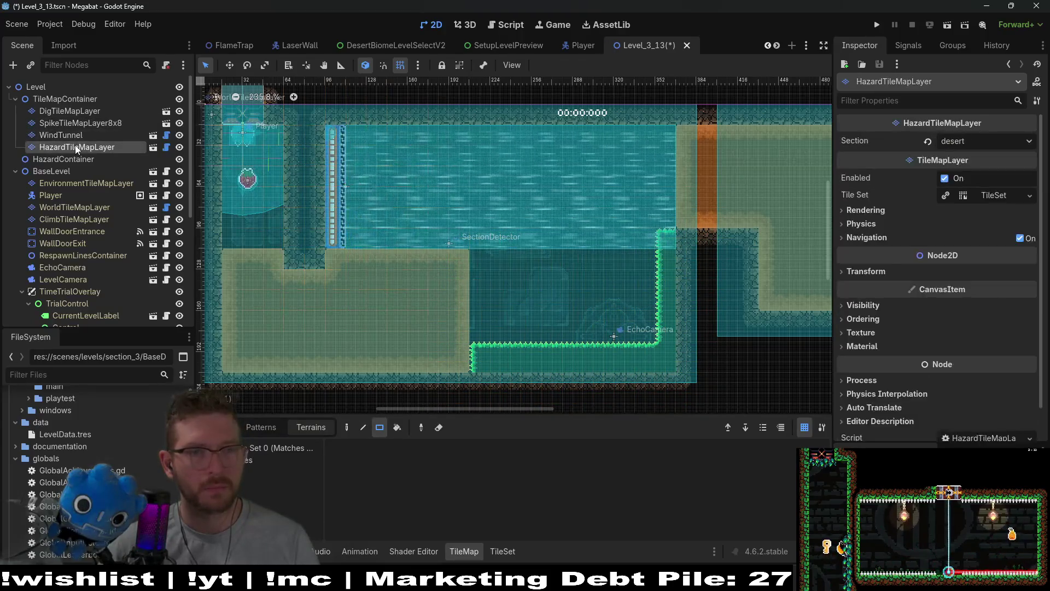
{"action": "left_click", "coordinate": [80, 124]}
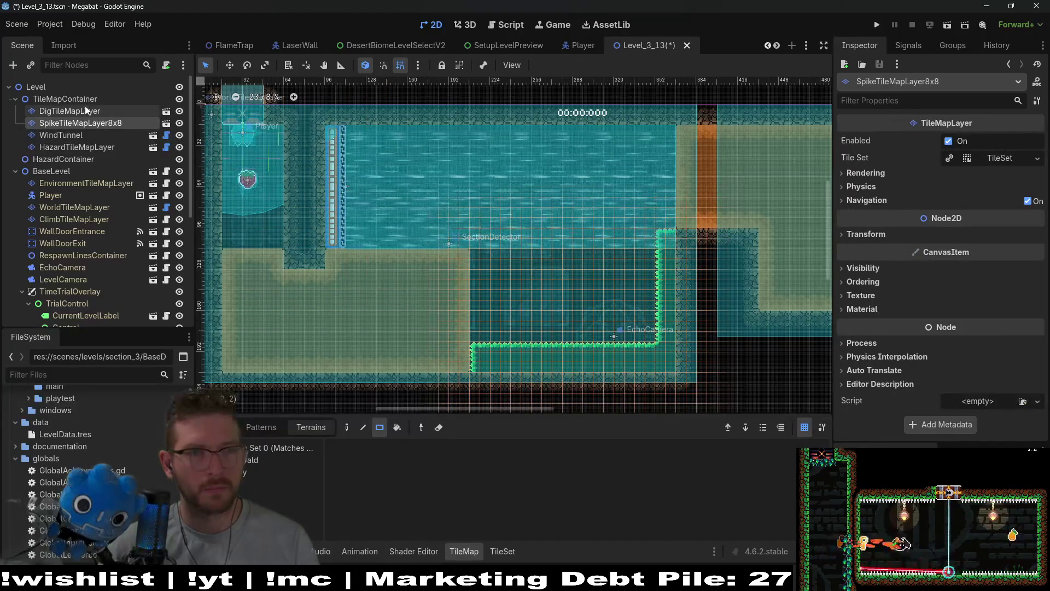
- Extend the sand block with a 2x4 area of dig tiles on its right
{"action": "left_click", "coordinate": [86, 111]}
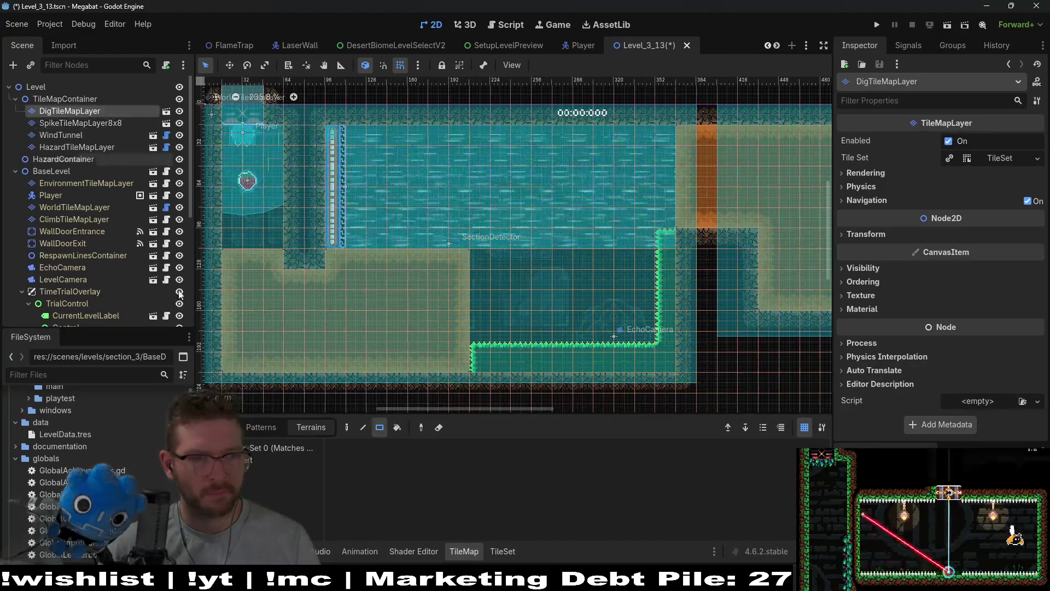
{"action": "left_click_drag", "start_coordinate": [478, 260], "coordinate": [516, 323]}
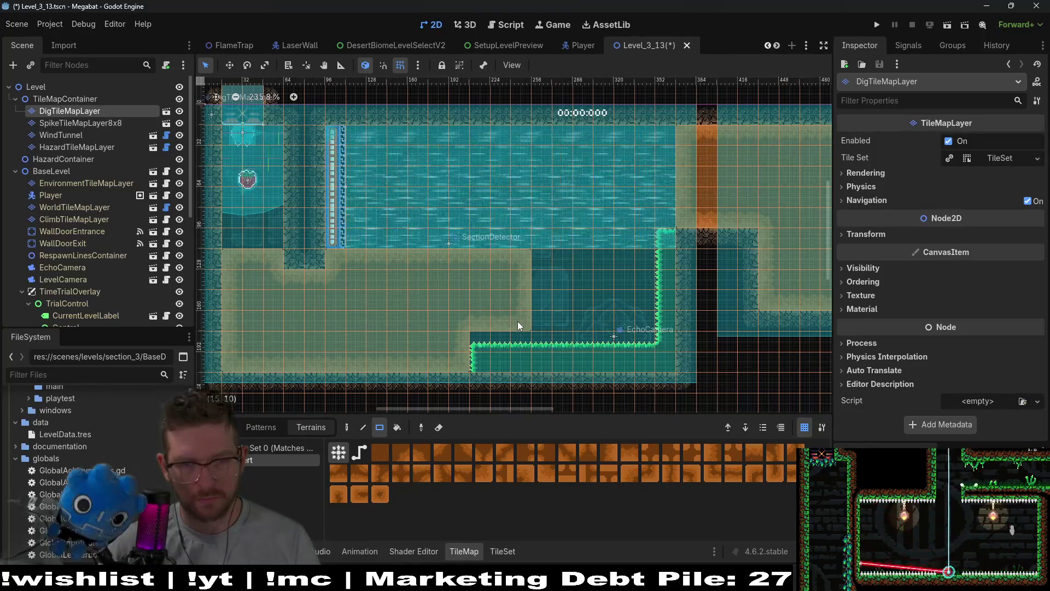
{"action": "left_click_drag", "start_coordinate": [471, 259], "coordinate": [503, 321]}
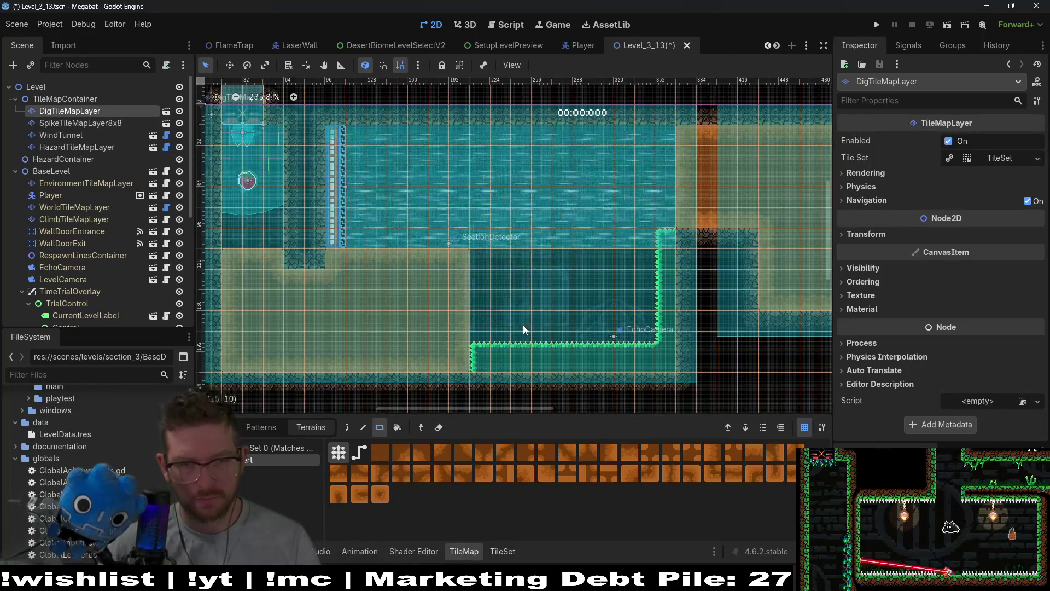
{"action": "left_click_drag", "start_coordinate": [479, 254], "coordinate": [507, 327]}
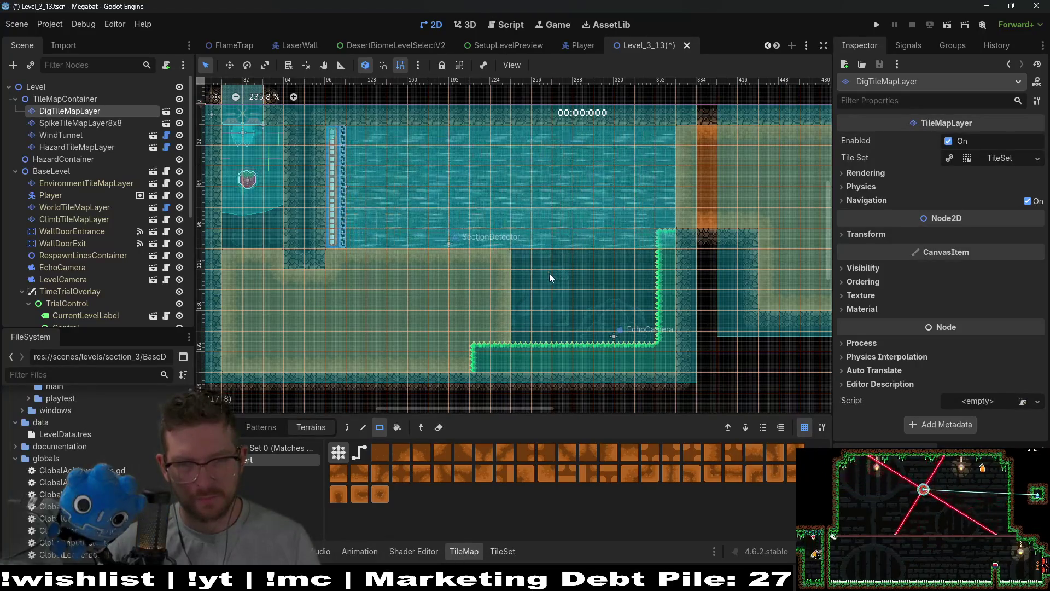
- Save and run the level, tunnel the bat through the new sand into the next room, then close it
{"action": "left_click", "coordinate": [947, 25]}
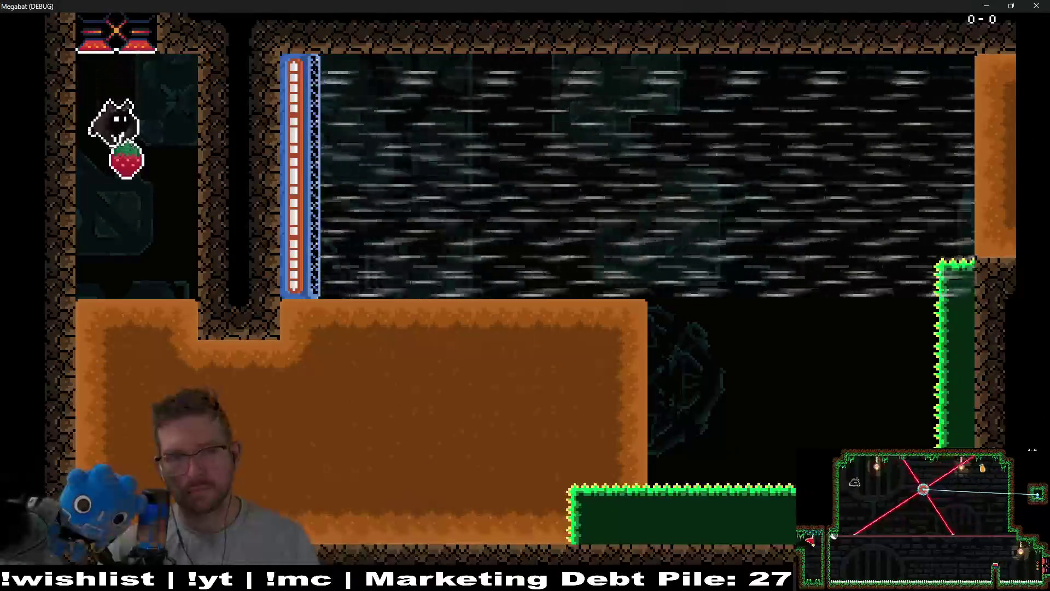
{"action": "key", "text": "Right"}
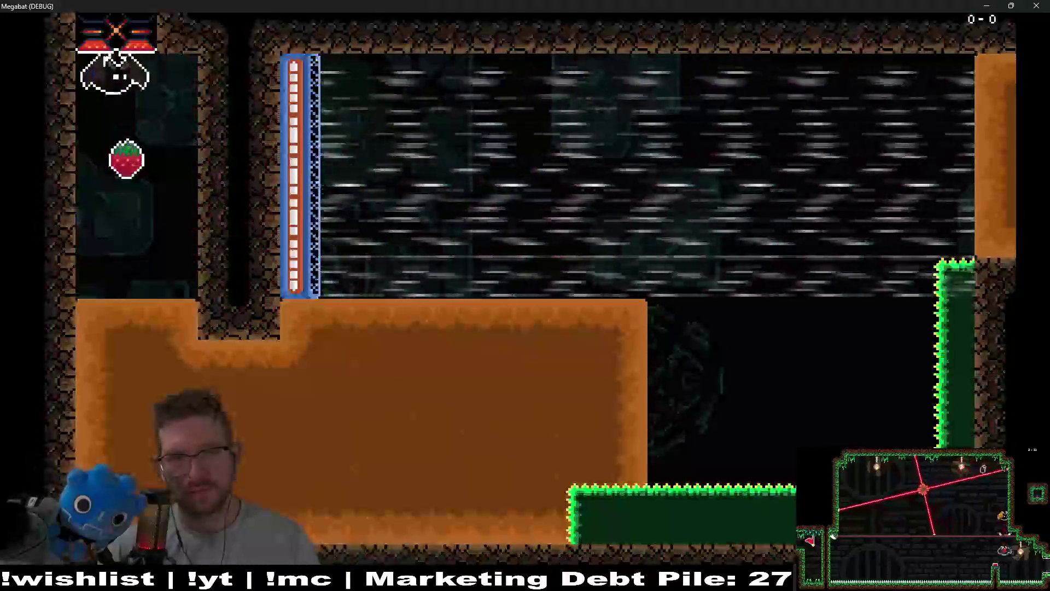
{"action": "key", "text": "Down"}
{"action": "key", "text": "Right"}
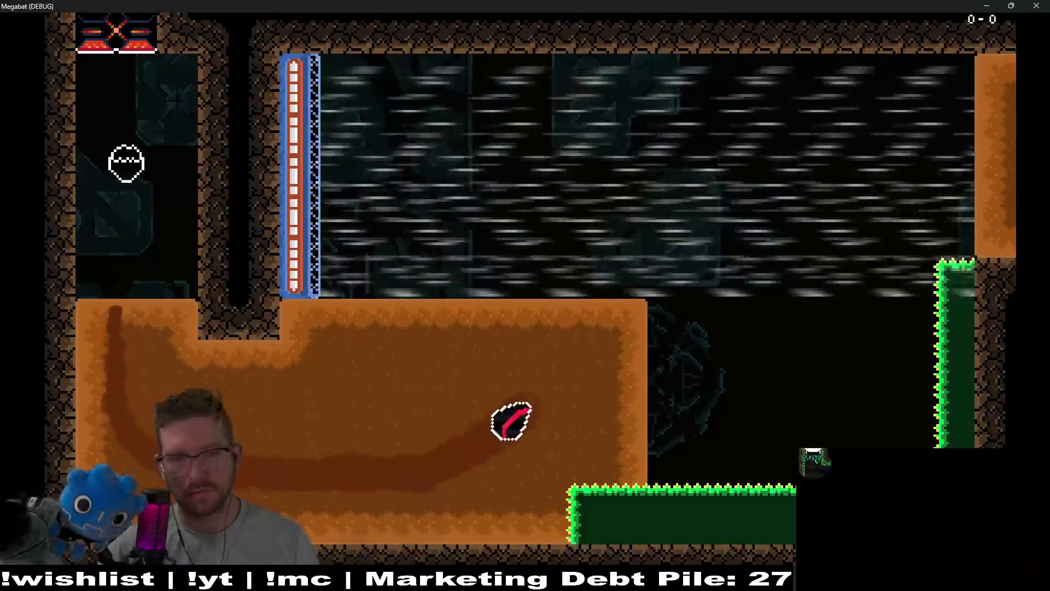
{"action": "key", "text": "Up"}
{"action": "key", "text": "Left"}
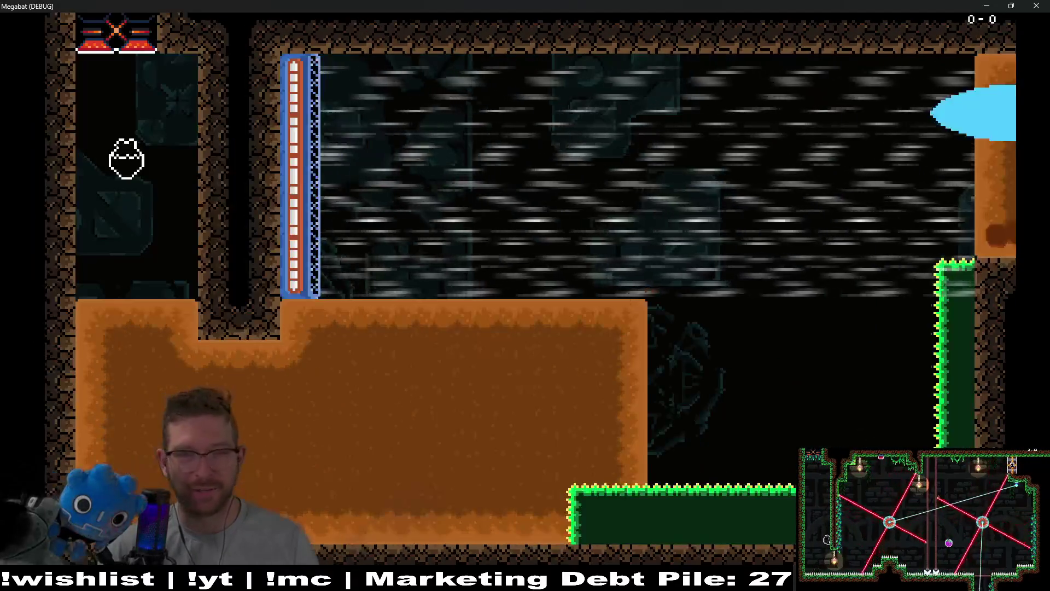
{"action": "left_click", "coordinate": [1037, 6]}
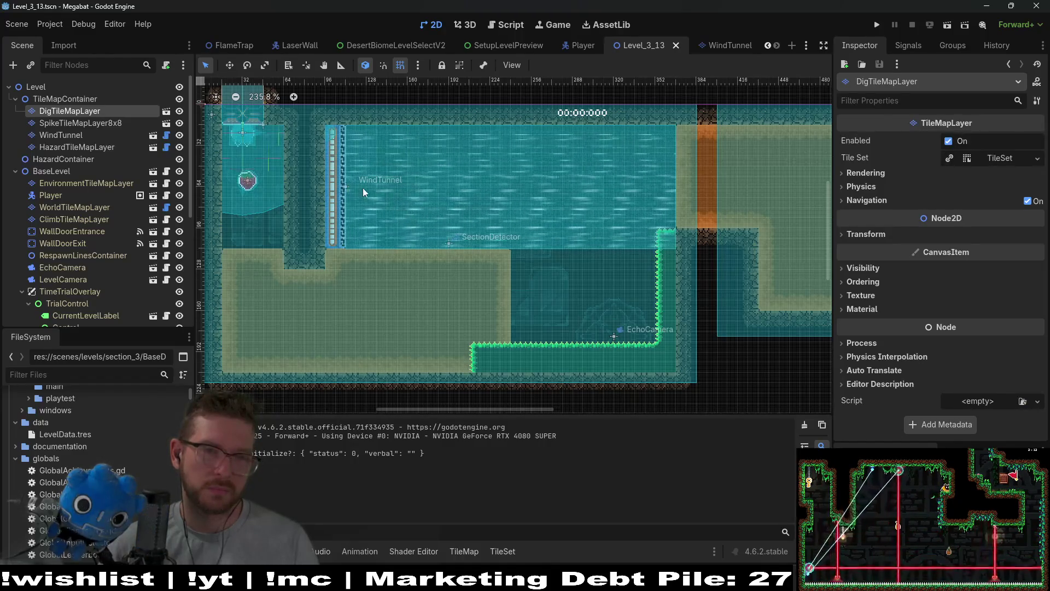
{"action": "left_click", "coordinate": [77, 136]}
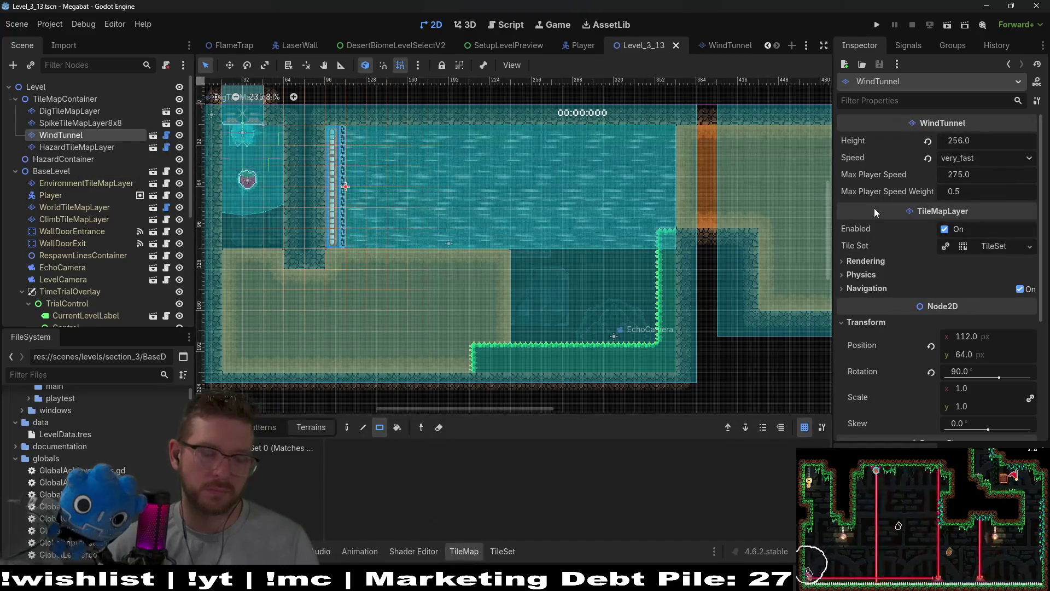
{"action": "mouse_move", "coordinate": [874, 208]}
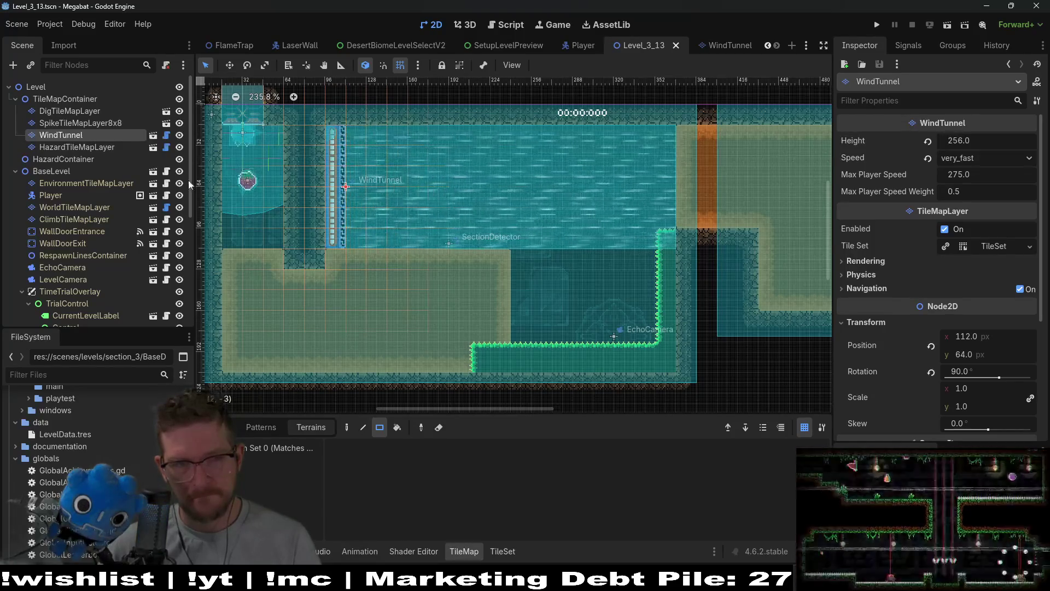
- Paint dig tiles along the bottom row of the water area, then launch the scene with F6
{"action": "left_click", "coordinate": [76, 148]}
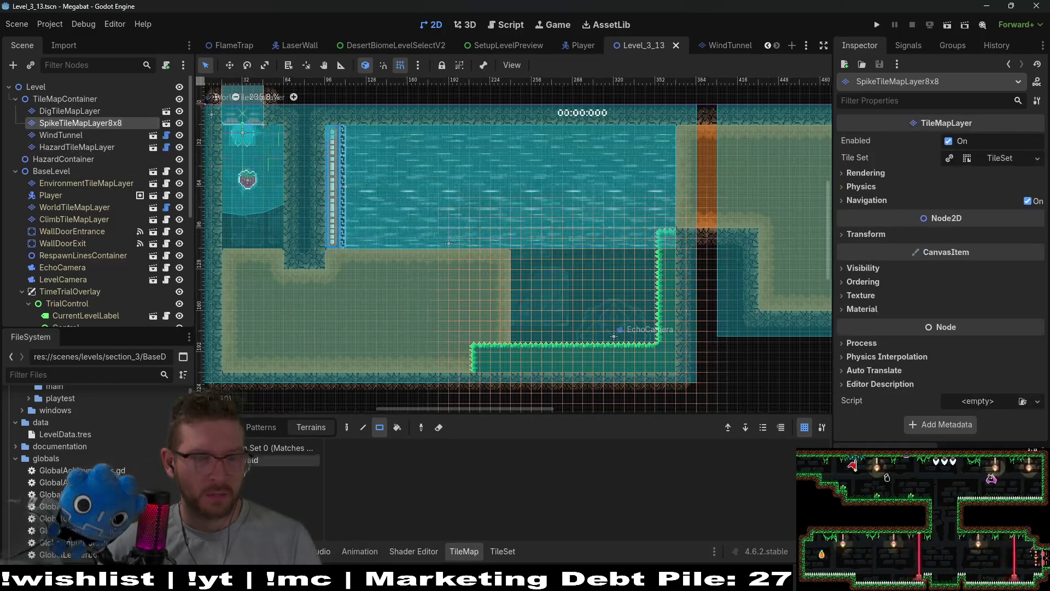
{"action": "left_click", "coordinate": [59, 136]}
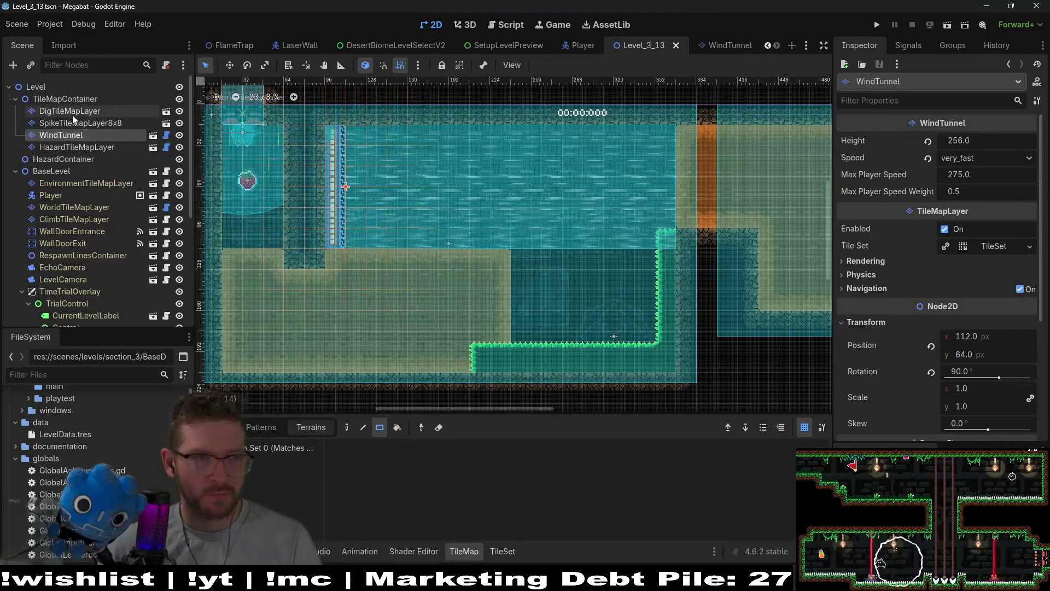
{"action": "left_click", "coordinate": [69, 111]}
{"action": "left_click_drag", "start_coordinate": [350, 239], "coordinate": [651, 238]}
{"action": "left_click", "coordinate": [109, 124]}
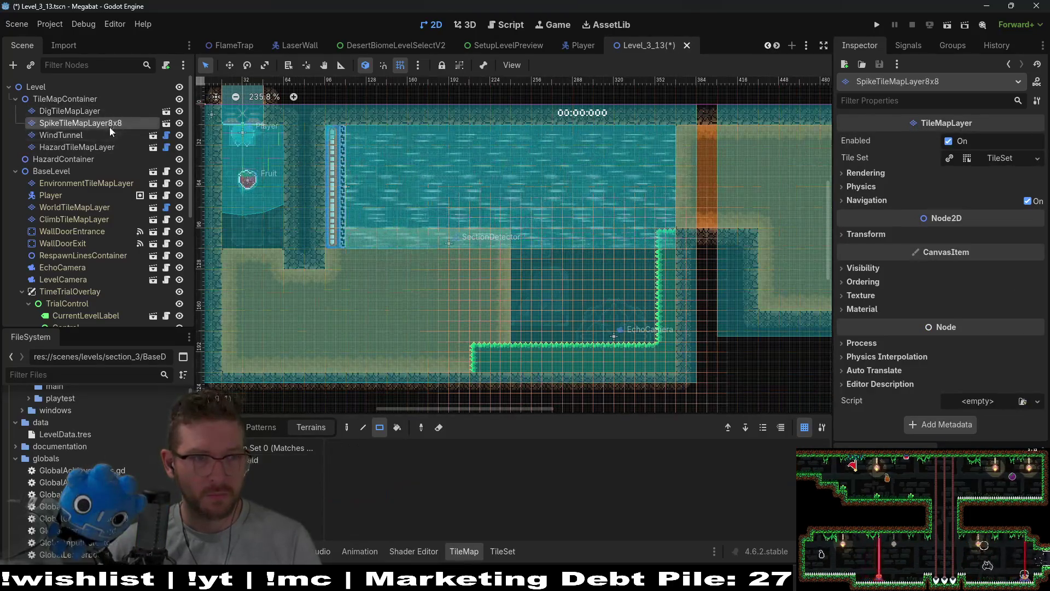
{"action": "left_click", "coordinate": [72, 137]}
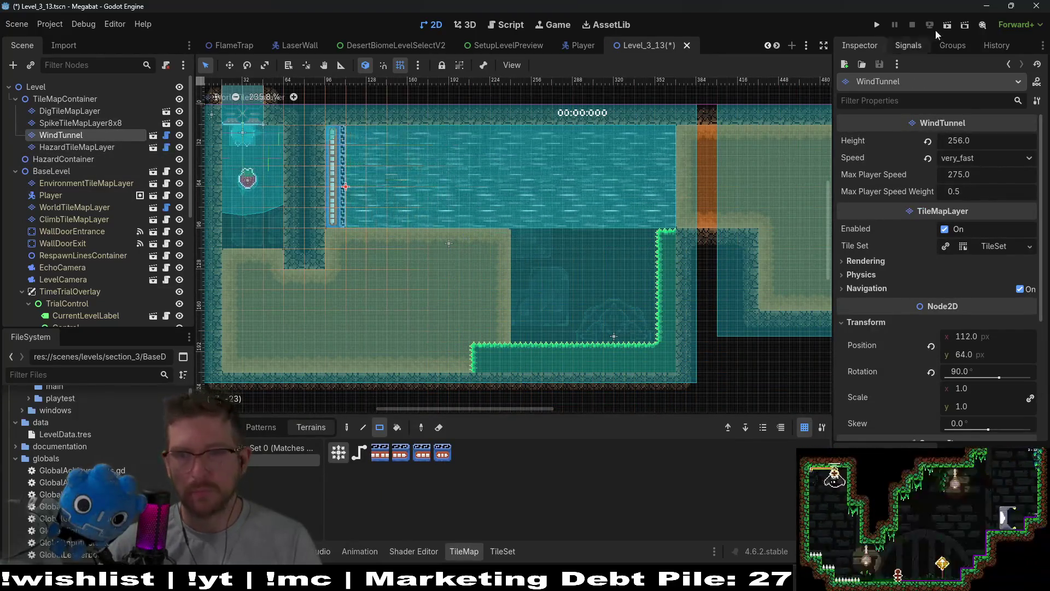
{"action": "key", "text": "F6"}
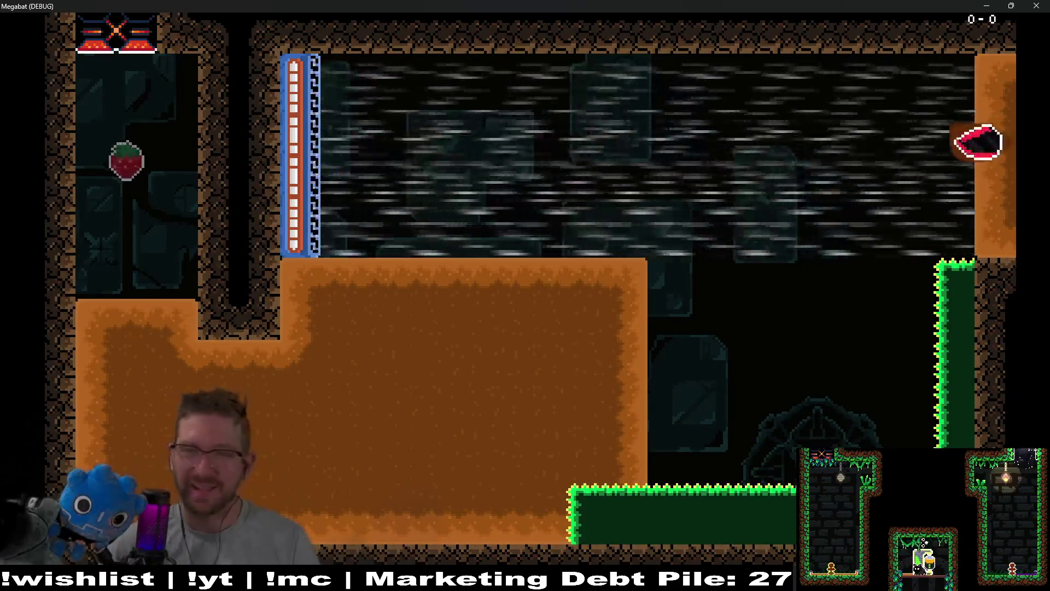
- Restart the scene and dig the bat through the dirt into the wind and the next room
{"action": "left_click", "coordinate": [1042, 7]}
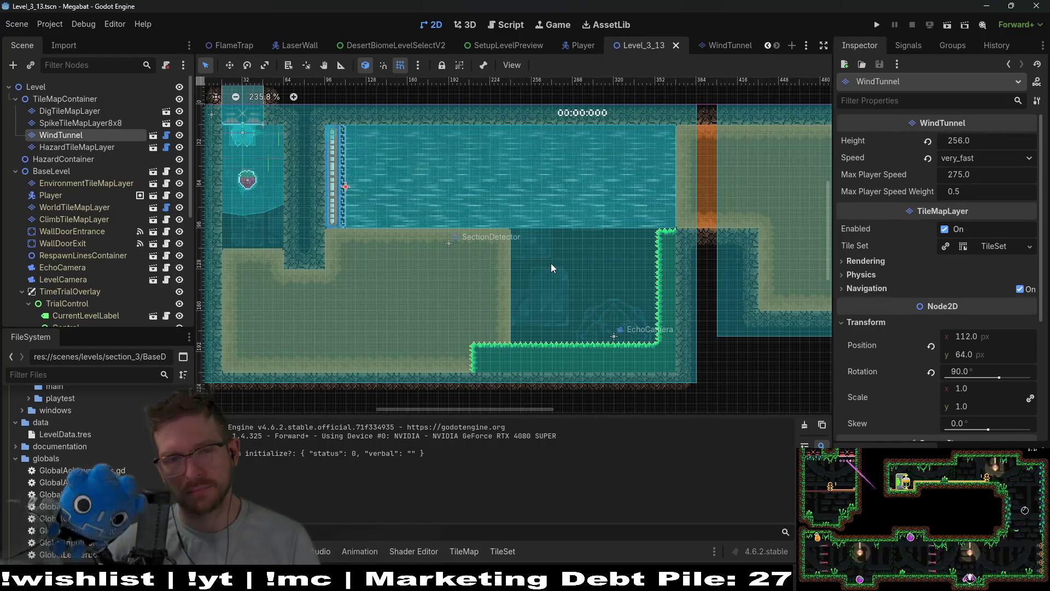
{"action": "left_click", "coordinate": [958, 21]}
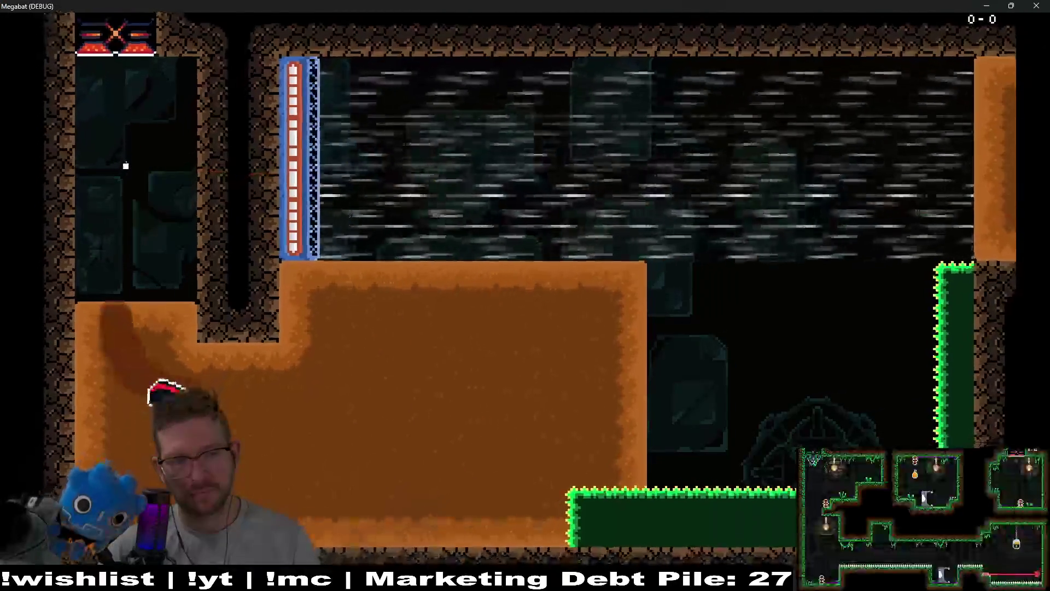
{"action": "key", "text": "Right"}
{"action": "key", "text": "Up"}
{"action": "key", "text": "Right"}
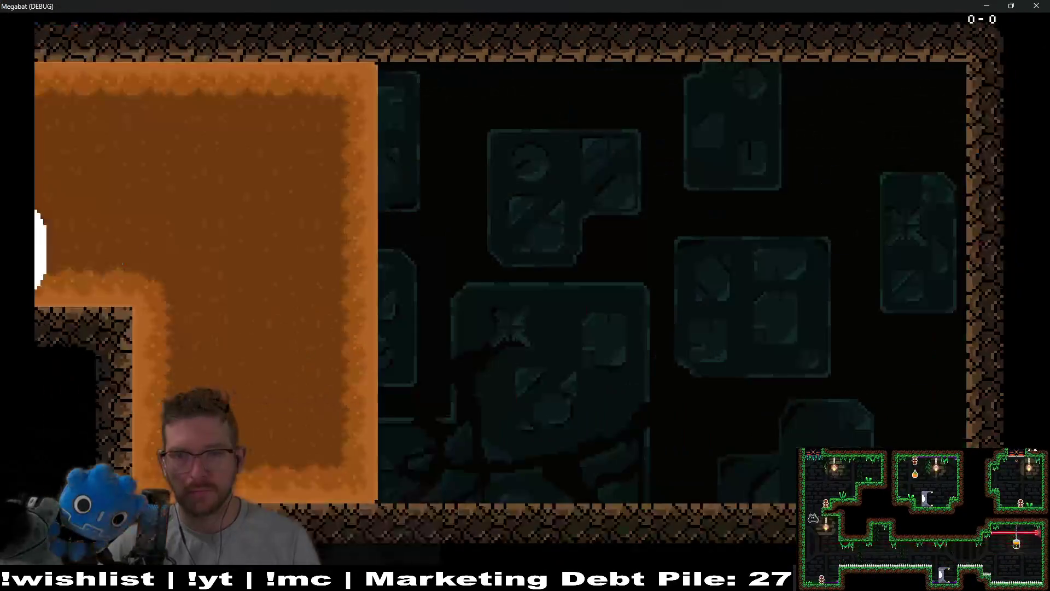
{"action": "key", "text": "Up"}
{"action": "key", "text": "Down"}
{"action": "key", "text": "Up"}
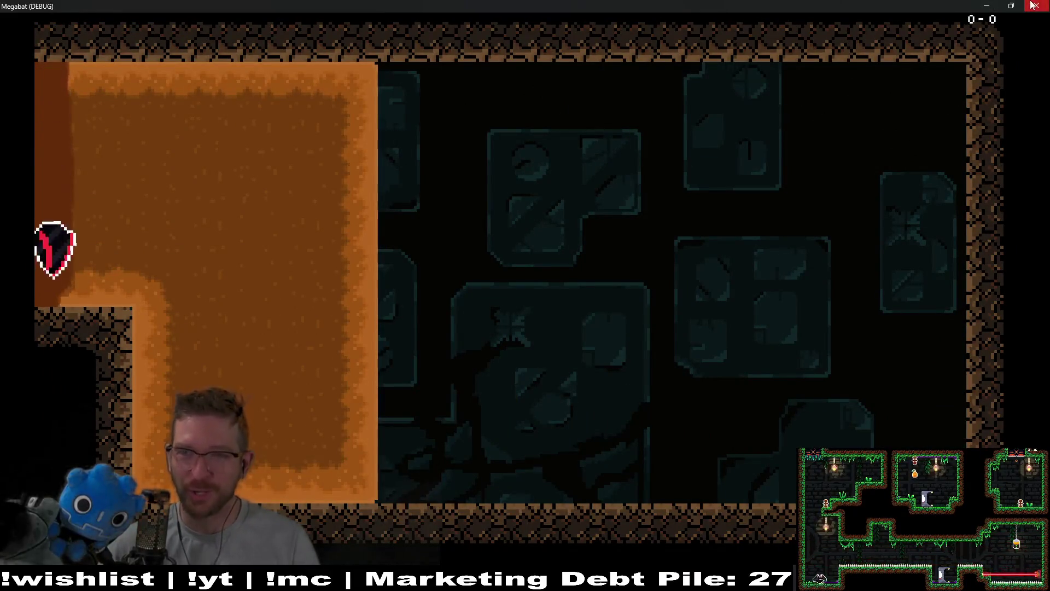
{"action": "left_click", "coordinate": [1033, 4]}
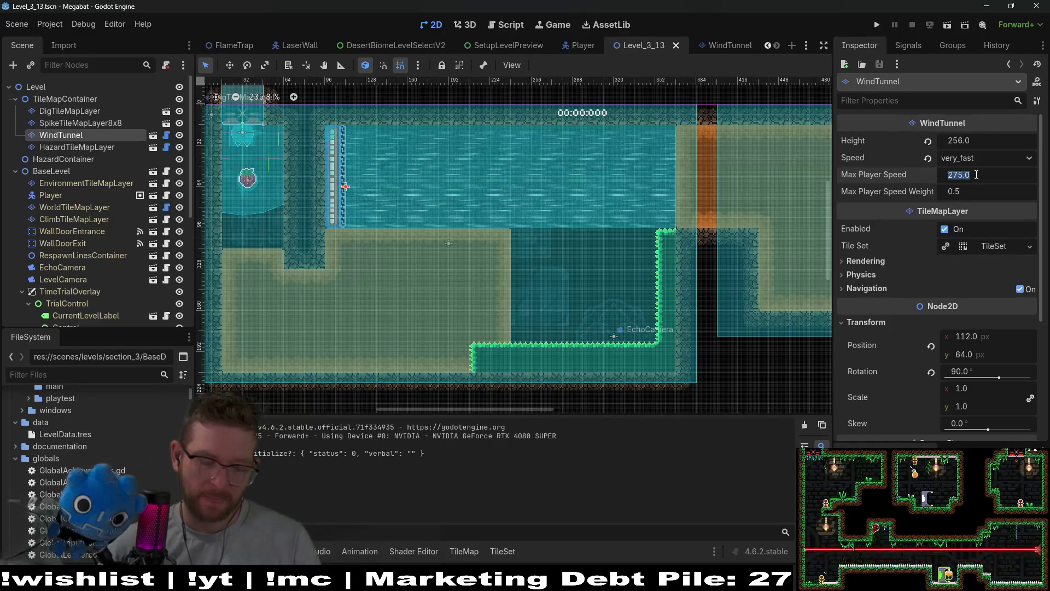
- Give the WindTunnel fast speed and a 350 max player speed, then save and run the scene
{"action": "left_click", "coordinate": [987, 160]}
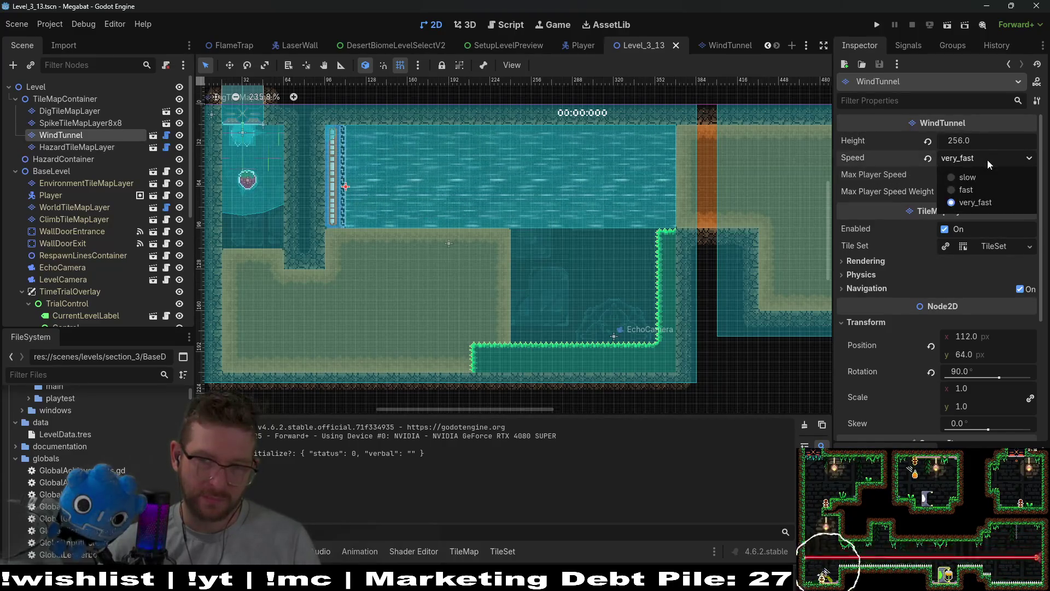
{"action": "left_click", "coordinate": [978, 185]}
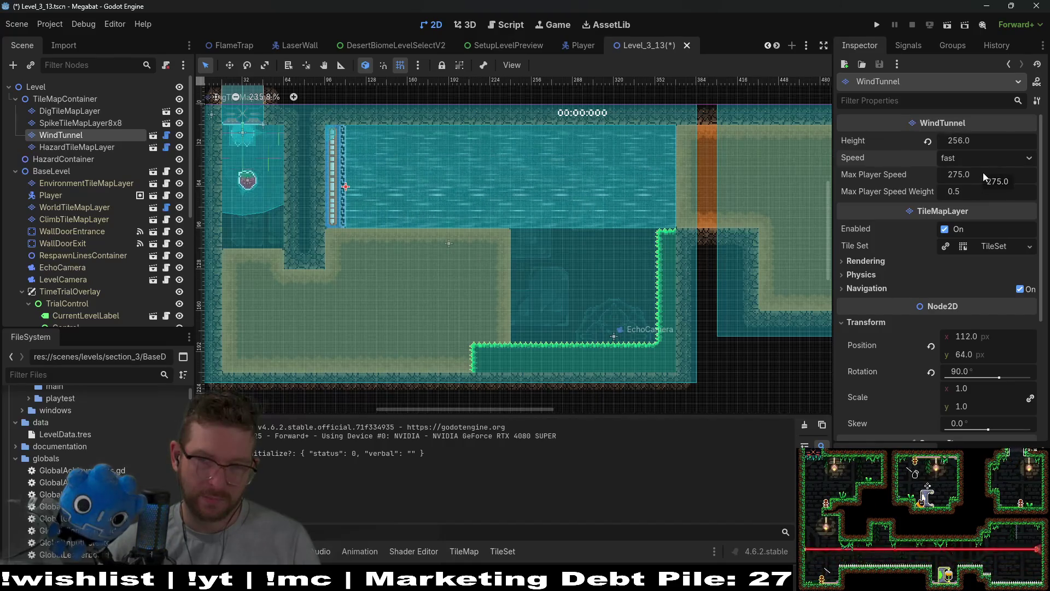
{"action": "left_click", "coordinate": [983, 173]}
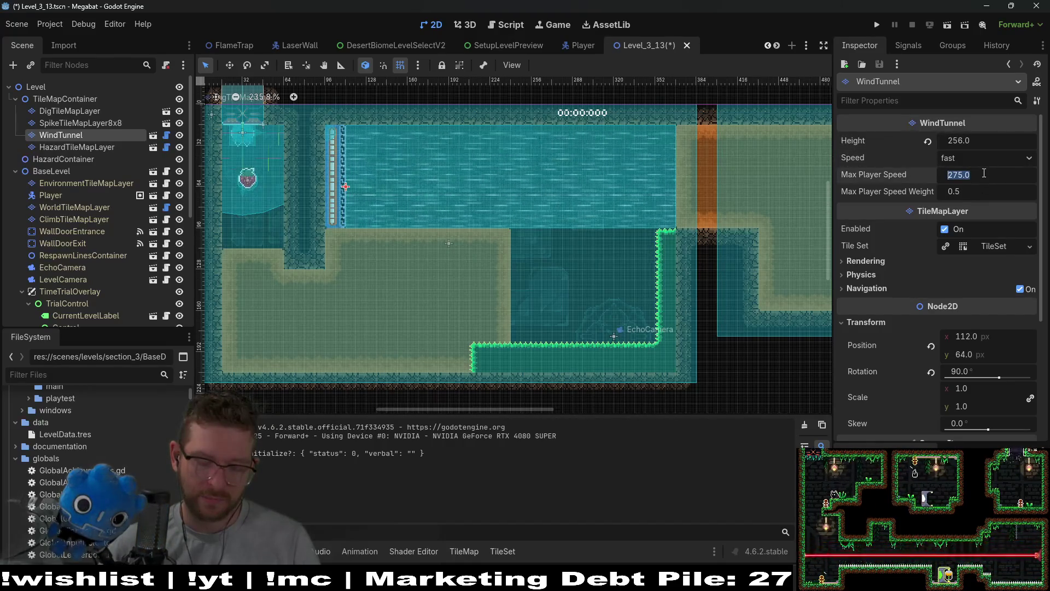
{"action": "type", "text": "350"}
{"action": "key", "text": "Return"}
{"action": "key", "text": "F6"}
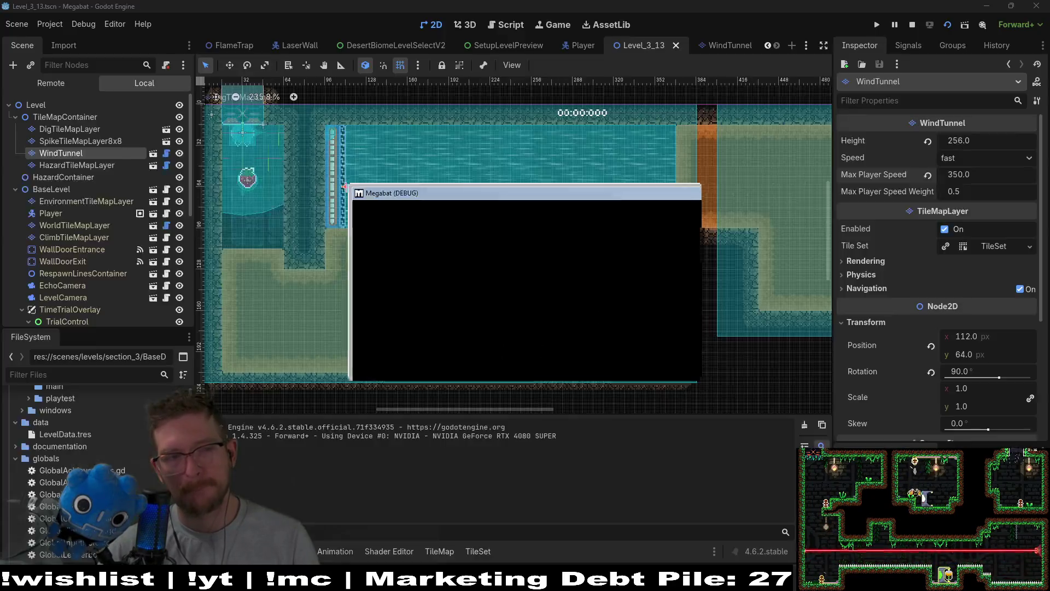
- Tunnel the bat through the dirt into the faster wind, retrying after respawning
{"action": "key", "text": "Right"}
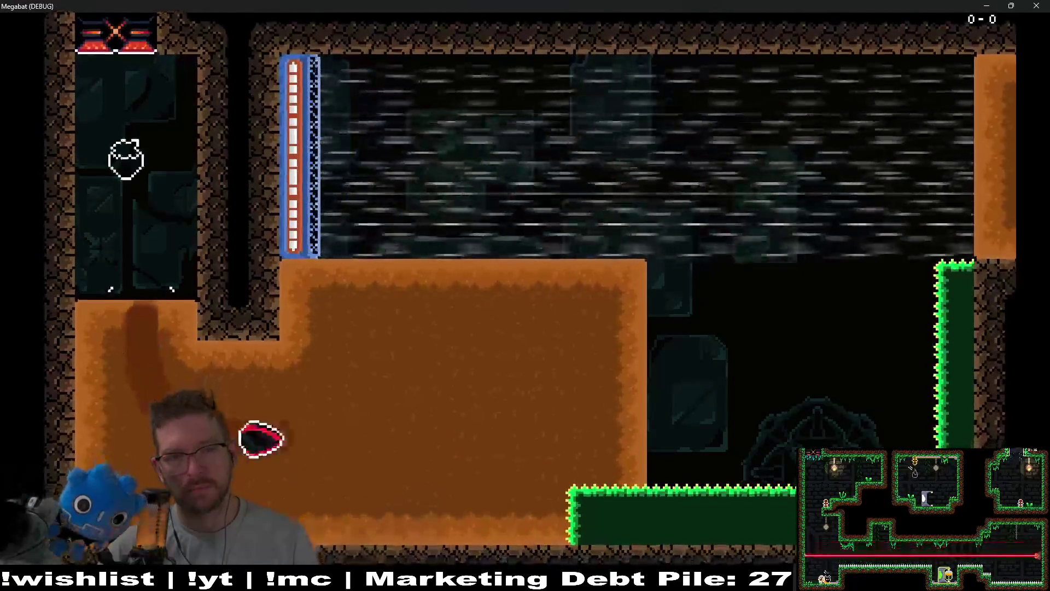
{"action": "key", "text": "Left"}
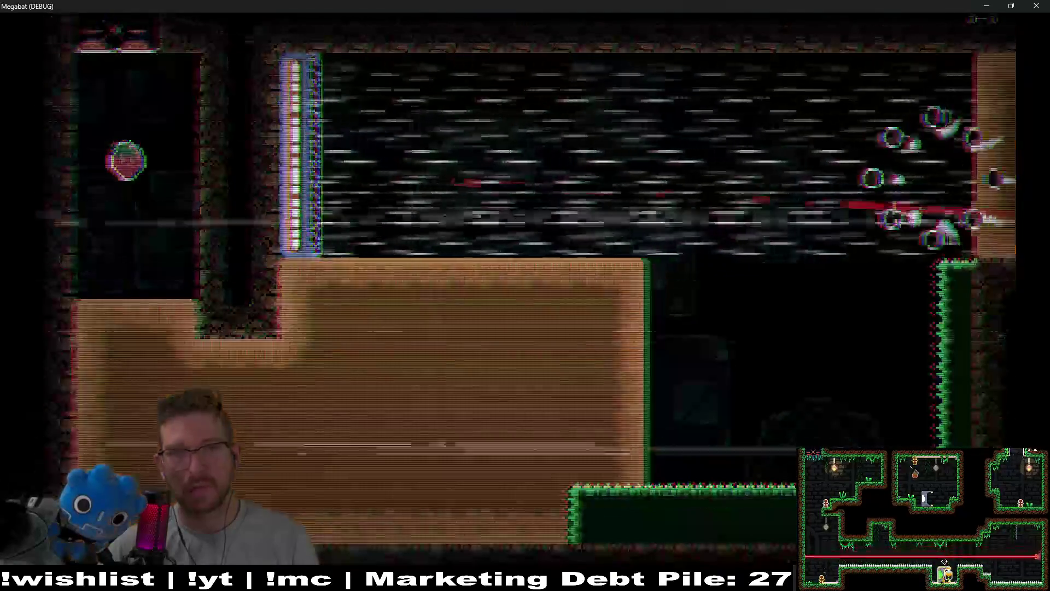
{"action": "key", "text": "Right"}
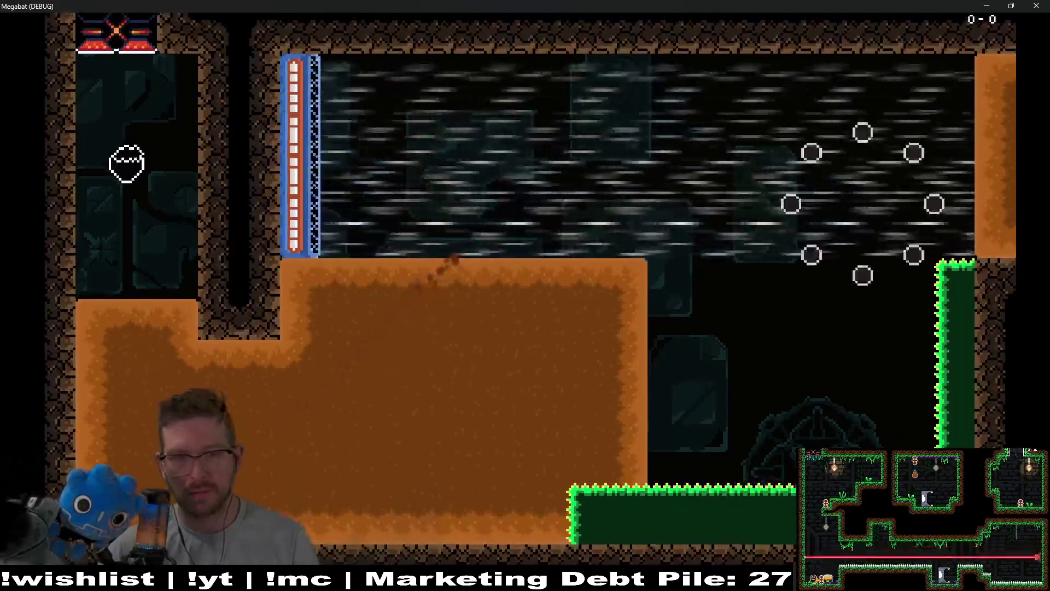
{"action": "key", "text": "Down"}
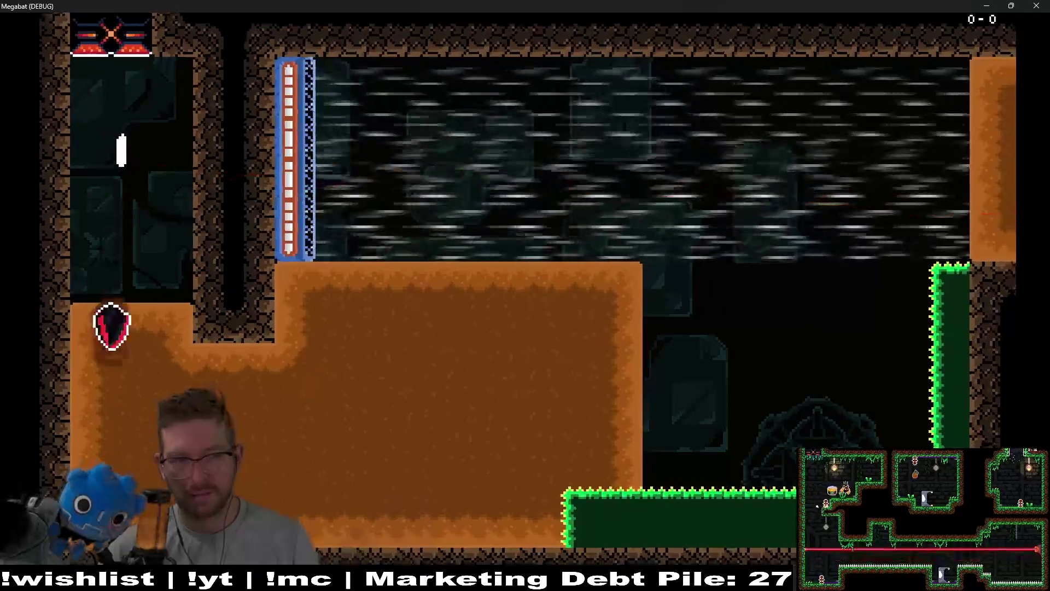
{"action": "key", "text": "Right"}
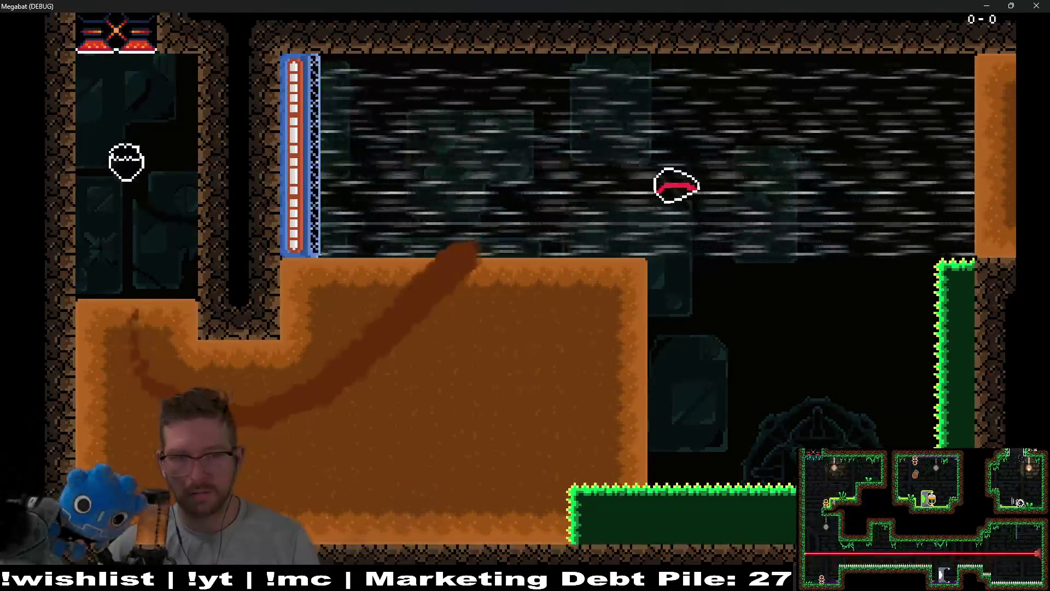
- Fly across the wind chamber, dig through the earth, grab the strawberry, then close the game
{"action": "key", "text": "Right"}
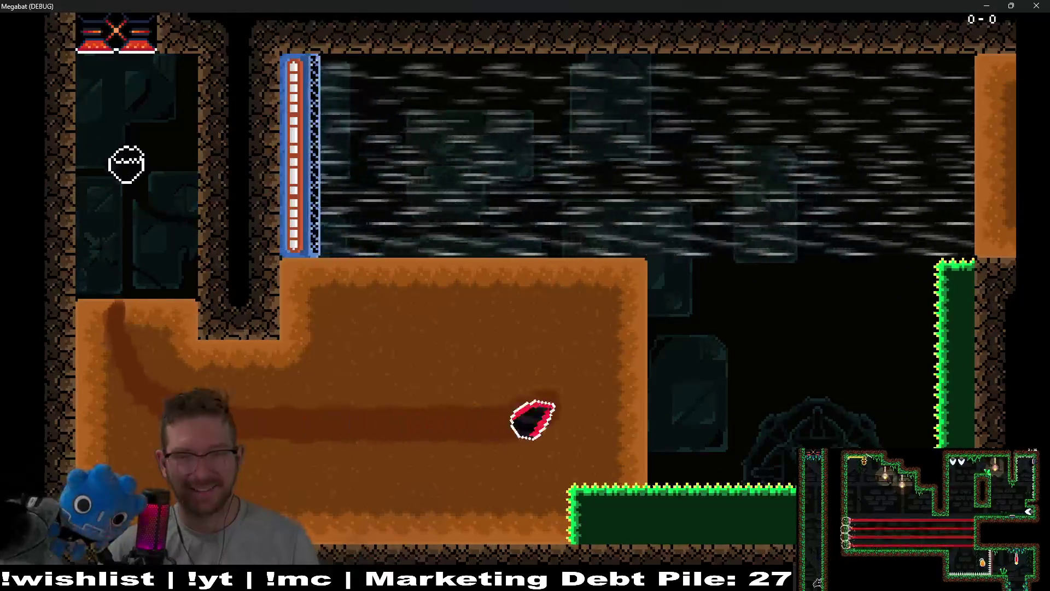
{"action": "key", "text": "Up"}
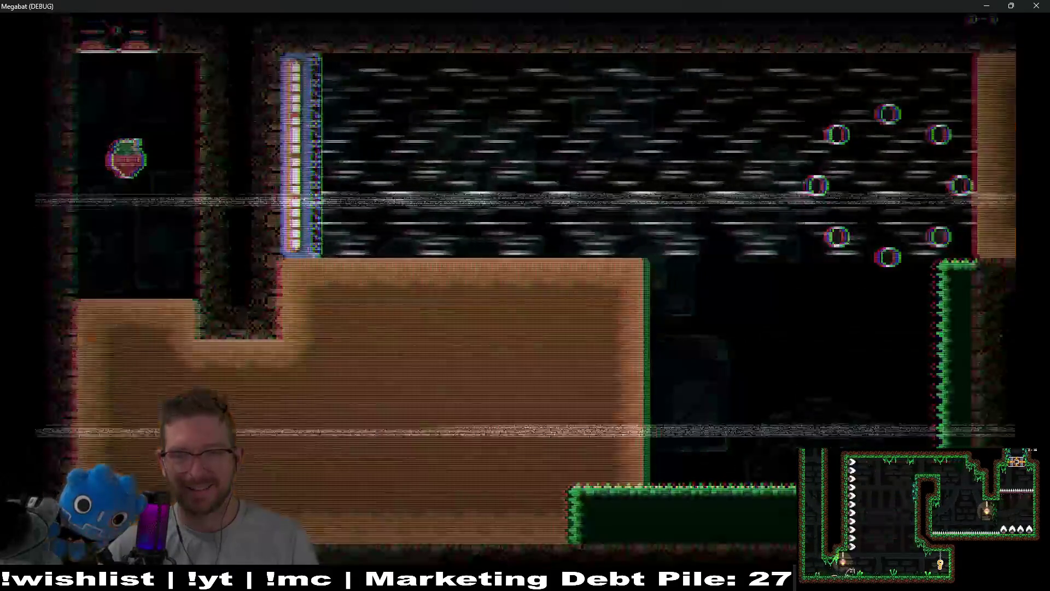
{"action": "key", "text": "Down"}
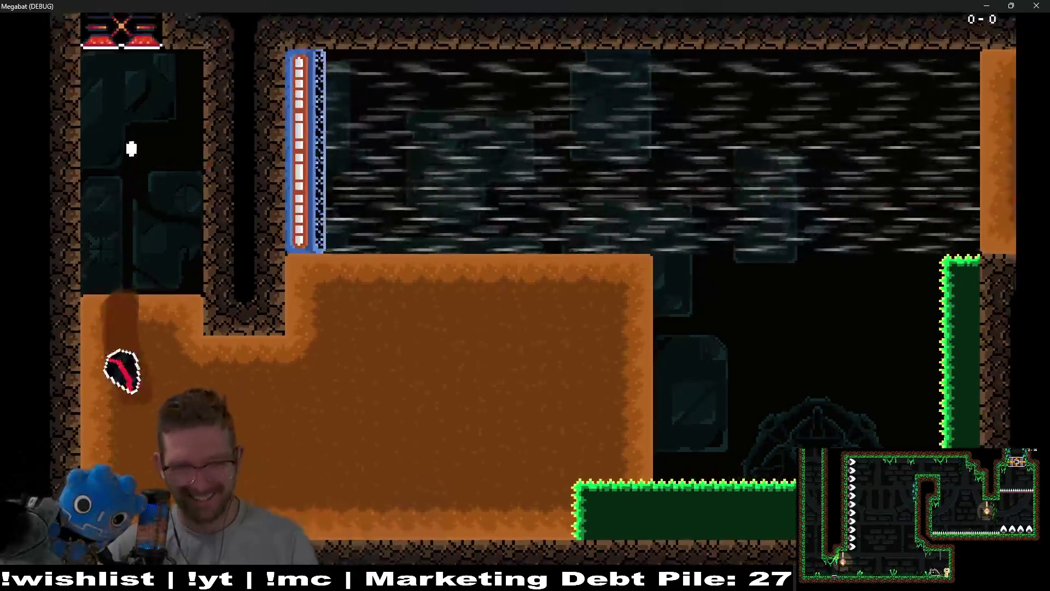
{"action": "key", "text": "Right"}
{"action": "key", "text": "Up"}
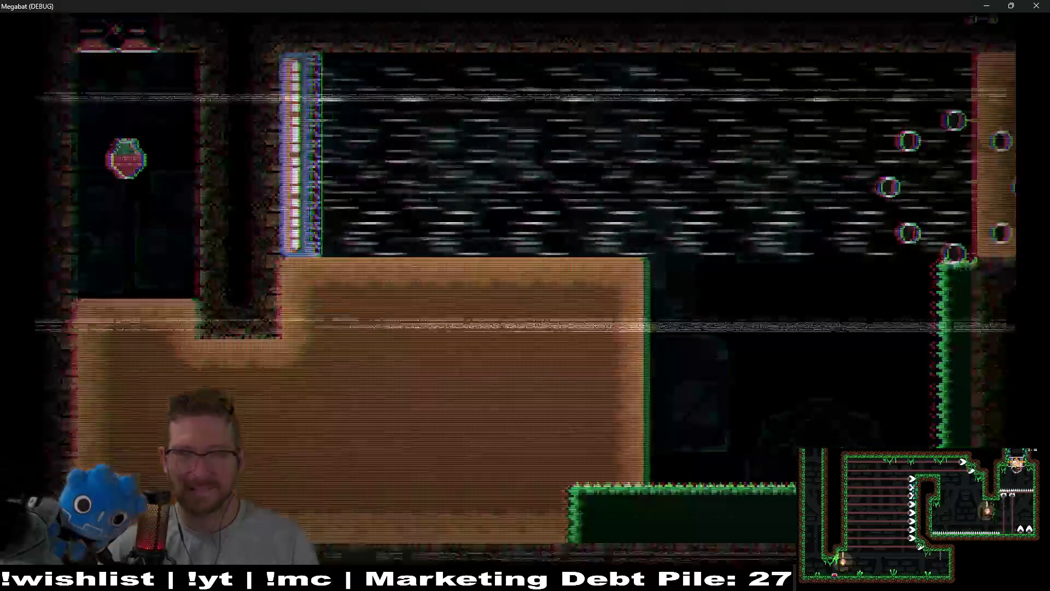
{"action": "key", "text": "Down"}
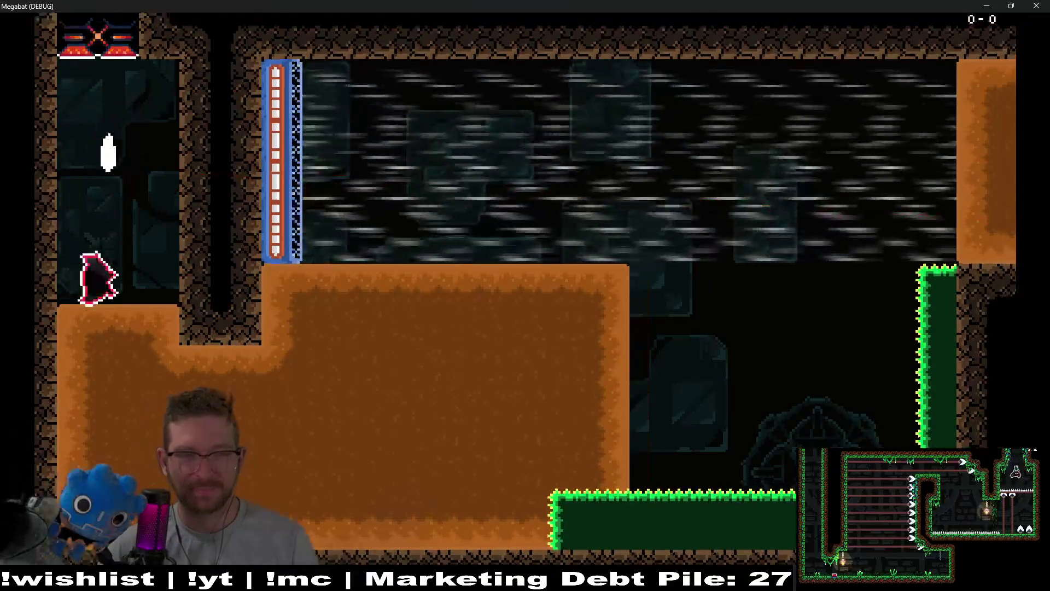
{"action": "key", "text": "Right"}
{"action": "key", "text": "Up"}
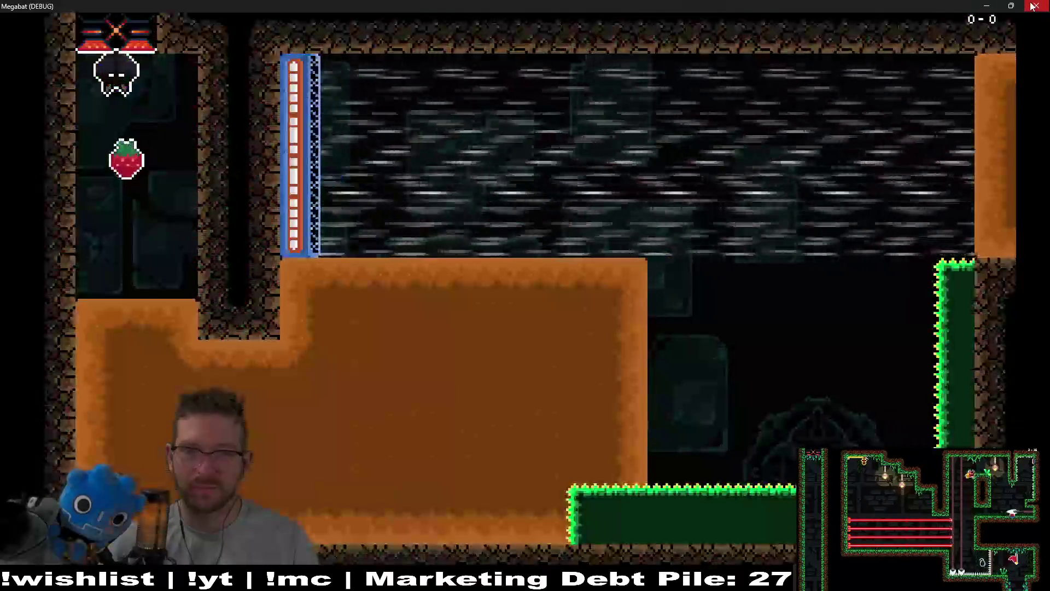
{"action": "left_click", "coordinate": [1032, 6]}
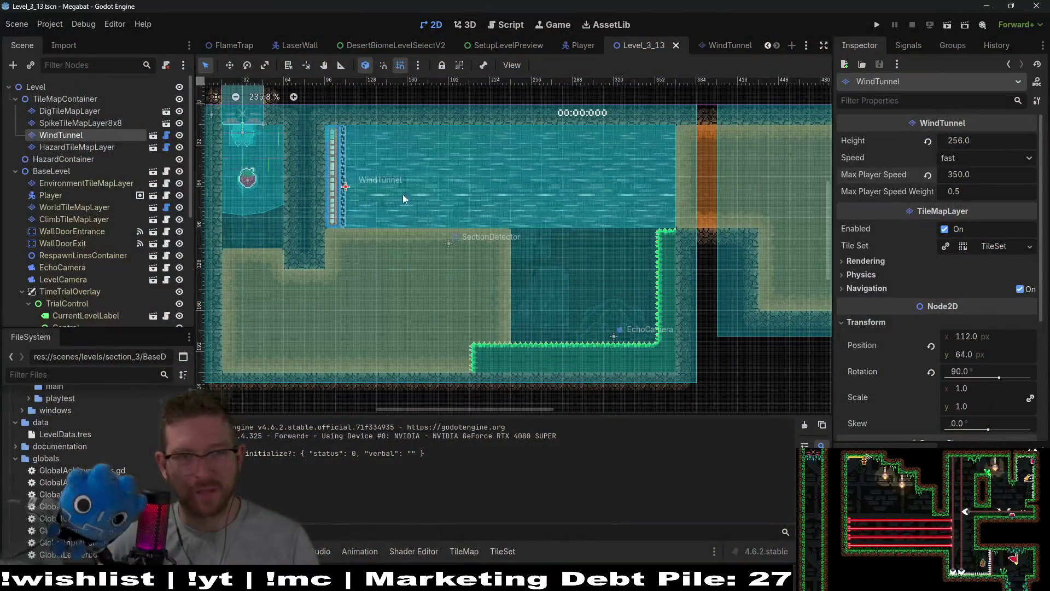
- Nudge the WindTunnel right with the arrow key until its x position reads 176
{"action": "key", "text": "Right"}
{"action": "key", "text": "Right"}
{"action": "key", "text": "Right"}
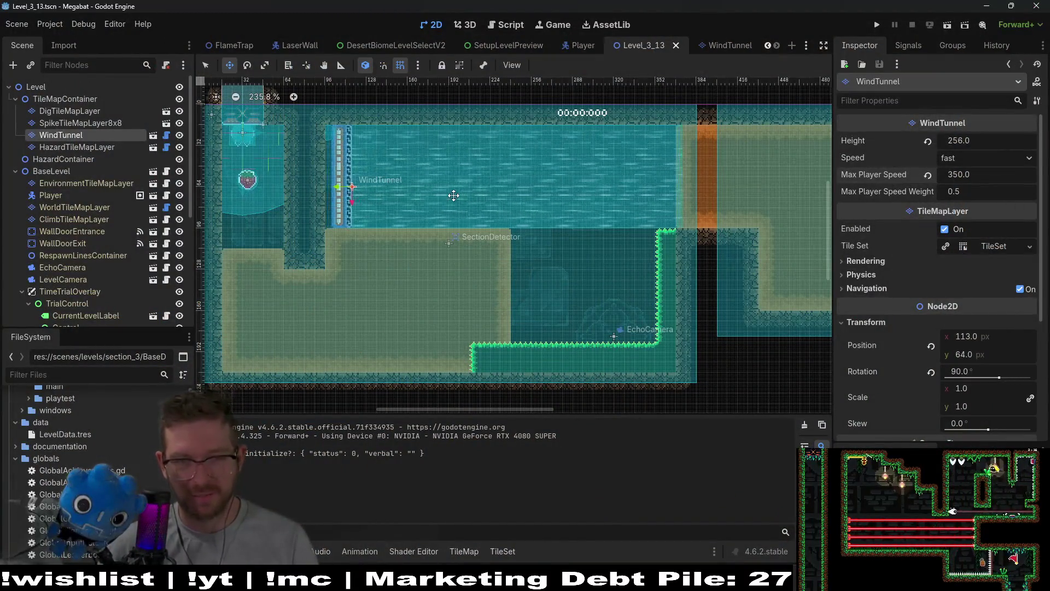
{"action": "key", "text": "Right"}
{"action": "key", "text": "Right"}
{"action": "key", "text": "Right"}
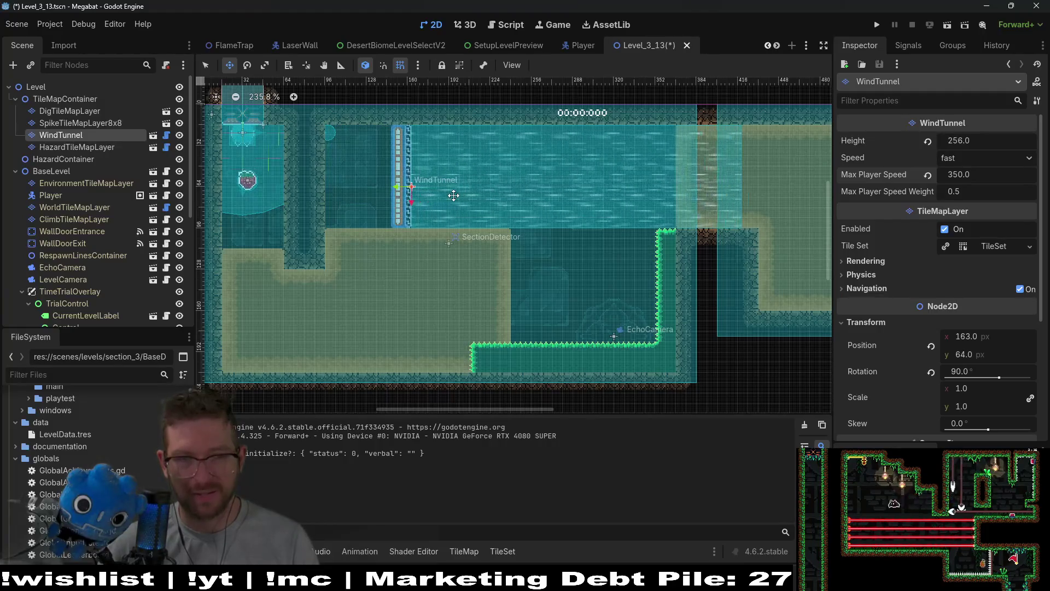
{"action": "key", "text": "Right"}
{"action": "key", "text": "Right"}
{"action": "key", "text": "Right"}
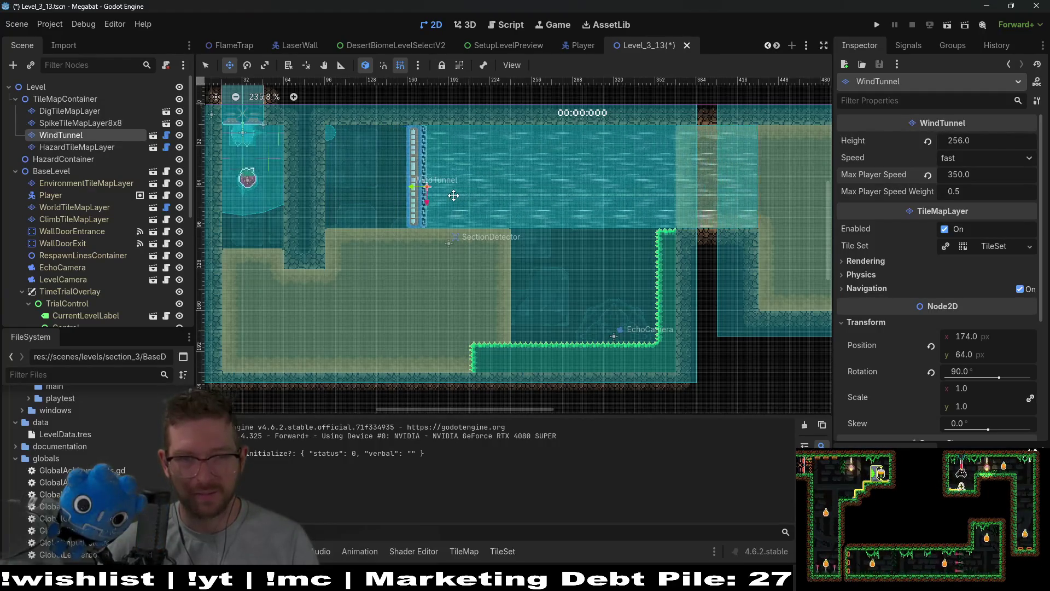
{"action": "scroll", "coordinate": [465, 193], "scroll_direction": "up", "scroll_amount": 4}
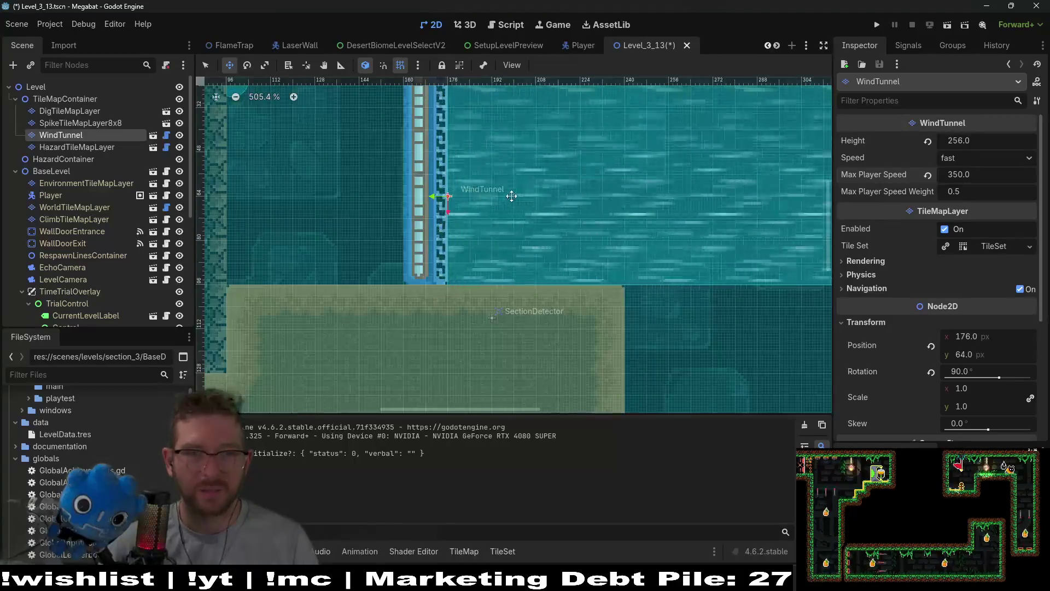
{"action": "scroll", "coordinate": [511, 194], "scroll_direction": "down", "scroll_amount": 2}
{"action": "scroll", "coordinate": [629, 189], "scroll_direction": "down", "scroll_amount": 2}
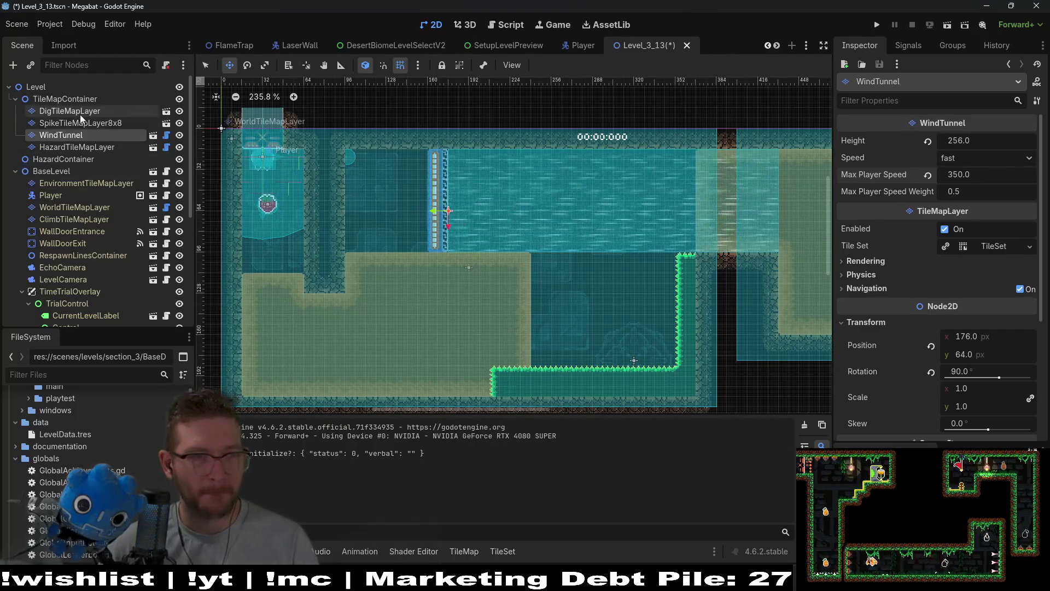
{"action": "left_click", "coordinate": [70, 111]}
- Paint DESERT terrain walls on the WorldTileMapLayer over the dark area and lower strip, trimming the excess
{"action": "left_click", "coordinate": [75, 207]}
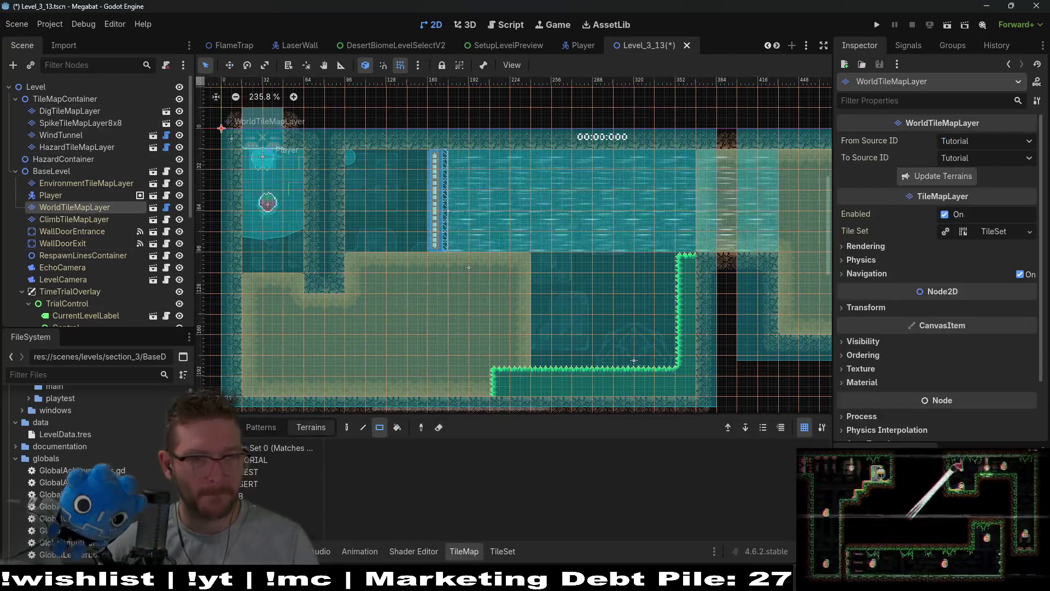
{"action": "left_click", "coordinate": [253, 485]}
{"action": "left_click_drag", "start_coordinate": [387, 217], "coordinate": [352, 156]}
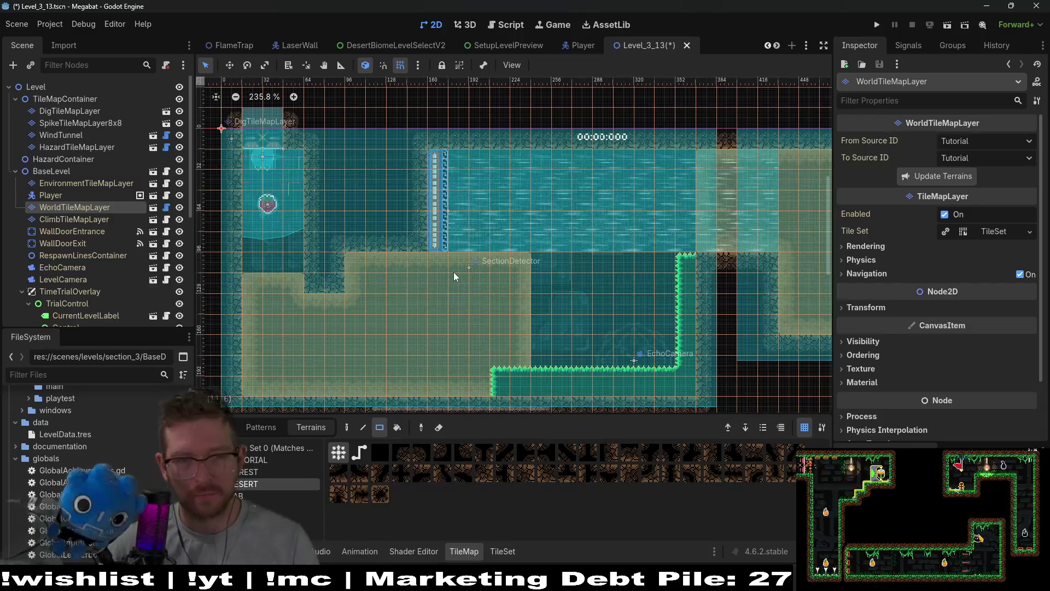
{"action": "left_click_drag", "start_coordinate": [347, 254], "coordinate": [437, 281]}
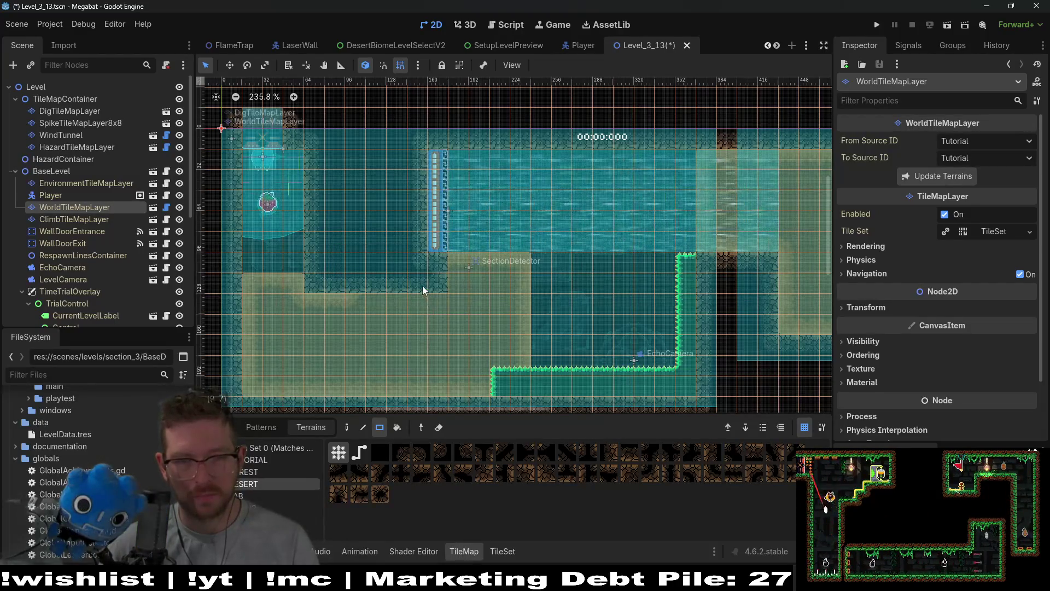
{"action": "scroll", "coordinate": [422, 285], "scroll_direction": "up", "scroll_amount": 2}
{"action": "mouse_move", "coordinate": [435, 284]}
{"action": "left_mouse_down"}
{"action": "mouse_move", "coordinate": [336, 276]}
{"action": "mouse_move", "coordinate": [443, 253]}
{"action": "left_mouse_up"}
{"action": "scroll", "coordinate": [450, 261], "scroll_direction": "down", "scroll_amount": 2}
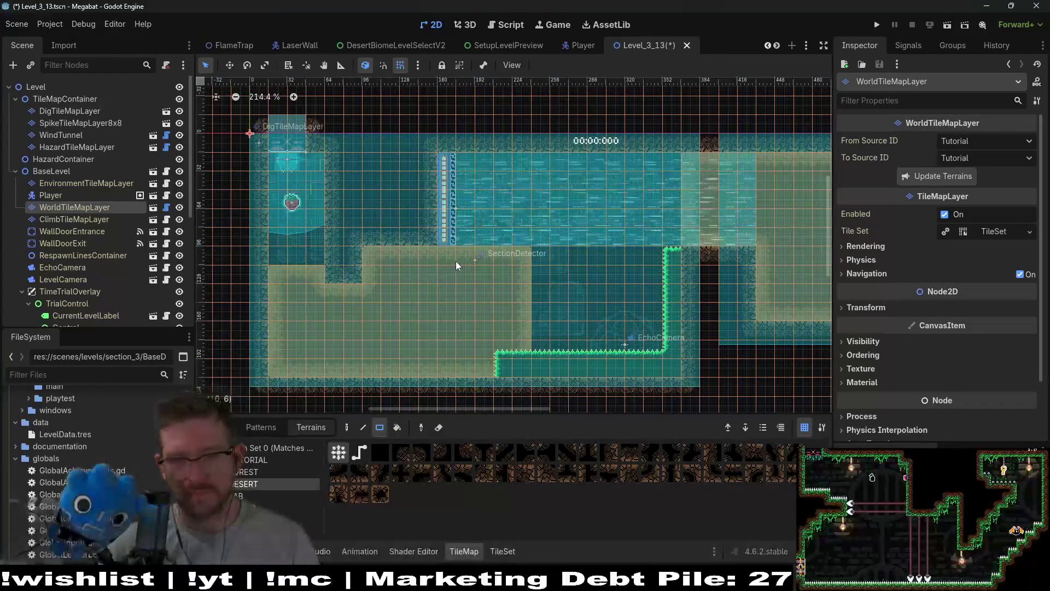
{"action": "left_click_drag", "start_coordinate": [558, 257], "coordinate": [529, 264]}
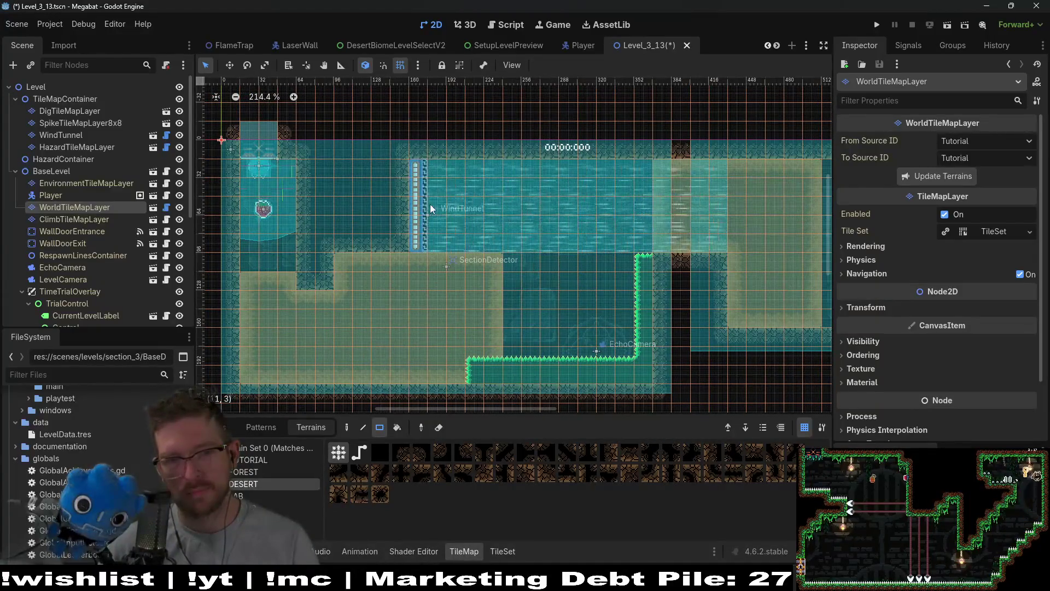
{"action": "scroll", "coordinate": [542, 249], "scroll_direction": "up", "scroll_amount": 1}
{"action": "scroll", "coordinate": [538, 249], "scroll_direction": "down", "scroll_amount": 2}
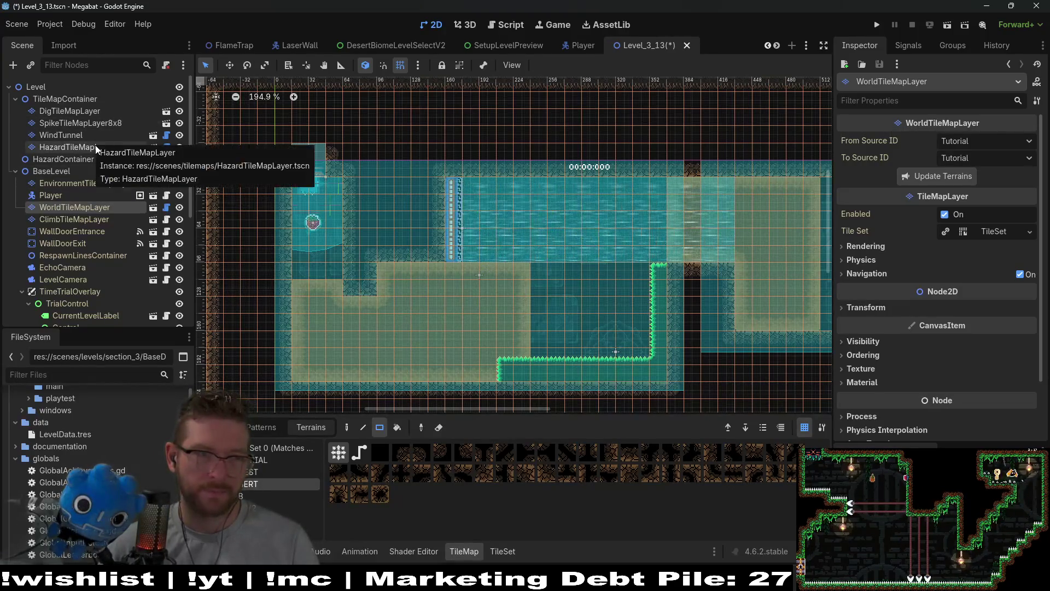
- Shorten the WindTunnel's height from 256 to 192 and run the current scene
{"action": "left_click", "coordinate": [81, 136]}
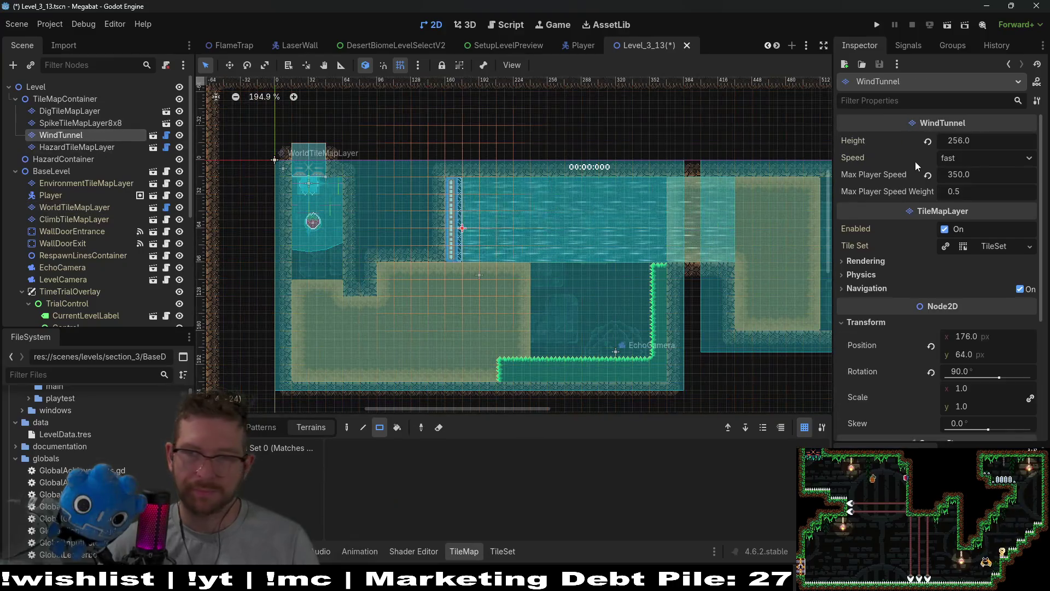
{"action": "left_click", "coordinate": [983, 141]}
{"action": "type", "text": "-64"}
{"action": "key", "text": "Return"}
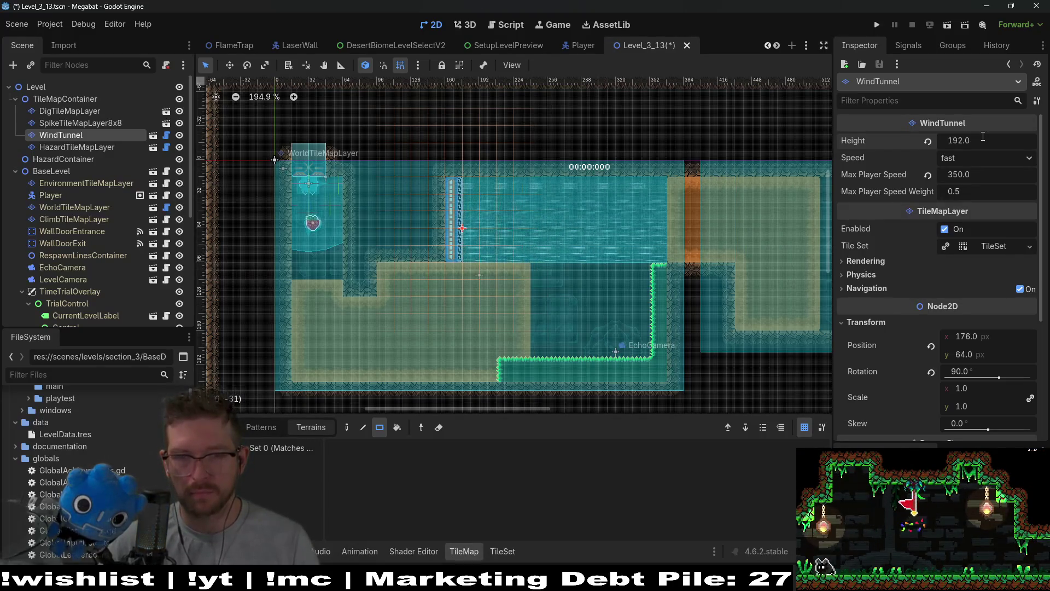
{"action": "left_click", "coordinate": [947, 24]}
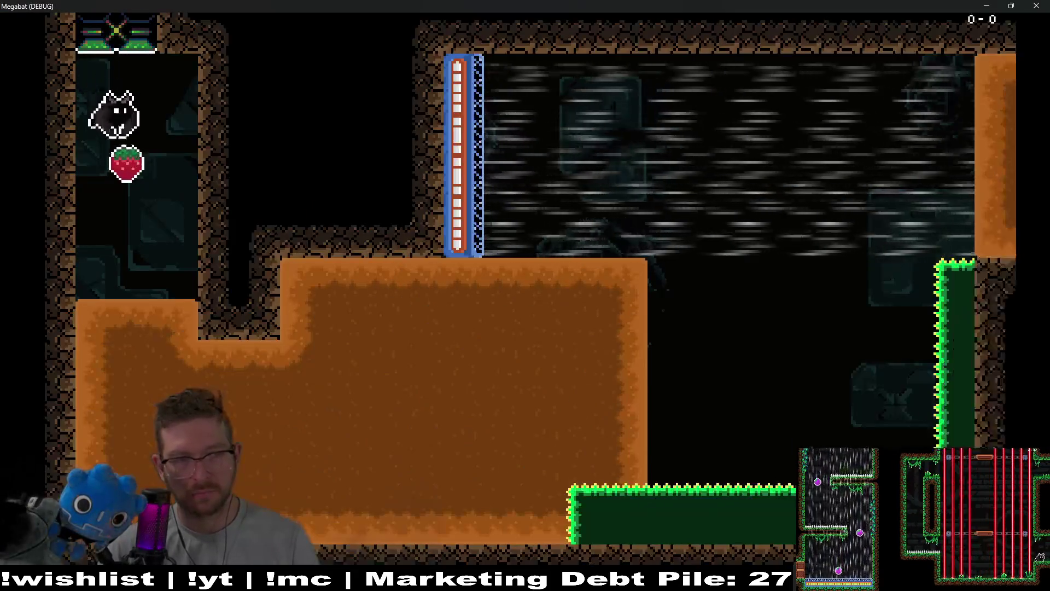
- Fly the bat through the desert dirt and across the wind tunnel, then close the game window
{"action": "key", "text": "Up"}
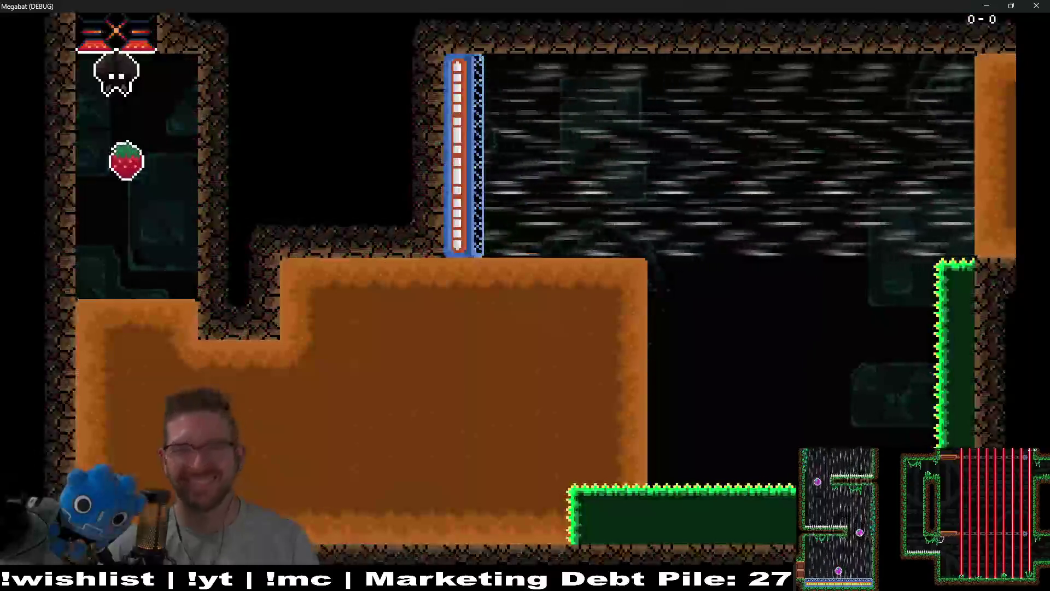
{"action": "key", "text": "Down"}
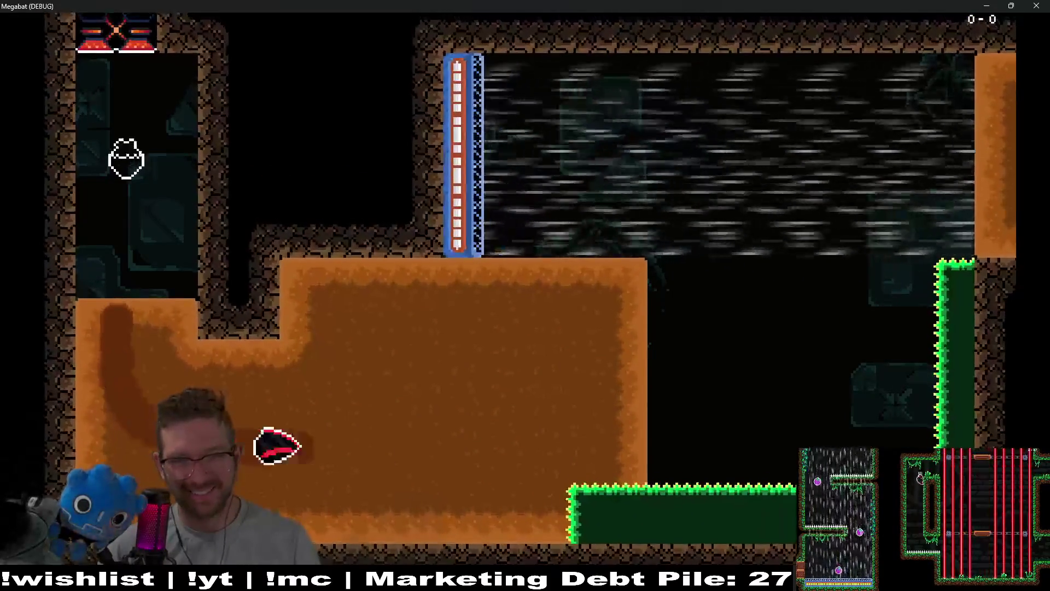
{"action": "key", "text": "Left"}
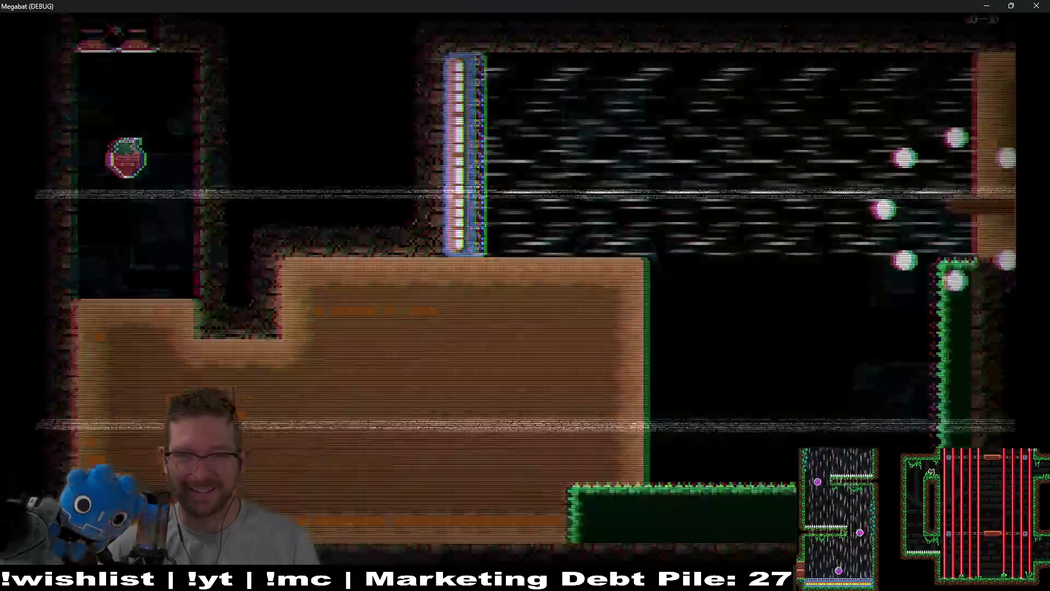
{"action": "key", "text": "Down"}
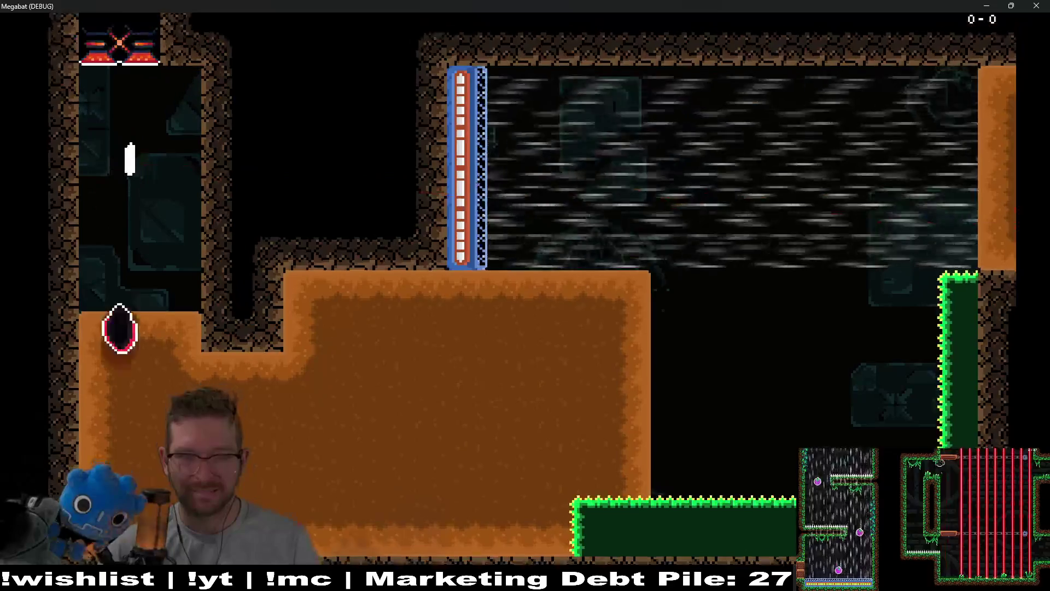
{"action": "key", "text": "Right"}
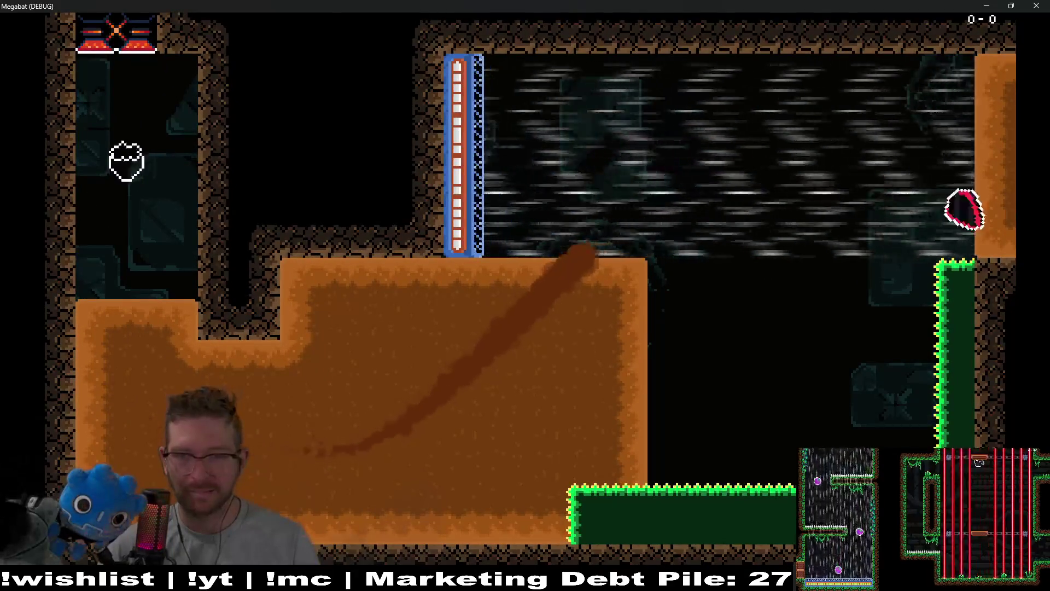
{"action": "key", "text": "Left"}
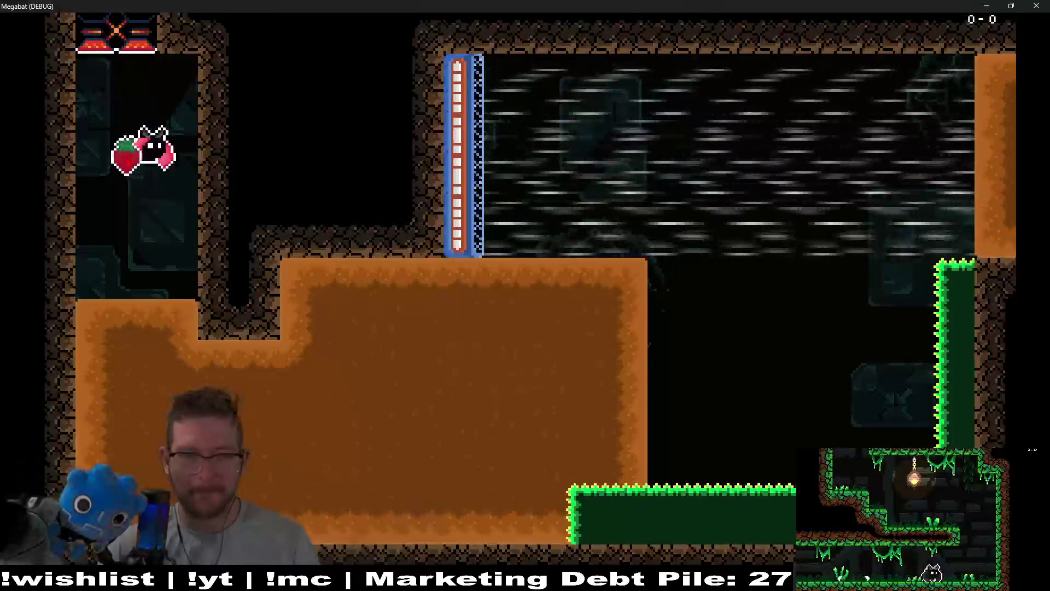
{"action": "key", "text": "Up"}
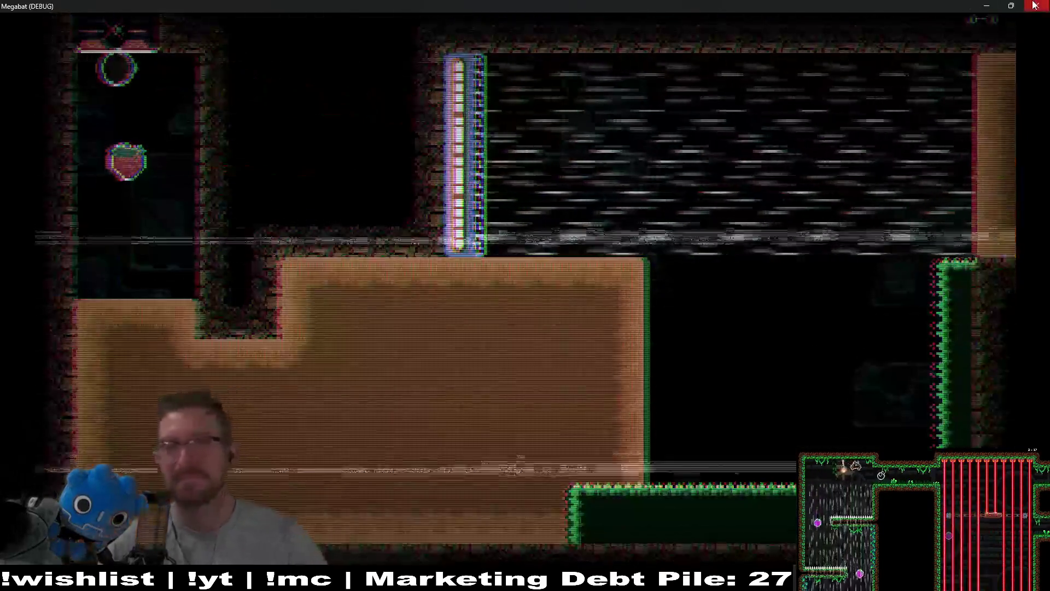
{"action": "left_click", "coordinate": [1035, 5]}
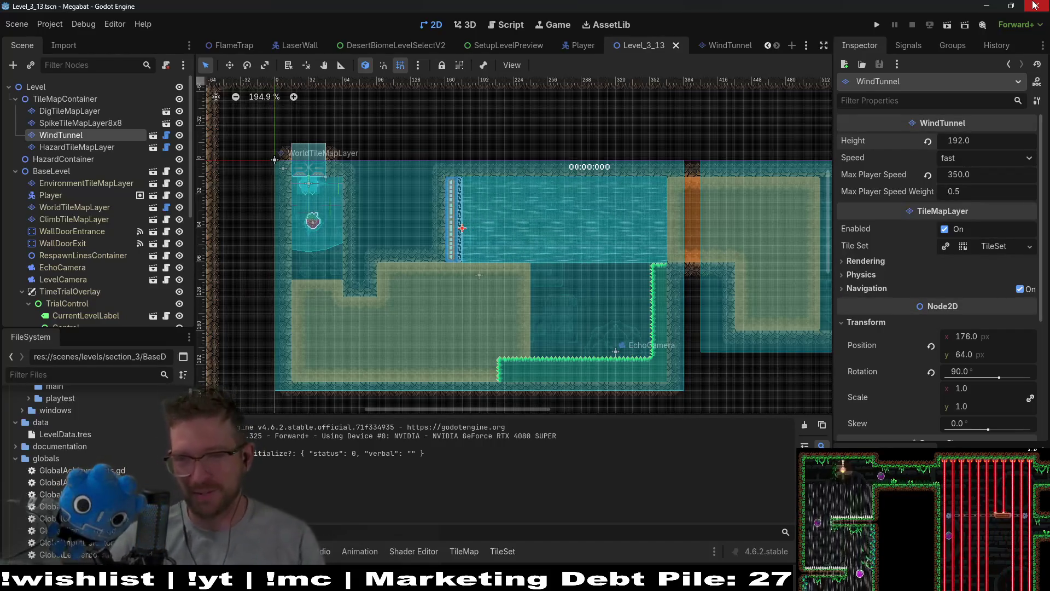
- On SpikeTileMapLayer8x8, erase spike tiles at the lower-left corner of the spike area
{"action": "mouse_move", "coordinate": [1017, 6]}
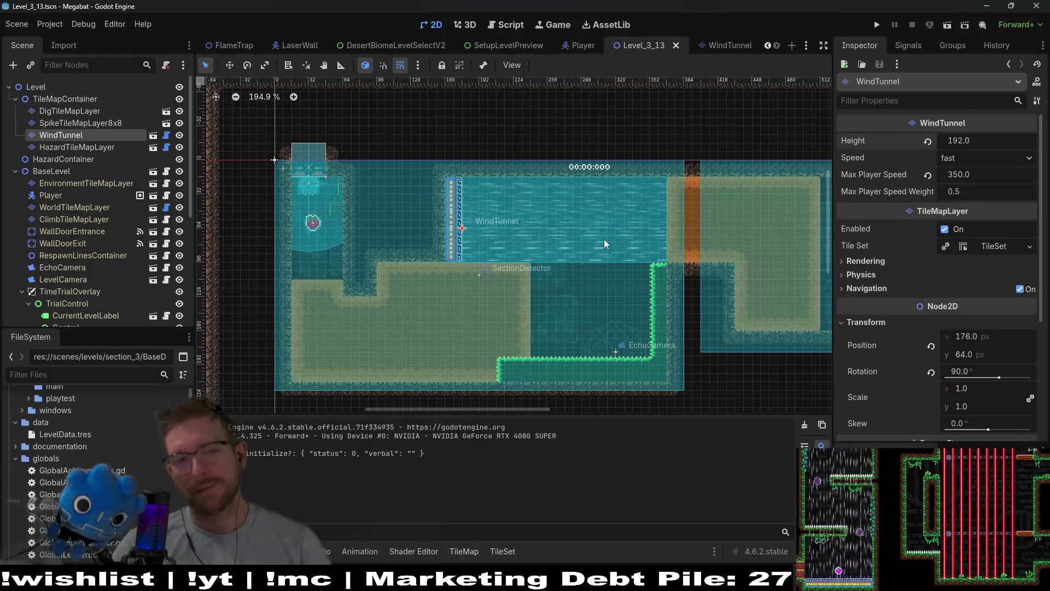
{"action": "scroll", "coordinate": [612, 236], "scroll_direction": "down", "scroll_amount": 3}
{"action": "scroll", "coordinate": [602, 252], "scroll_direction": "up", "scroll_amount": 2}
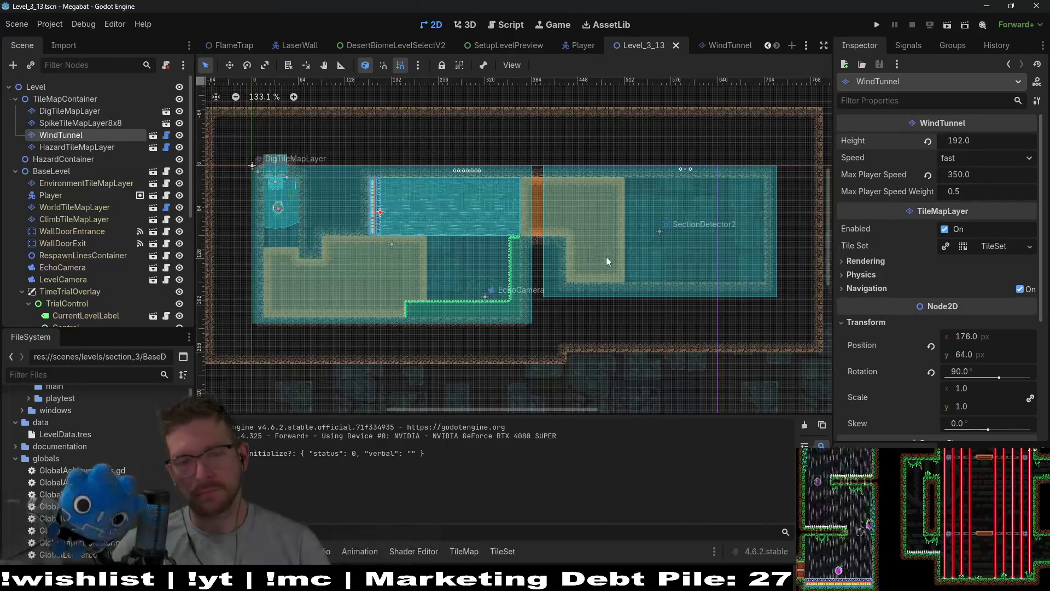
{"action": "scroll", "coordinate": [465, 273], "scroll_direction": "up", "scroll_amount": 3}
{"action": "left_click_drag", "start_coordinate": [457, 283], "coordinate": [532, 266]}
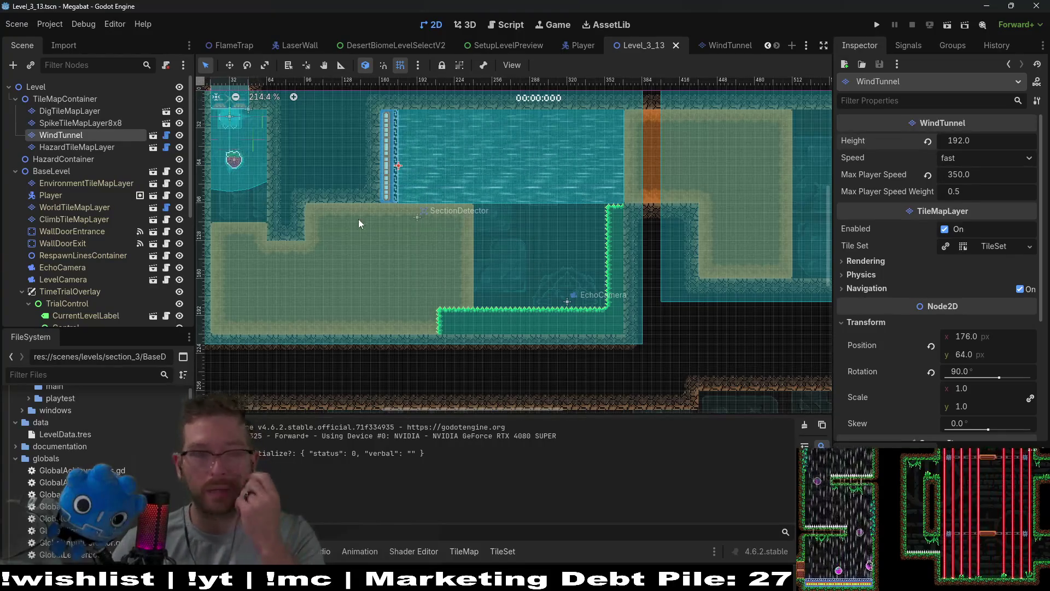
{"action": "left_click", "coordinate": [126, 127]}
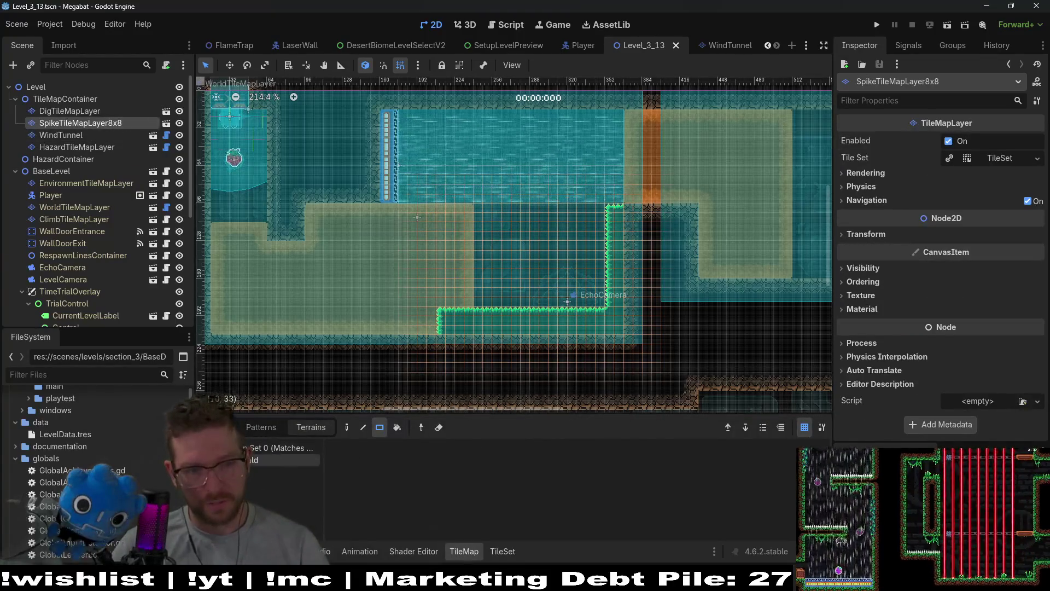
{"action": "scroll", "coordinate": [503, 293], "scroll_direction": "up", "scroll_amount": 2}
{"action": "mouse_move", "coordinate": [353, 337]}
{"action": "left_mouse_down"}
{"action": "mouse_move", "coordinate": [391, 379]}
{"action": "mouse_move", "coordinate": [572, 259]}
{"action": "mouse_move", "coordinate": [589, 212]}
{"action": "left_mouse_up"}
- Carve several spike-bordered holes and reshape the spike area's top-left corner and bottom
{"action": "left_click_drag", "start_coordinate": [471, 262], "coordinate": [500, 289]}
{"action": "left_click_drag", "start_coordinate": [472, 302], "coordinate": [489, 319]}
{"action": "left_click_drag", "start_coordinate": [554, 274], "coordinate": [584, 320]}
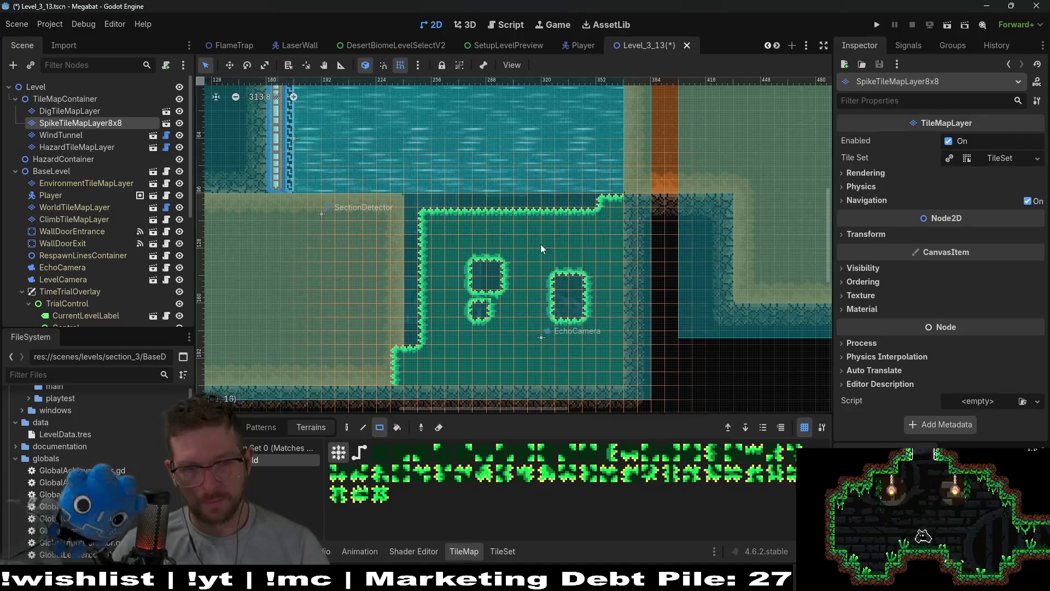
{"action": "left_click_drag", "start_coordinate": [527, 233], "coordinate": [570, 263]}
{"action": "mouse_move", "coordinate": [432, 246]}
{"action": "left_mouse_down"}
{"action": "mouse_move", "coordinate": [461, 216]}
{"action": "mouse_move", "coordinate": [422, 221]}
{"action": "left_mouse_up"}
{"action": "left_click_drag", "start_coordinate": [416, 346], "coordinate": [551, 383]}
{"action": "left_click_drag", "start_coordinate": [500, 333], "coordinate": [517, 345]}
{"action": "mouse_move", "coordinate": [460, 317]}
{"action": "left_mouse_down"}
{"action": "mouse_move", "coordinate": [427, 289]}
{"action": "mouse_move", "coordinate": [437, 283]}
{"action": "mouse_move", "coordinate": [423, 286]}
{"action": "mouse_move", "coordinate": [424, 309]}
{"action": "mouse_move", "coordinate": [445, 318]}
{"action": "mouse_move", "coordinate": [405, 323]}
{"action": "mouse_move", "coordinate": [392, 367]}
{"action": "mouse_move", "coordinate": [368, 353]}
{"action": "left_mouse_up"}
- Add a small spike square and a ring to the right, then narrow the spike rings
{"action": "left_click_drag", "start_coordinate": [589, 366], "coordinate": [607, 374]}
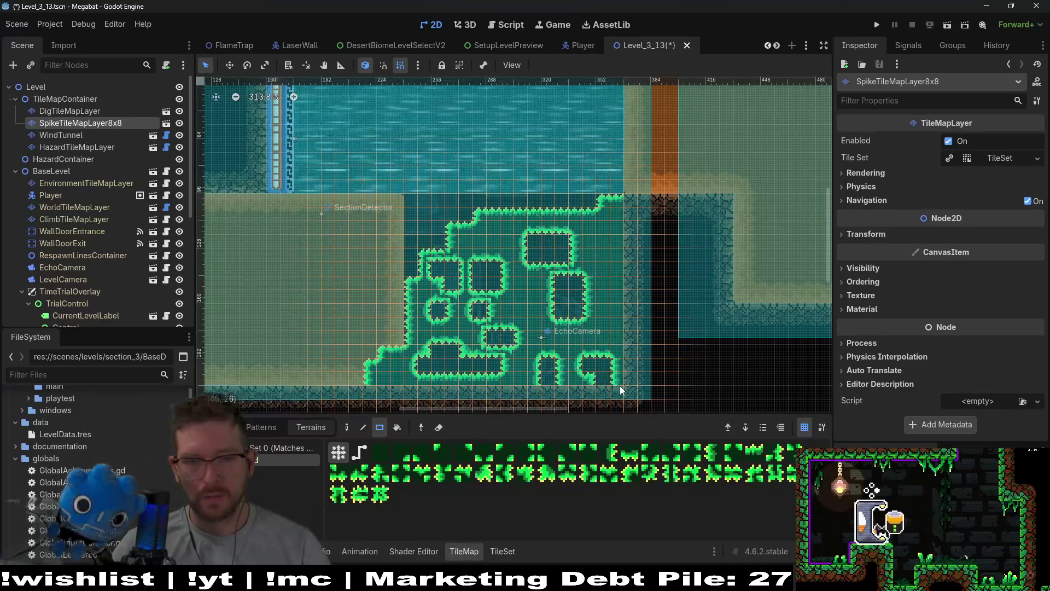
{"action": "mouse_move", "coordinate": [624, 312]}
{"action": "left_mouse_down"}
{"action": "mouse_move", "coordinate": [628, 277]}
{"action": "mouse_move", "coordinate": [622, 286]}
{"action": "left_mouse_up"}
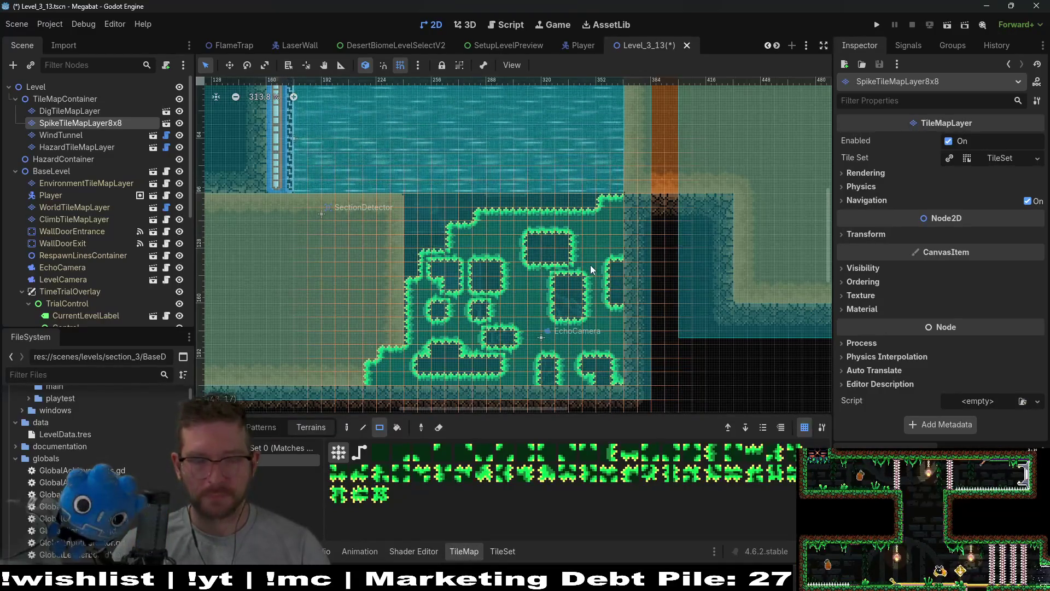
{"action": "scroll", "coordinate": [590, 269], "scroll_direction": "left", "scroll_amount": 2}
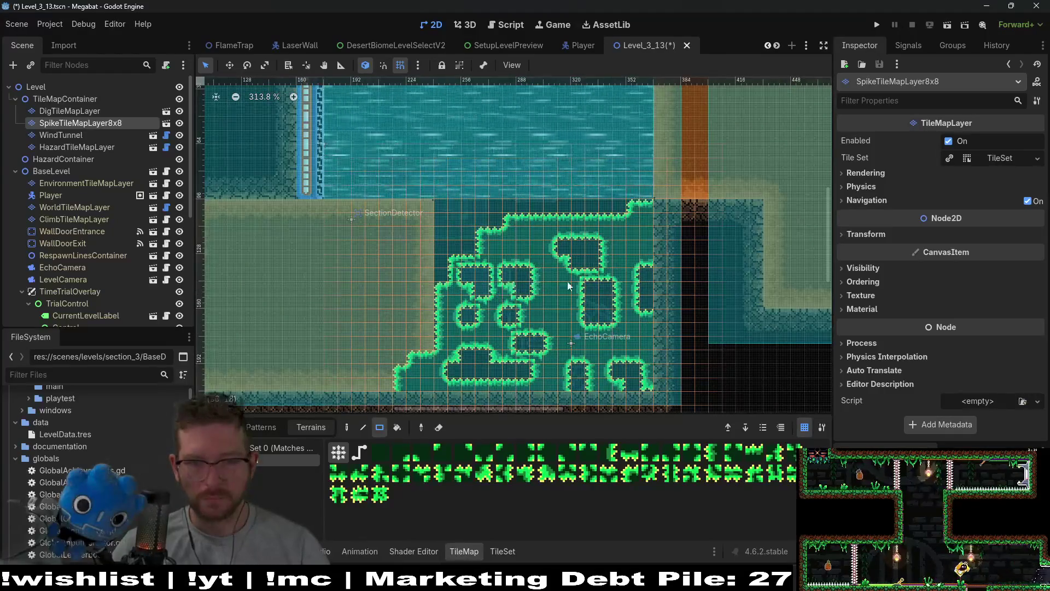
{"action": "left_click_drag", "start_coordinate": [607, 312], "coordinate": [580, 312]}
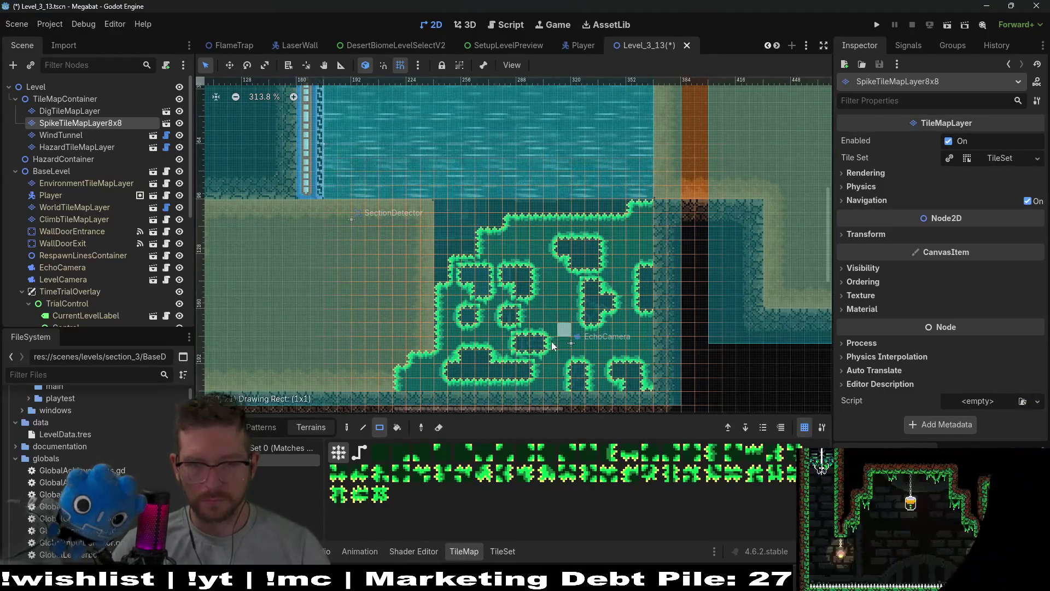
{"action": "left_click_drag", "start_coordinate": [551, 345], "coordinate": [524, 352]}
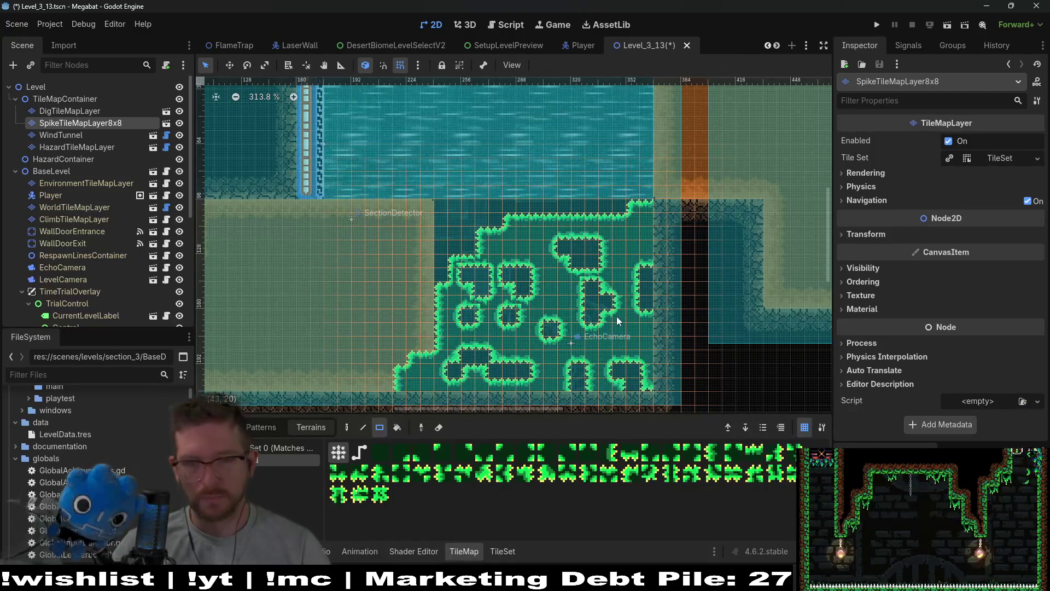
{"action": "scroll", "coordinate": [649, 296], "scroll_direction": "up", "scroll_amount": 5}
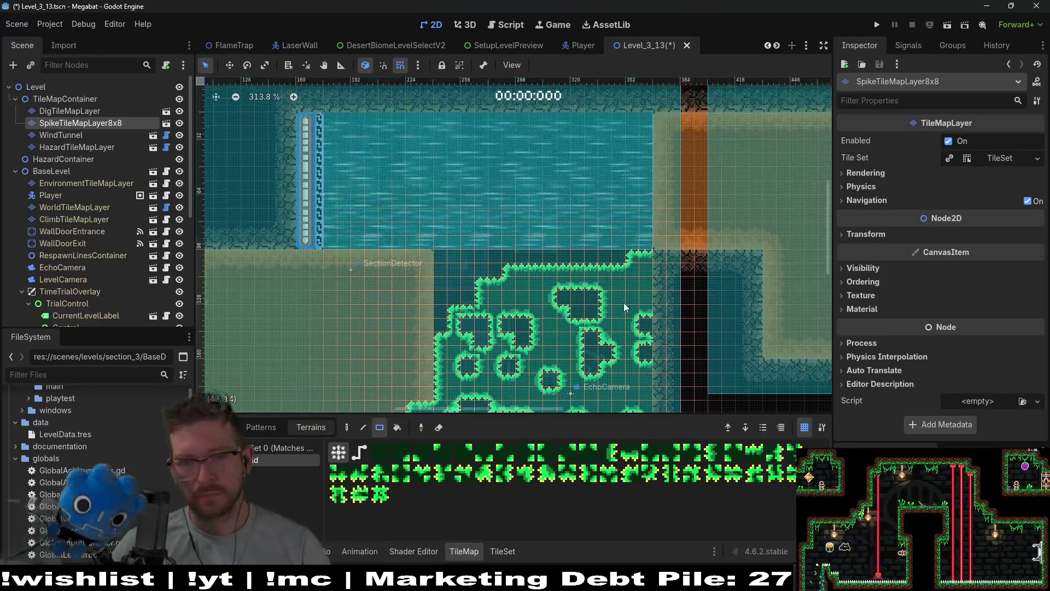
{"action": "scroll", "coordinate": [650, 326], "scroll_direction": "up", "scroll_amount": 2}
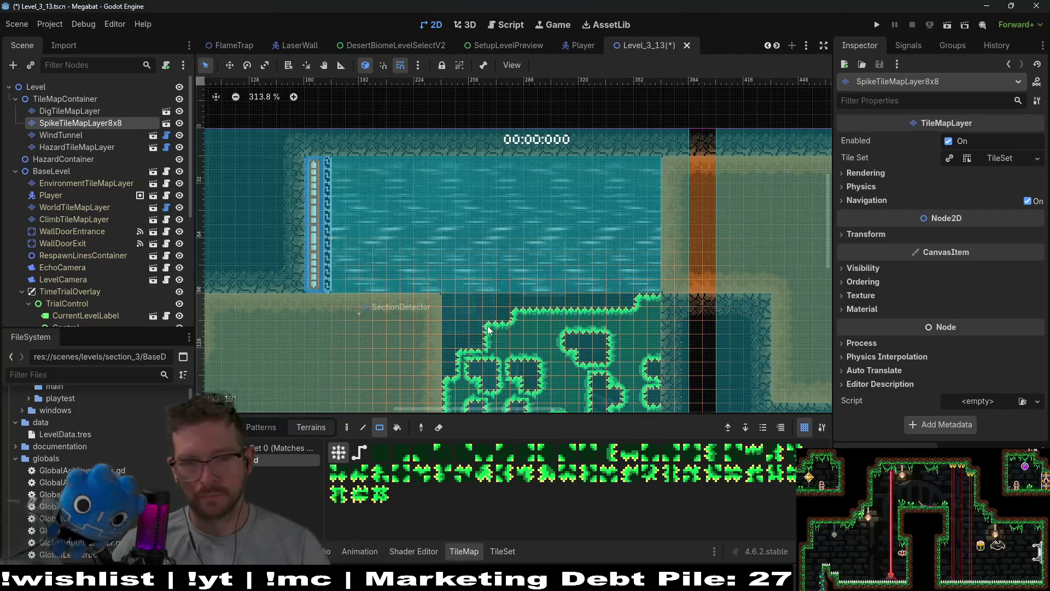
- Compare the dig, spike and hazard tile layers, ending on HazardTileMapLayer
{"action": "left_click", "coordinate": [87, 147]}
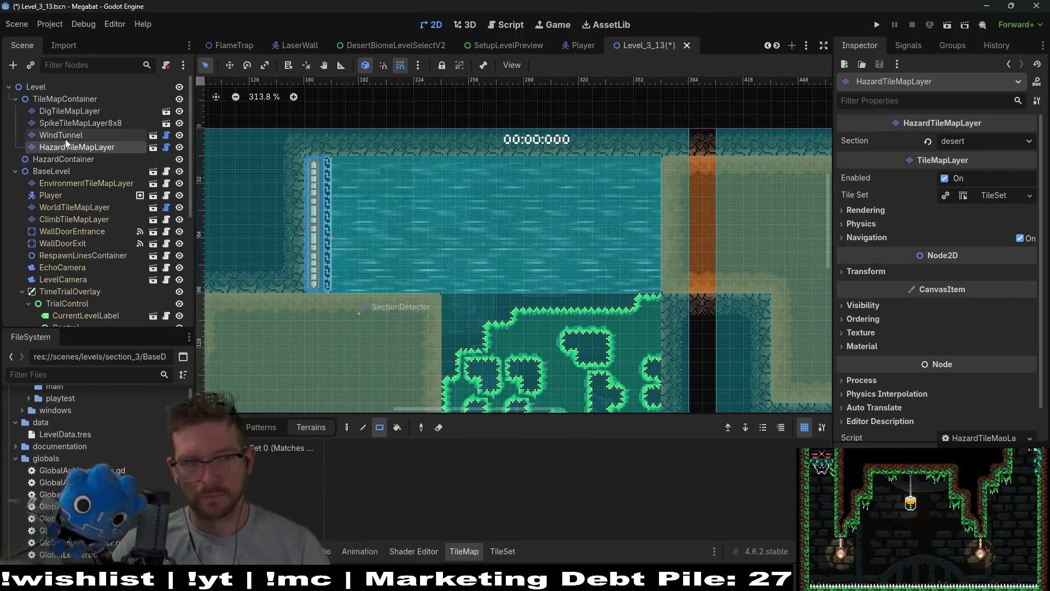
{"action": "left_click", "coordinate": [71, 123]}
{"action": "left_click", "coordinate": [83, 110]}
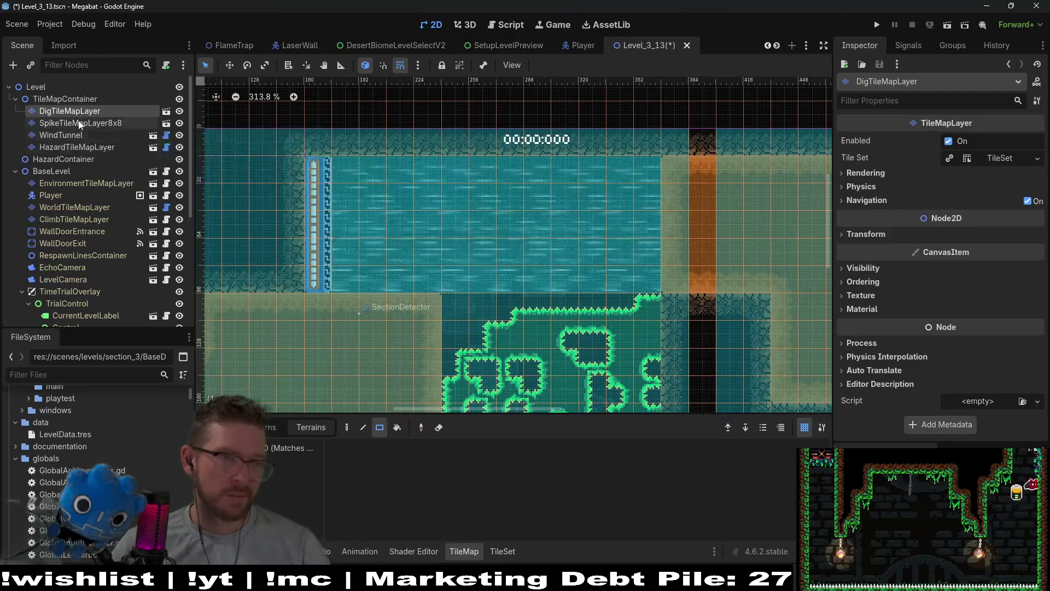
{"action": "left_click", "coordinate": [74, 124]}
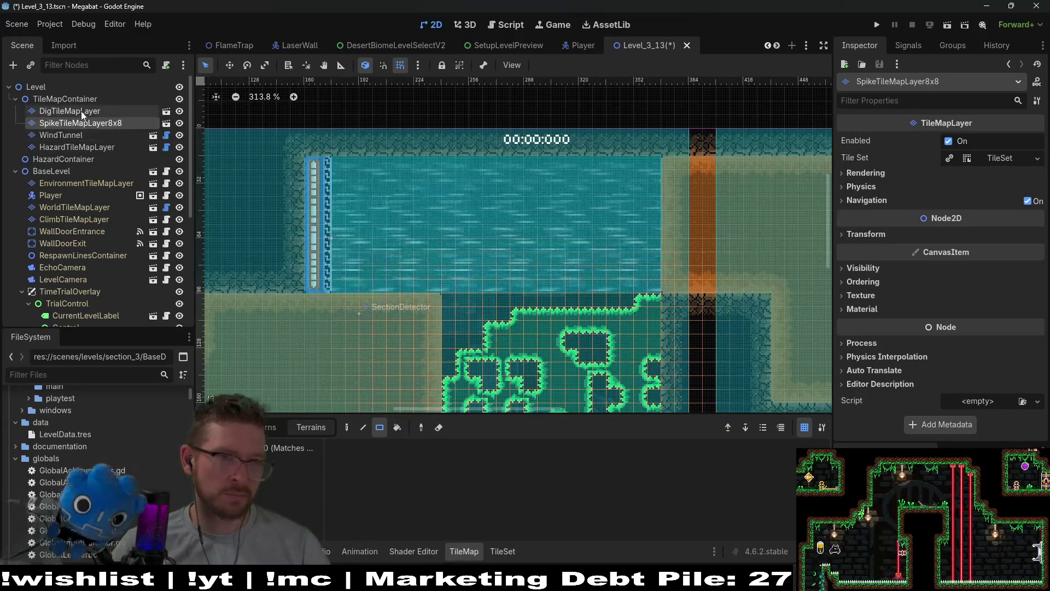
{"action": "left_click", "coordinate": [77, 111]}
{"action": "left_click", "coordinate": [82, 124]}
{"action": "left_click", "coordinate": [73, 134]}
{"action": "left_click", "coordinate": [69, 147]}
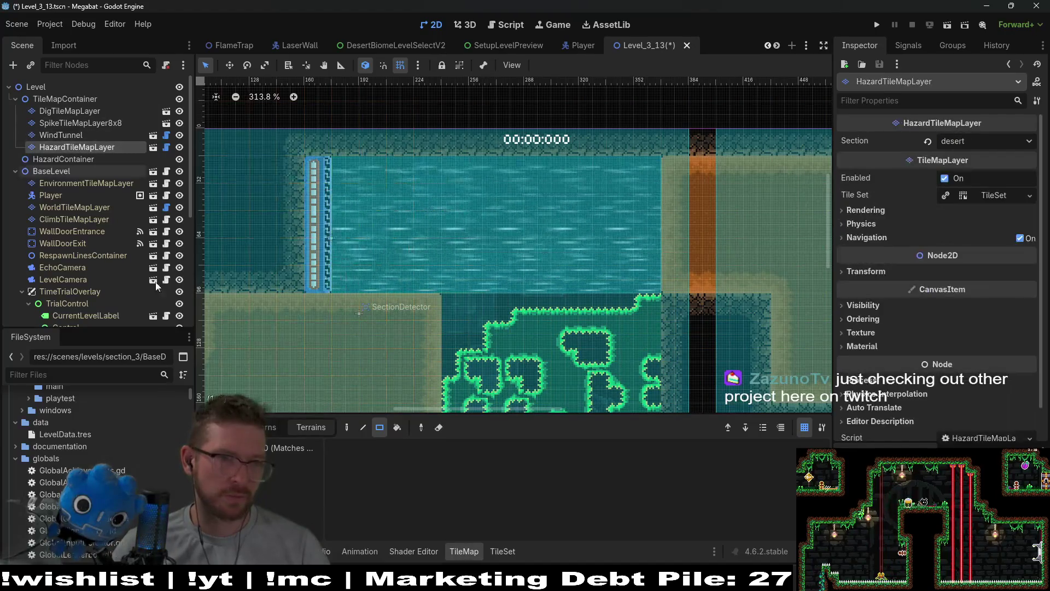
- Paint a row of spikes along the water's bottom, save the level and launch it
{"action": "left_click_drag", "start_coordinate": [340, 284], "coordinate": [434, 295]}
{"action": "key", "text": "ctrl+s"}
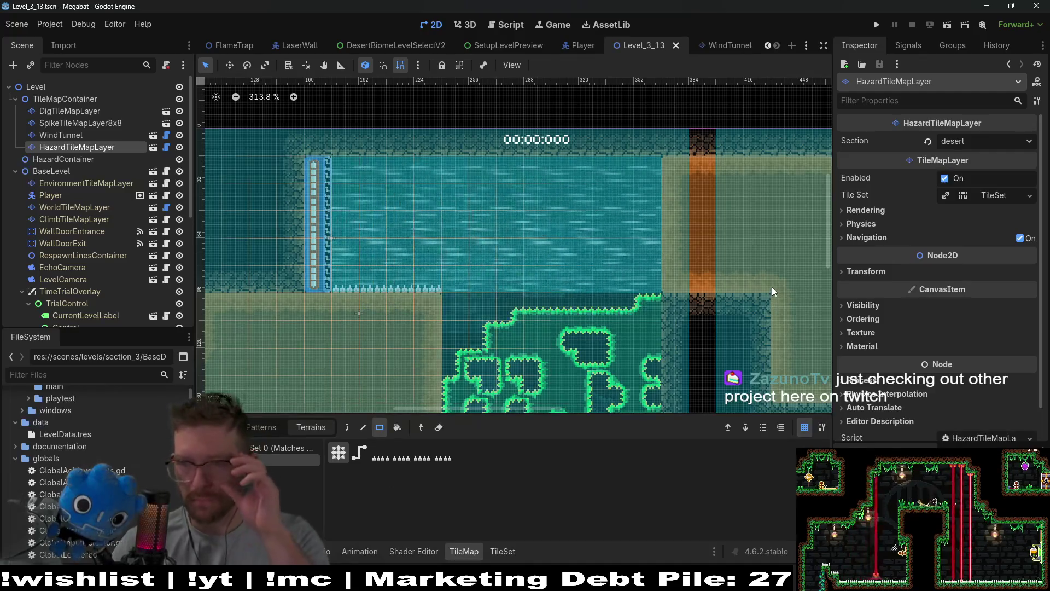
{"action": "left_click", "coordinate": [951, 27]}
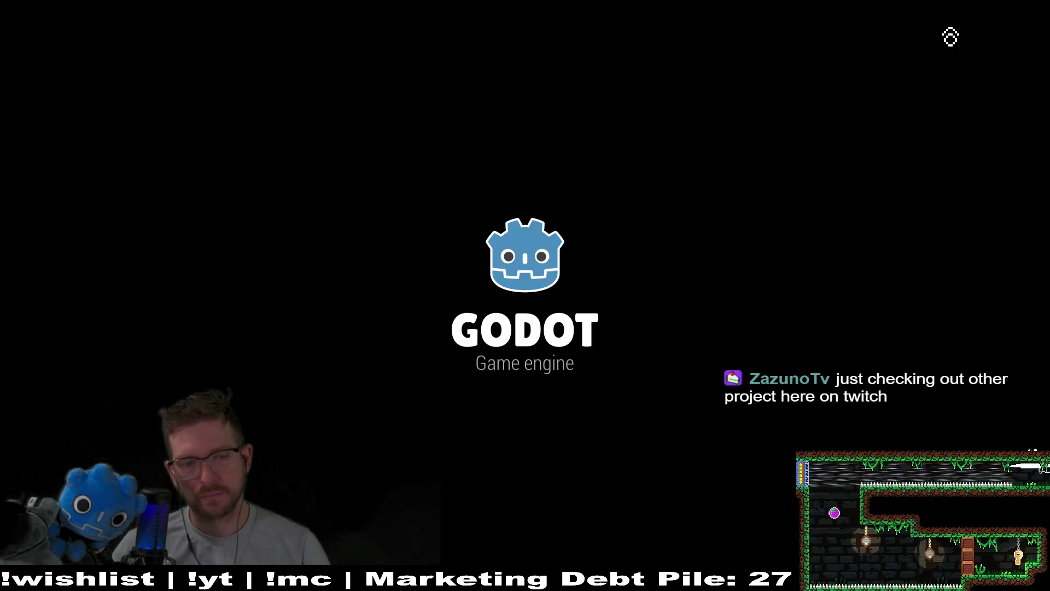
- Drop the bat to grab the strawberry, rise into the next room, then close the game
{"action": "key", "text": "space"}
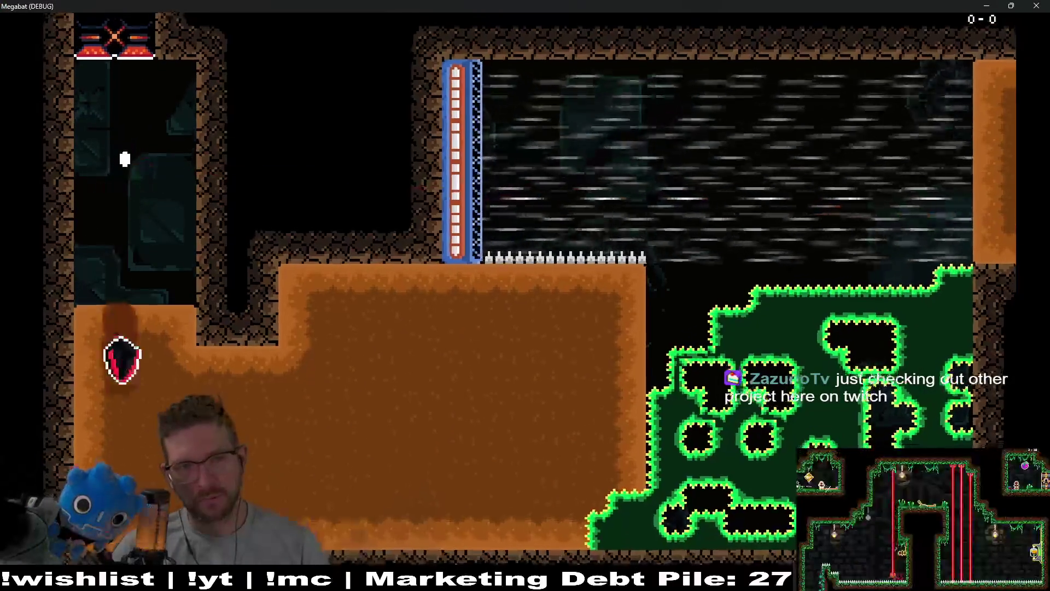
{"action": "key", "text": "space"}
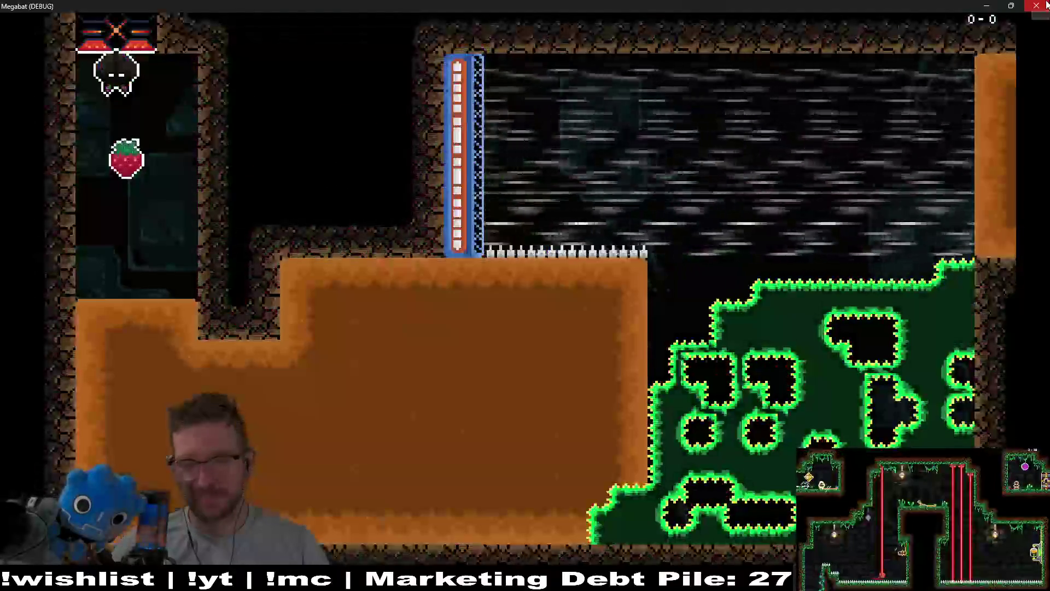
{"action": "left_click", "coordinate": [1045, 4]}
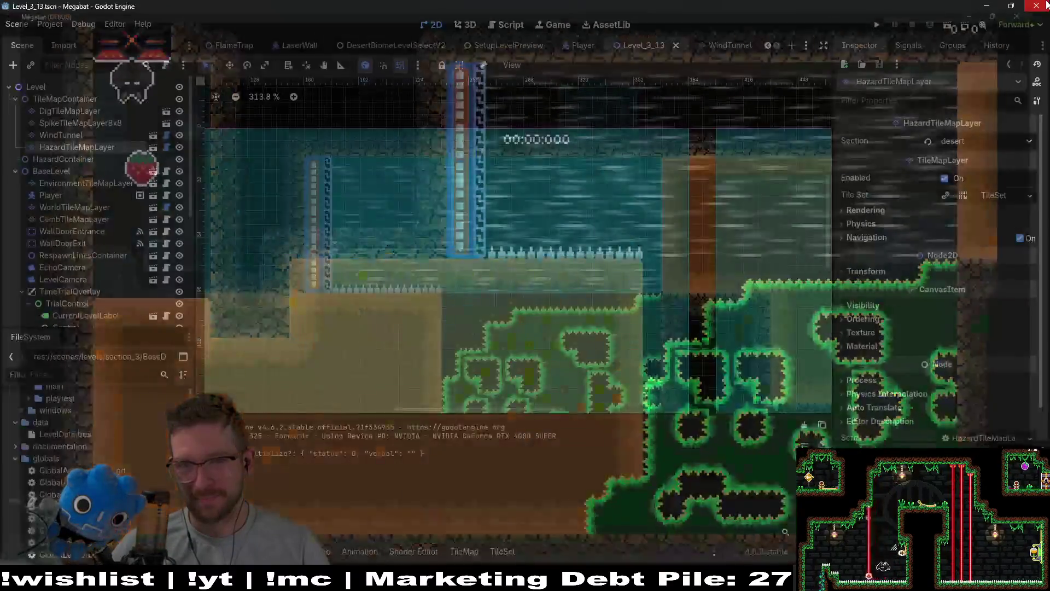
- Paint a four-tile row of vines at the room's top-left on ClimbTileMapLayer
{"action": "scroll", "coordinate": [450, 217], "scroll_direction": "down", "scroll_amount": 1}
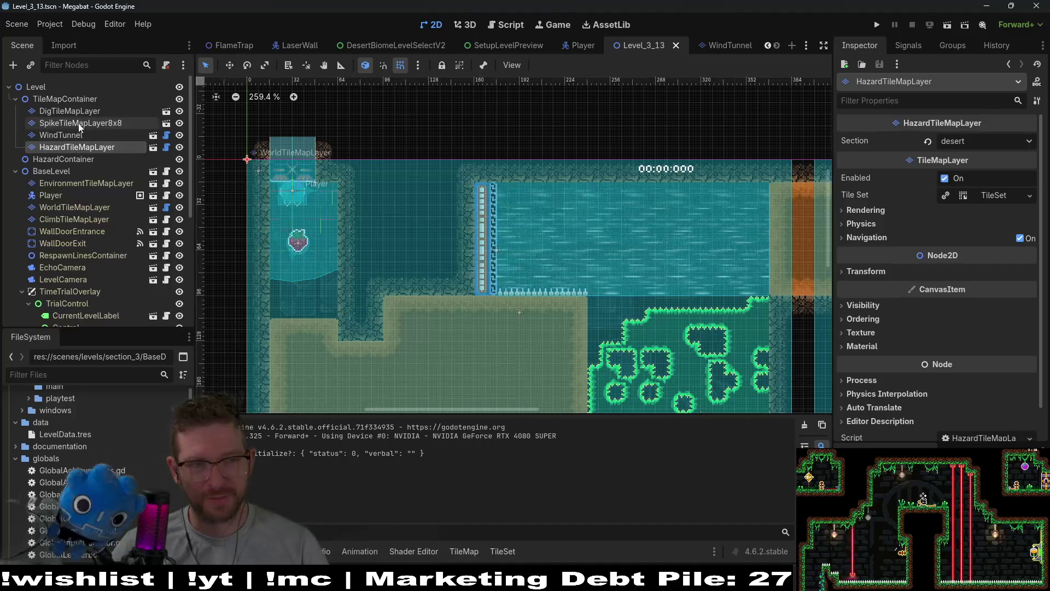
{"action": "left_click", "coordinate": [75, 218]}
{"action": "left_click", "coordinate": [274, 484]}
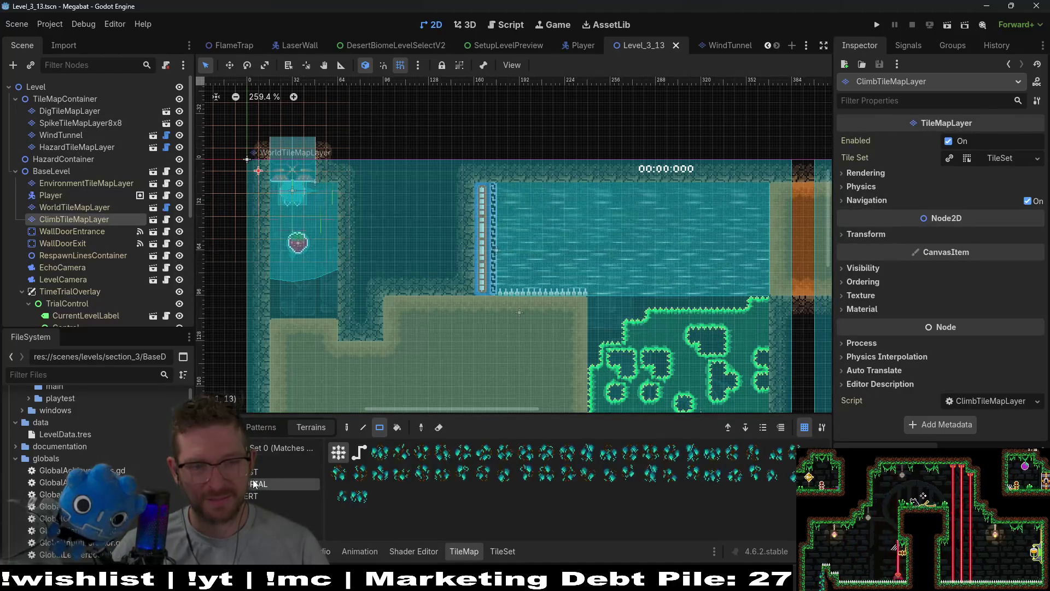
{"action": "left_click", "coordinate": [273, 495]}
{"action": "left_click_drag", "start_coordinate": [268, 182], "coordinate": [329, 182]}
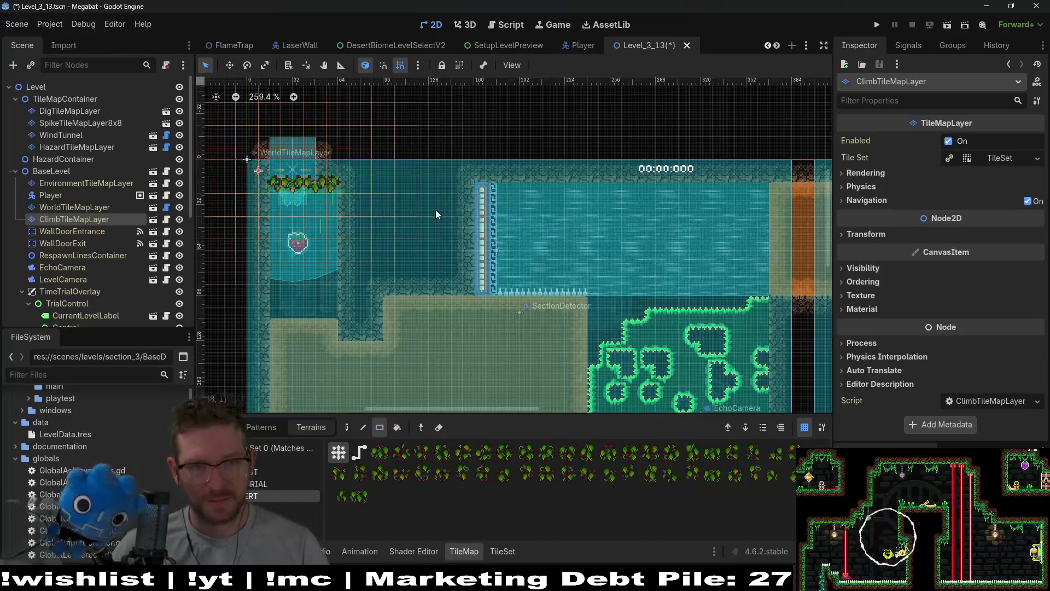
- On DigTileMapLayer, erase the tan block's diagonal steps to square it off
{"action": "scroll", "coordinate": [585, 244], "scroll_direction": "down", "scroll_amount": 3}
{"action": "scroll", "coordinate": [560, 200], "scroll_direction": "right", "scroll_amount": 5}
{"action": "scroll", "coordinate": [560, 201], "scroll_direction": "right", "scroll_amount": 3}
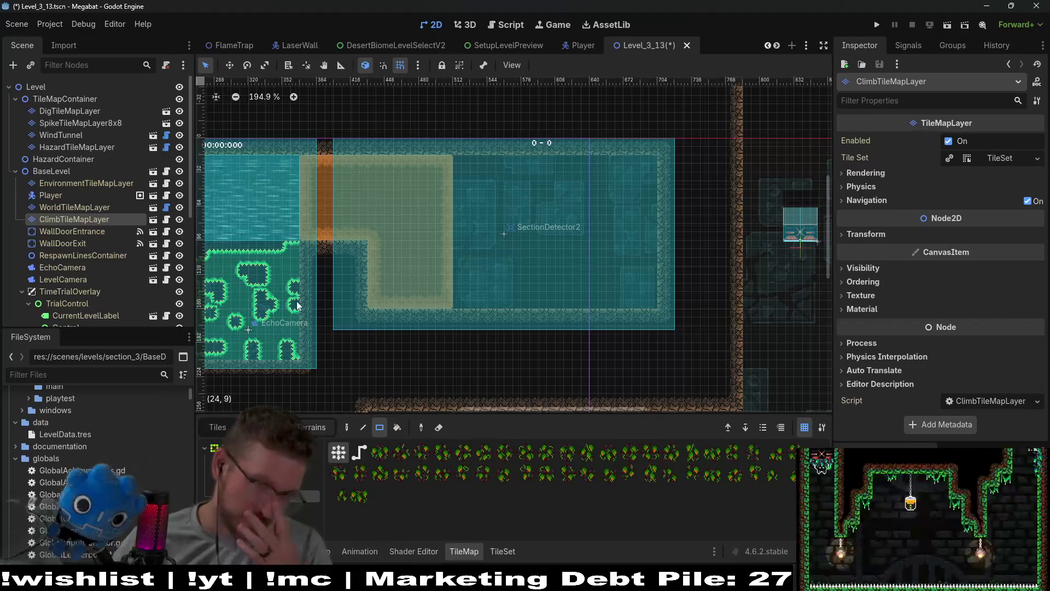
{"action": "scroll", "coordinate": [503, 304], "scroll_direction": "left", "scroll_amount": 5}
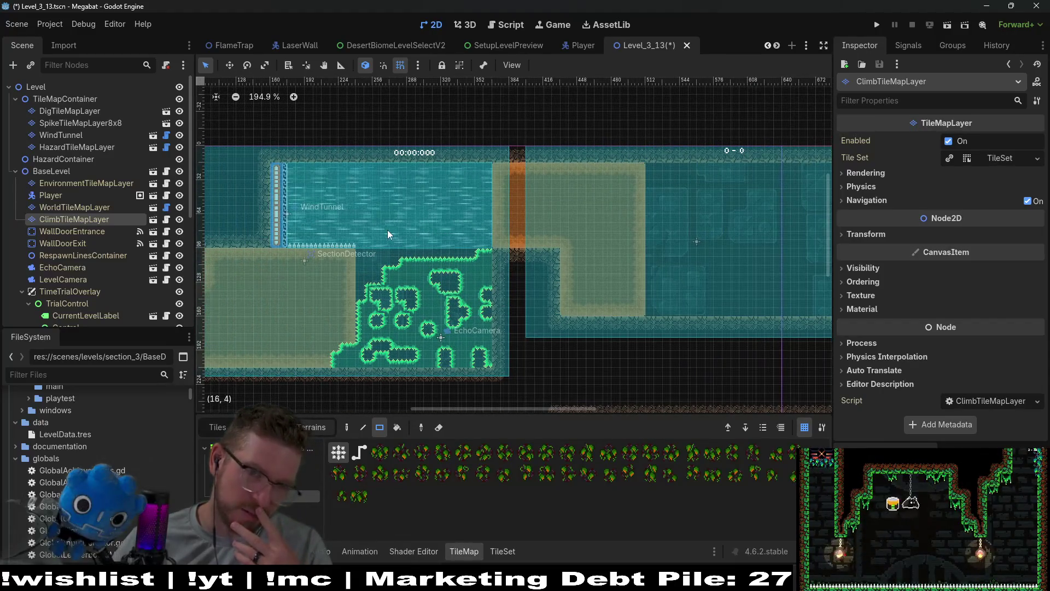
{"action": "scroll", "coordinate": [511, 330], "scroll_direction": "right", "scroll_amount": 4}
{"action": "scroll", "coordinate": [500, 323], "scroll_direction": "down", "scroll_amount": 1}
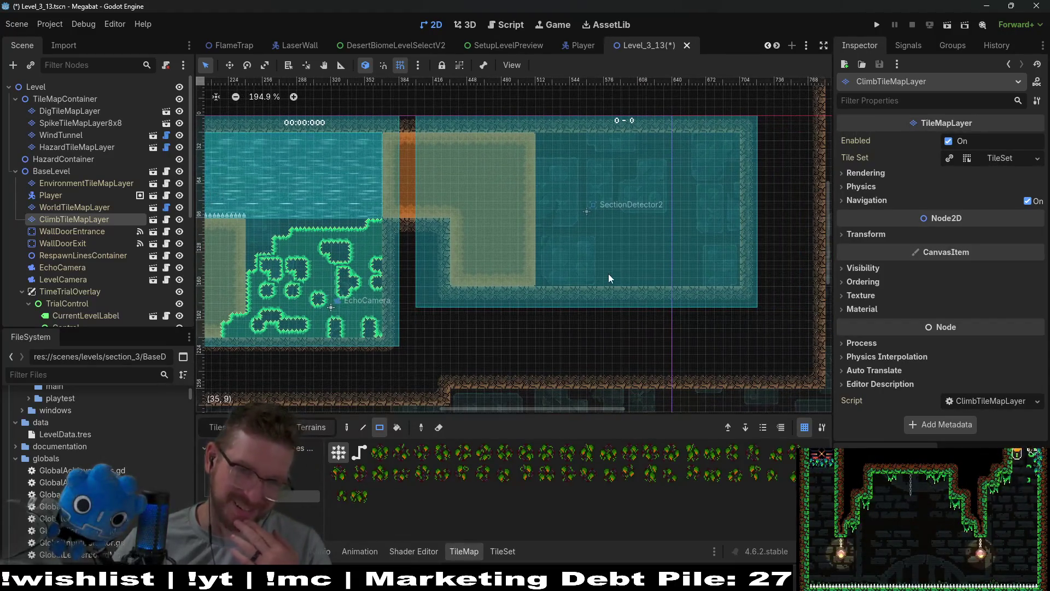
{"action": "left_click", "coordinate": [106, 123]}
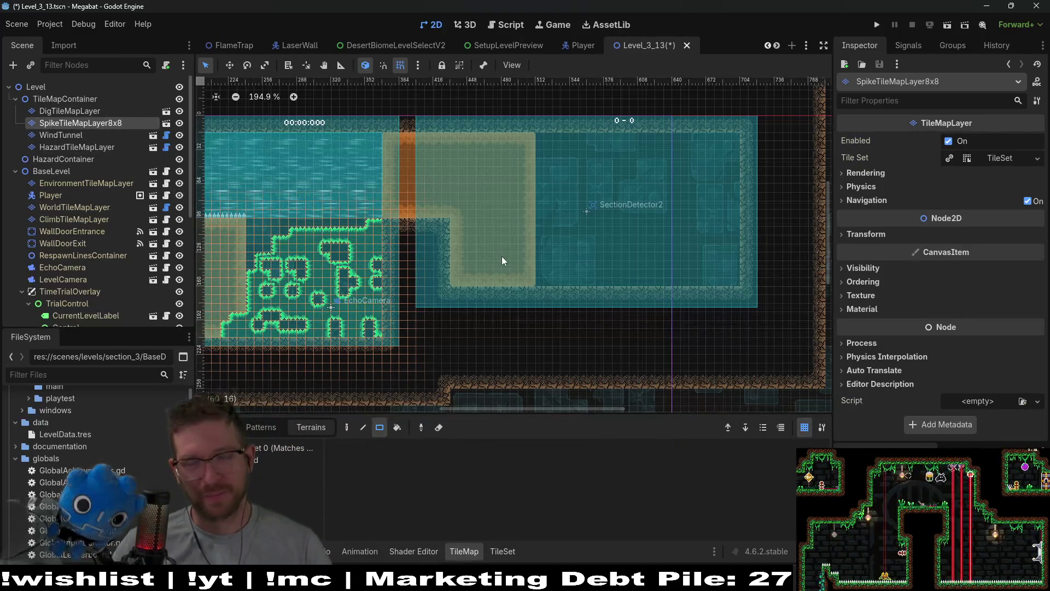
{"action": "left_click", "coordinate": [87, 144]}
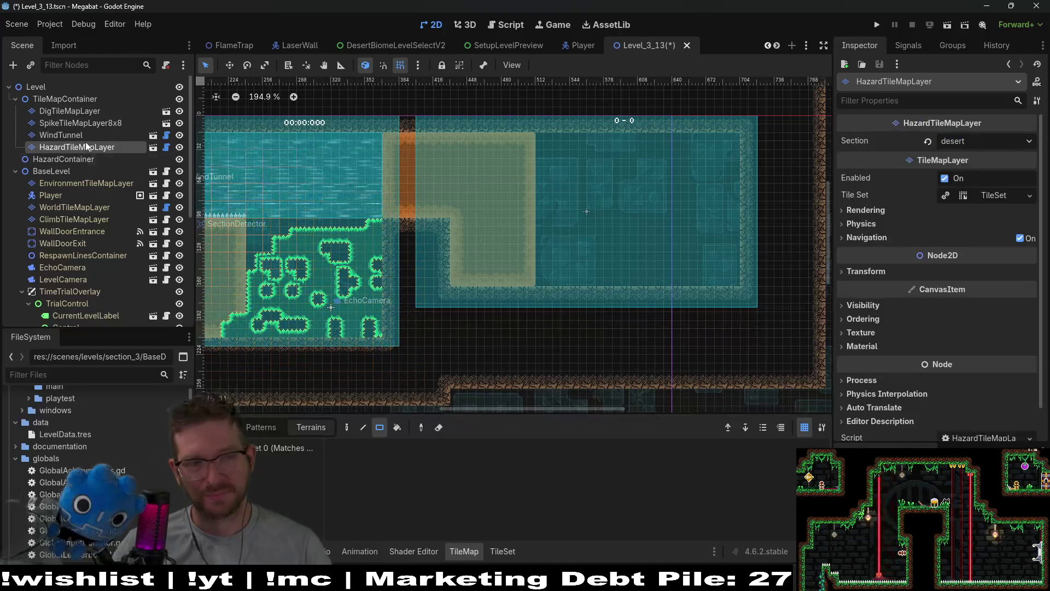
{"action": "left_click", "coordinate": [83, 133]}
{"action": "left_click", "coordinate": [102, 119]}
{"action": "left_click", "coordinate": [88, 111]}
{"action": "mouse_move", "coordinate": [533, 182]}
{"action": "left_mouse_down"}
{"action": "mouse_move", "coordinate": [513, 143]}
{"action": "mouse_move", "coordinate": [530, 257]}
{"action": "mouse_move", "coordinate": [485, 247]}
{"action": "mouse_move", "coordinate": [516, 220]}
{"action": "left_mouse_up"}
{"action": "left_click_drag", "start_coordinate": [508, 140], "coordinate": [517, 192]}
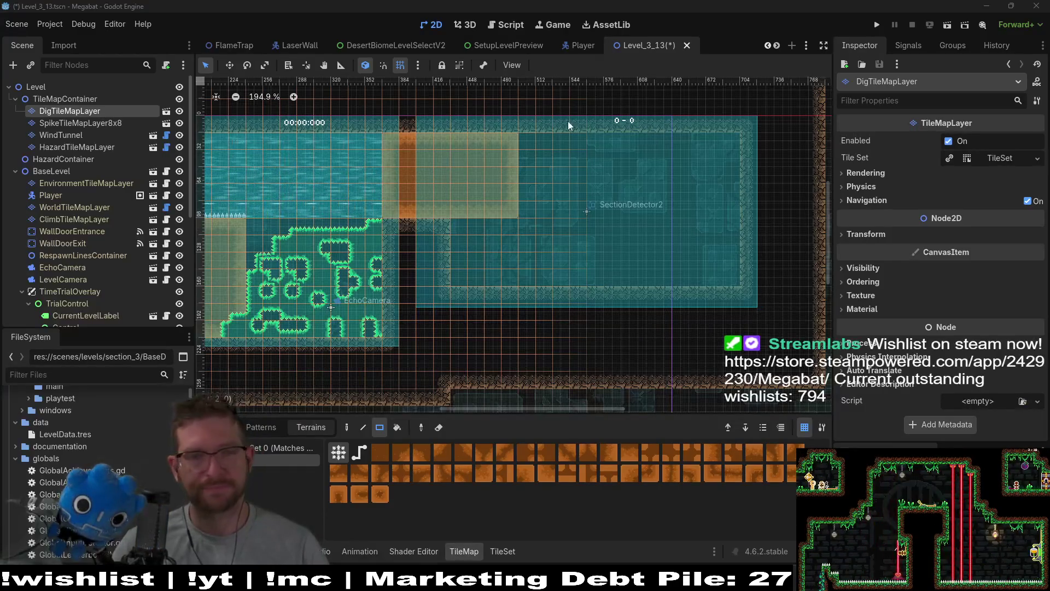
- Pan the canvas to show more of the level's left side
{"action": "left_click_drag", "start_coordinate": [504, 185], "coordinate": [563, 182]}
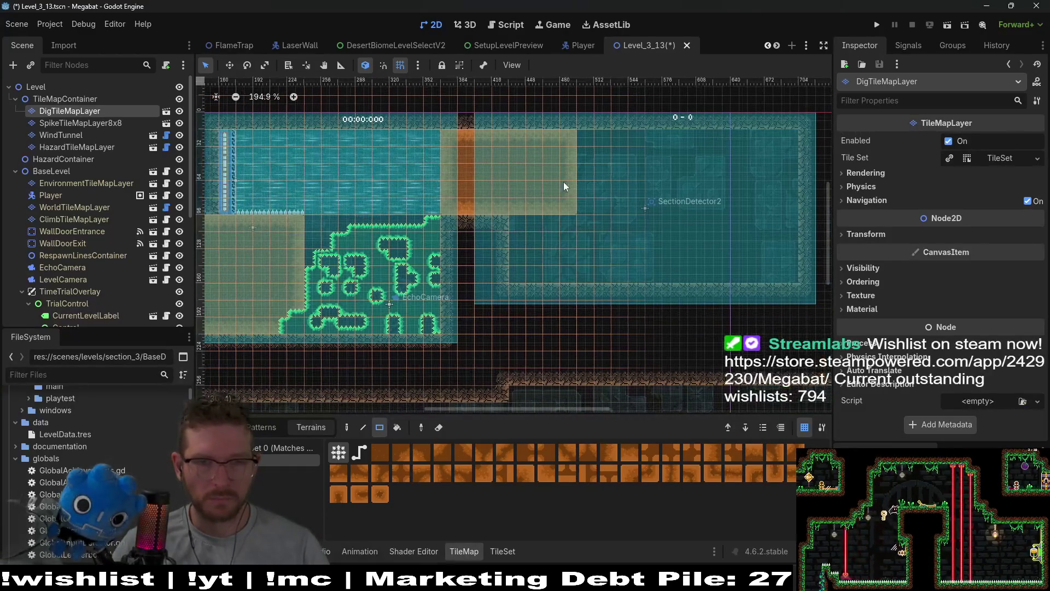
- Save the level and check the WindTunnel and HazardTileMapLayer nodes
{"action": "key", "text": "ctrl+s"}
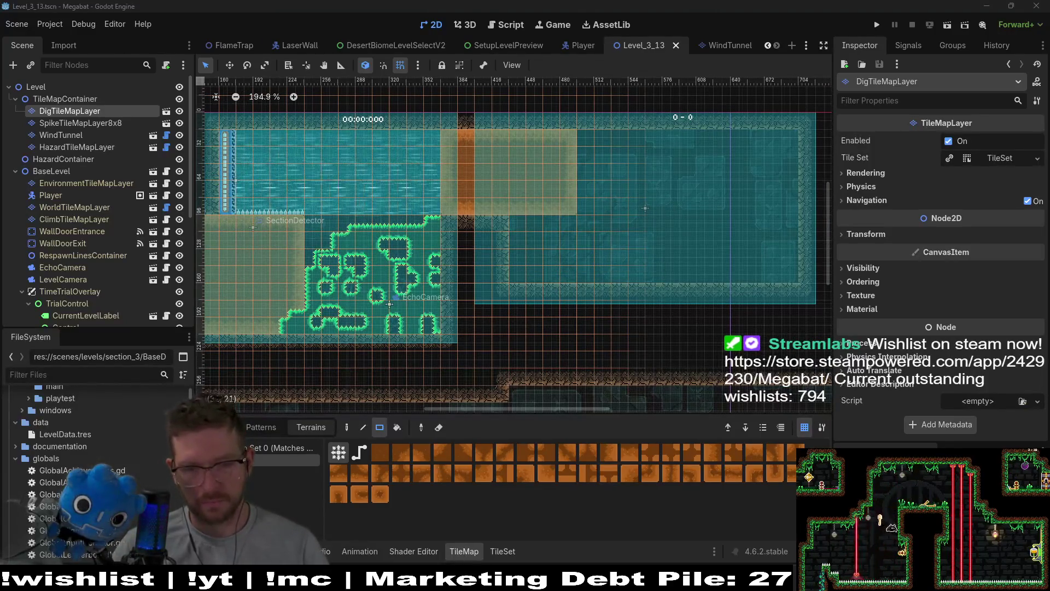
{"action": "left_click_drag", "start_coordinate": [670, 211], "coordinate": [632, 244]}
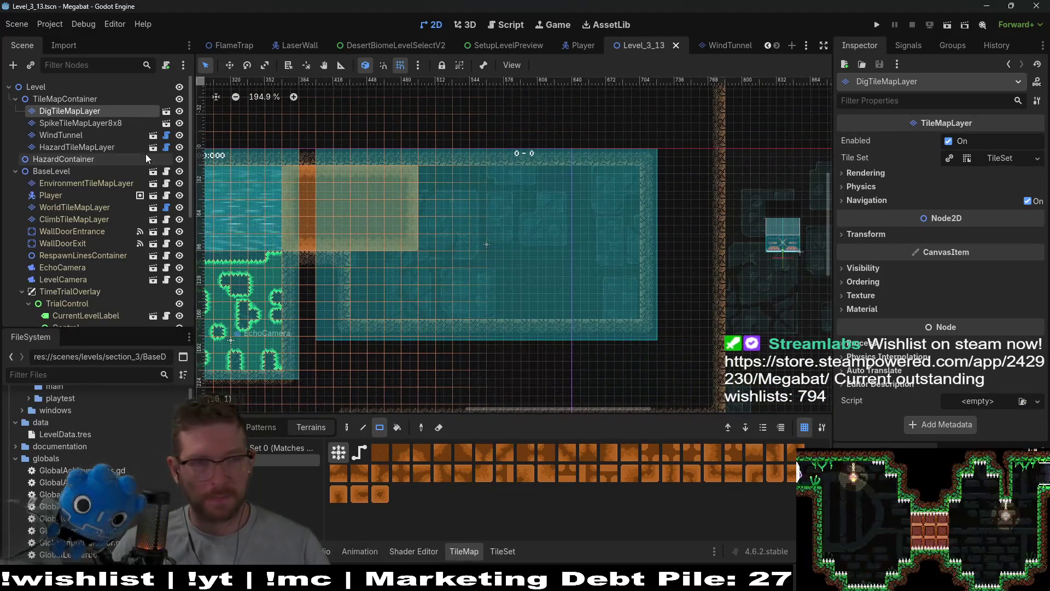
{"action": "left_click", "coordinate": [84, 135]}
{"action": "left_click", "coordinate": [81, 147]}
{"action": "left_click", "coordinate": [80, 136]}
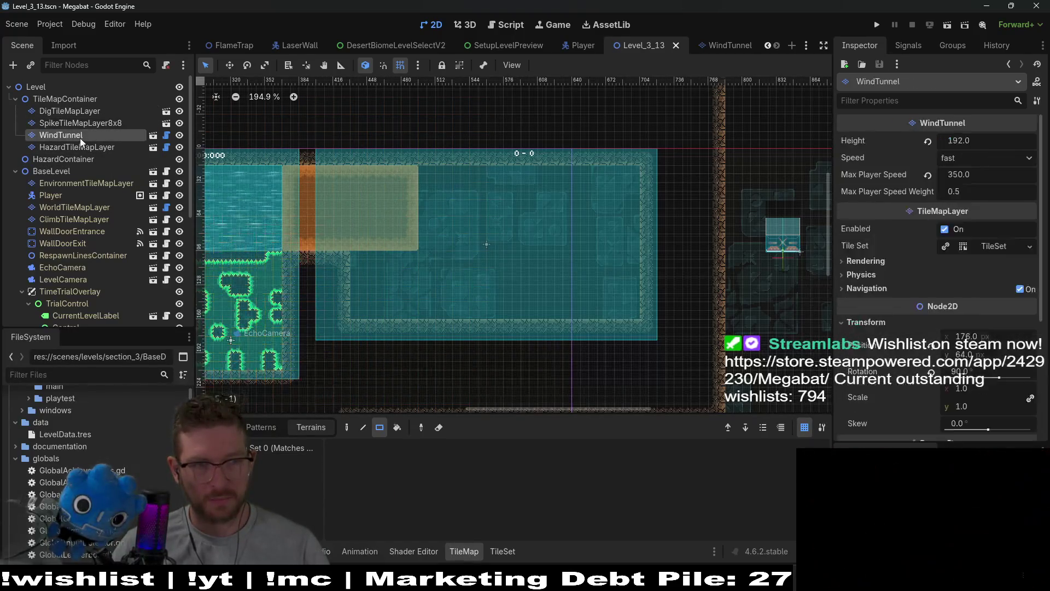
- Paint a 3×2 block of desert wall tiles at the water channel's upper-right corner
{"action": "left_click", "coordinate": [83, 208]}
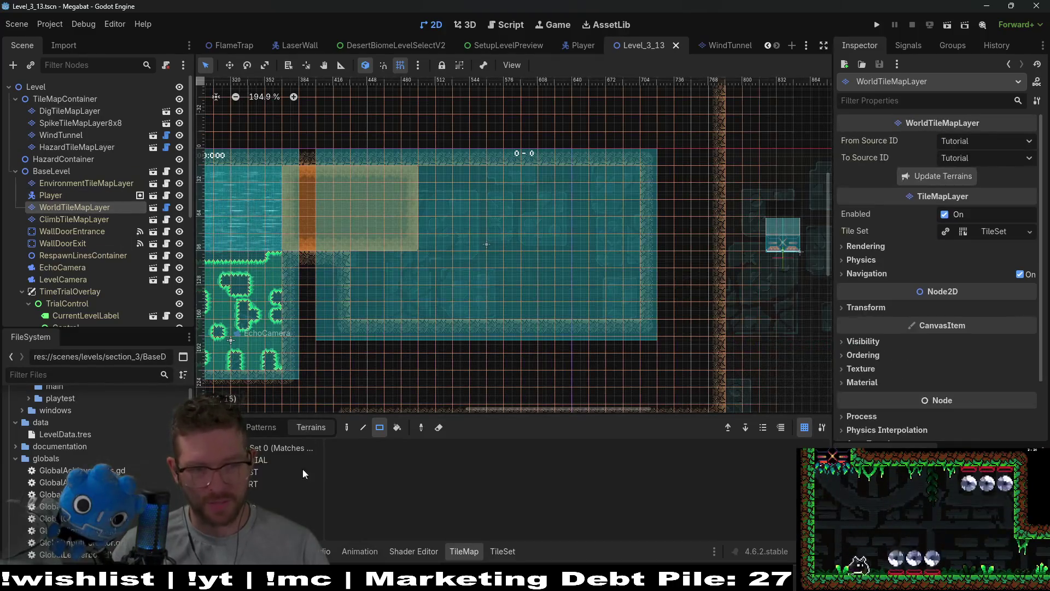
{"action": "left_click", "coordinate": [253, 484]}
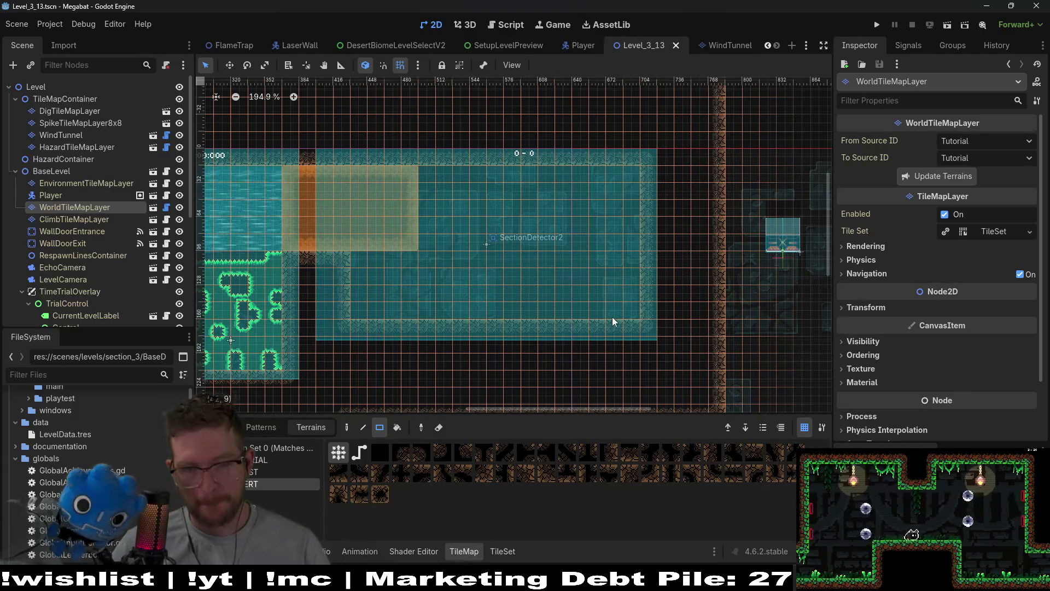
{"action": "left_click_drag", "start_coordinate": [638, 178], "coordinate": [667, 192]}
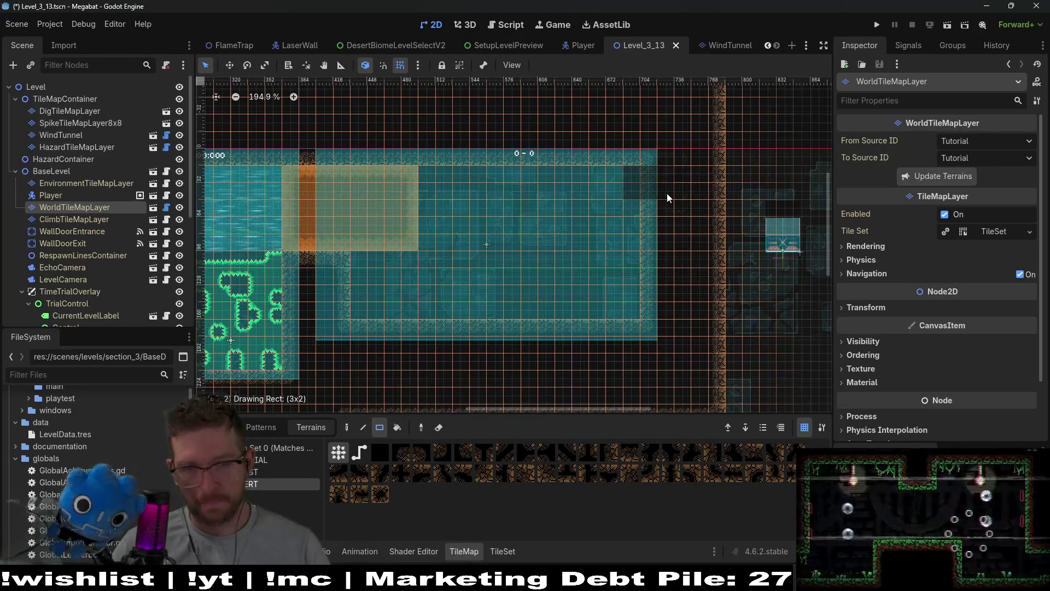
{"action": "left_click", "coordinate": [63, 242]}
- Rotate WallDoorExit to 270° and fit it into the top-right wall gap at 704, 48
{"action": "key", "text": "w"}
{"action": "left_click_drag", "start_coordinate": [766, 260], "coordinate": [584, 223]}
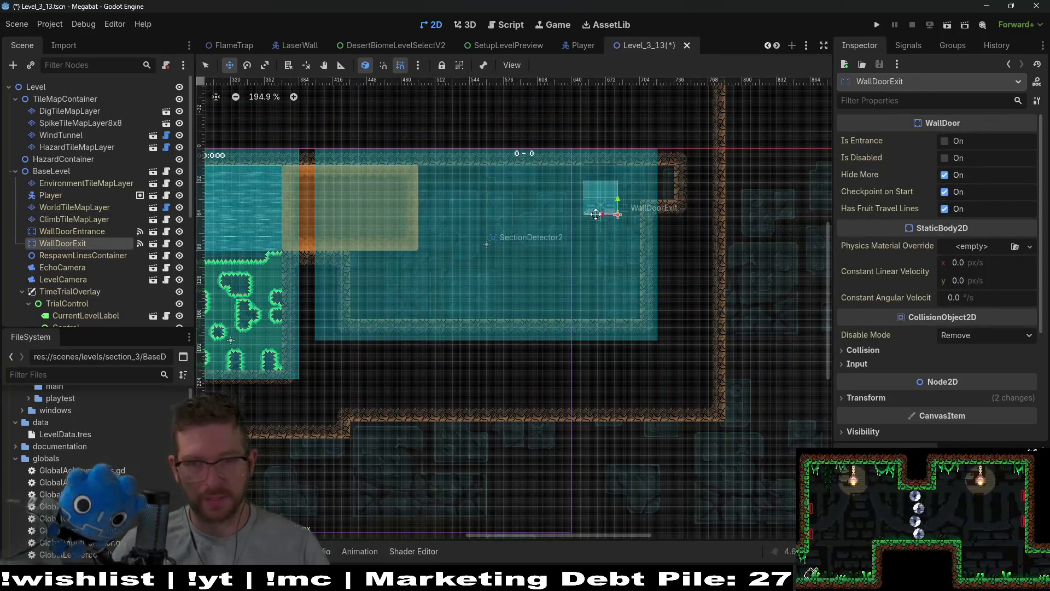
{"action": "left_click", "coordinate": [920, 398]}
{"action": "scroll", "coordinate": [923, 397], "scroll_direction": "down", "scroll_amount": 3}
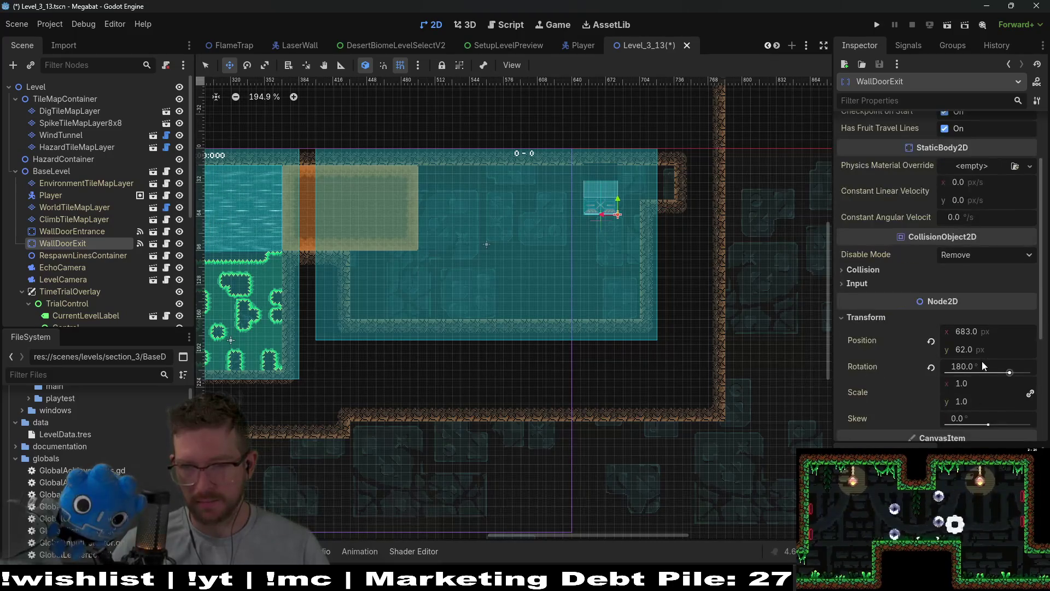
{"action": "left_click", "coordinate": [983, 362]}
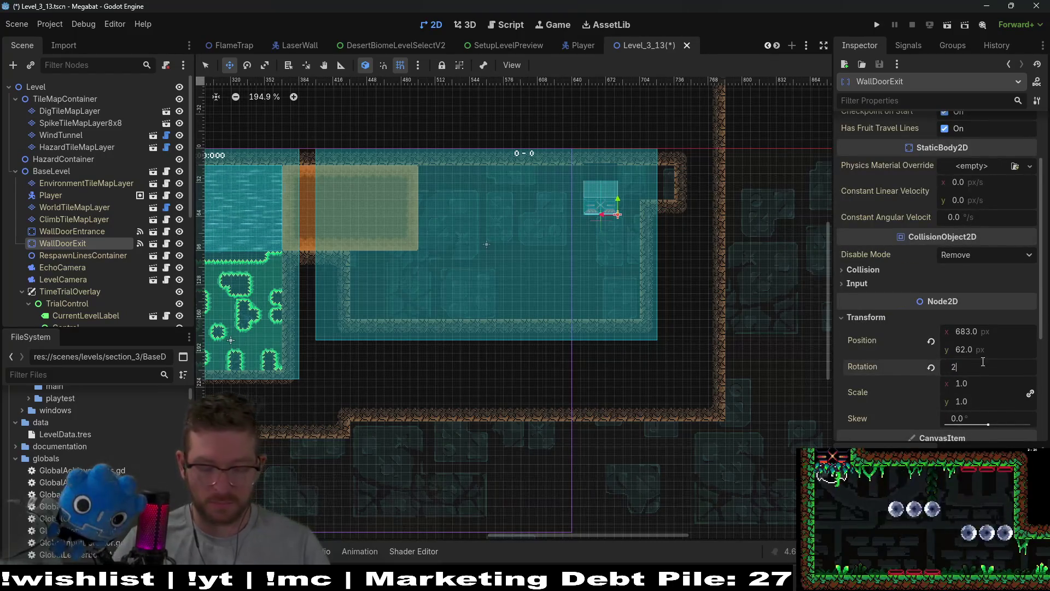
{"action": "type", "text": "270"}
{"action": "key", "text": "Return"}
{"action": "scroll", "coordinate": [679, 208], "scroll_direction": "up", "scroll_amount": 5}
{"action": "left_click_drag", "start_coordinate": [584, 188], "coordinate": [640, 153]}
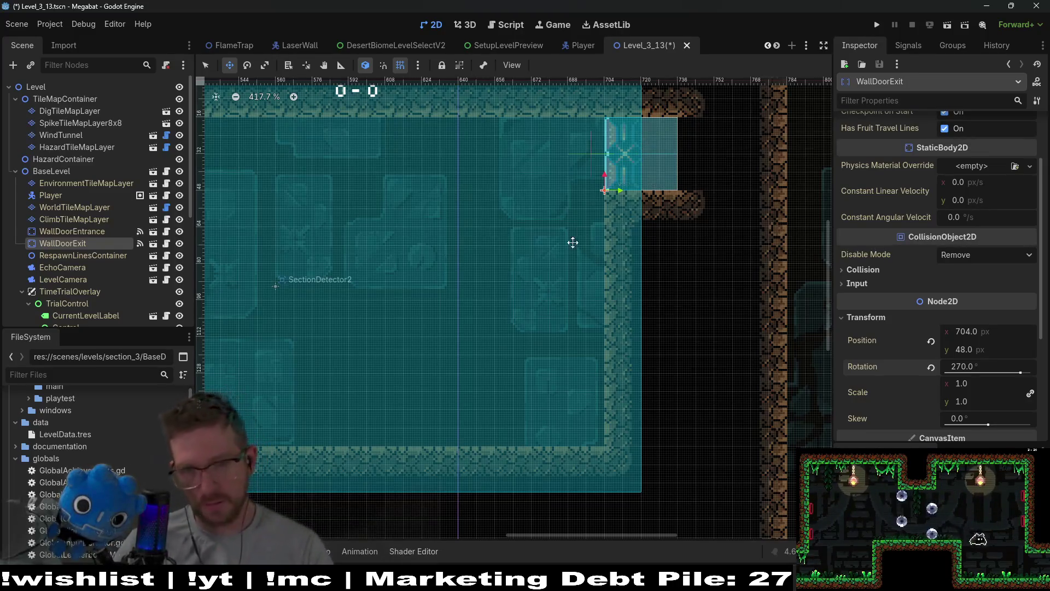
{"action": "scroll", "coordinate": [573, 242], "scroll_direction": "down", "scroll_amount": 5}
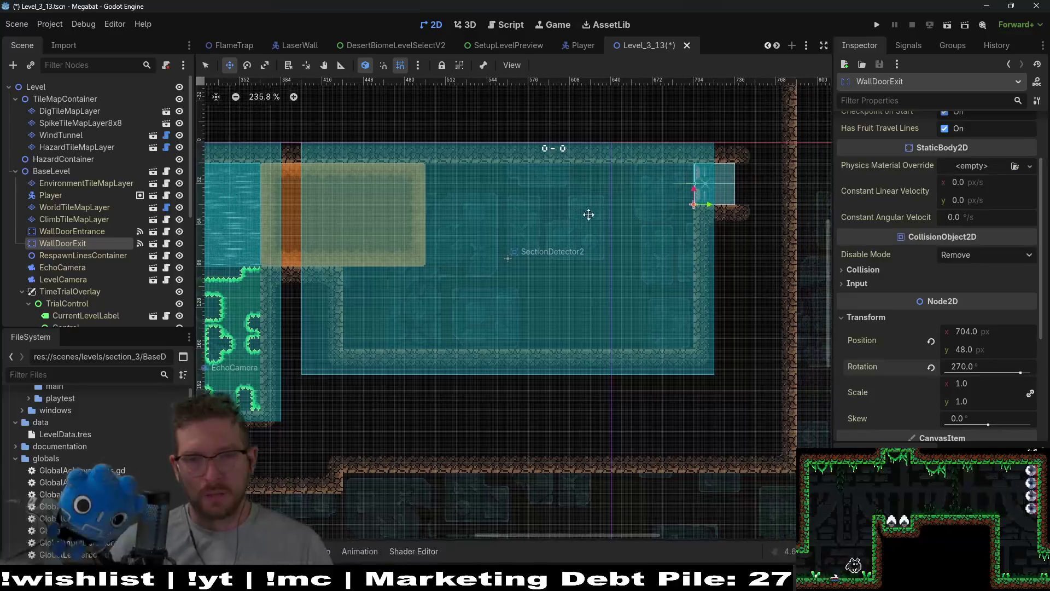
- Run the game up to the profile selection screen, then close the Megabat debug window
{"action": "left_click", "coordinate": [878, 25]}
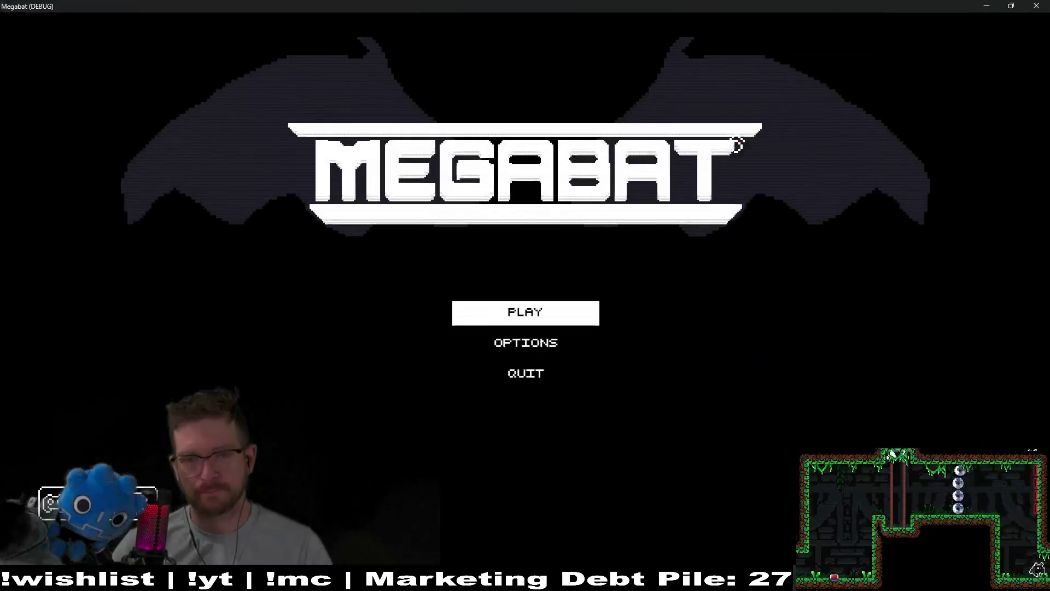
{"action": "left_click", "coordinate": [526, 316]}
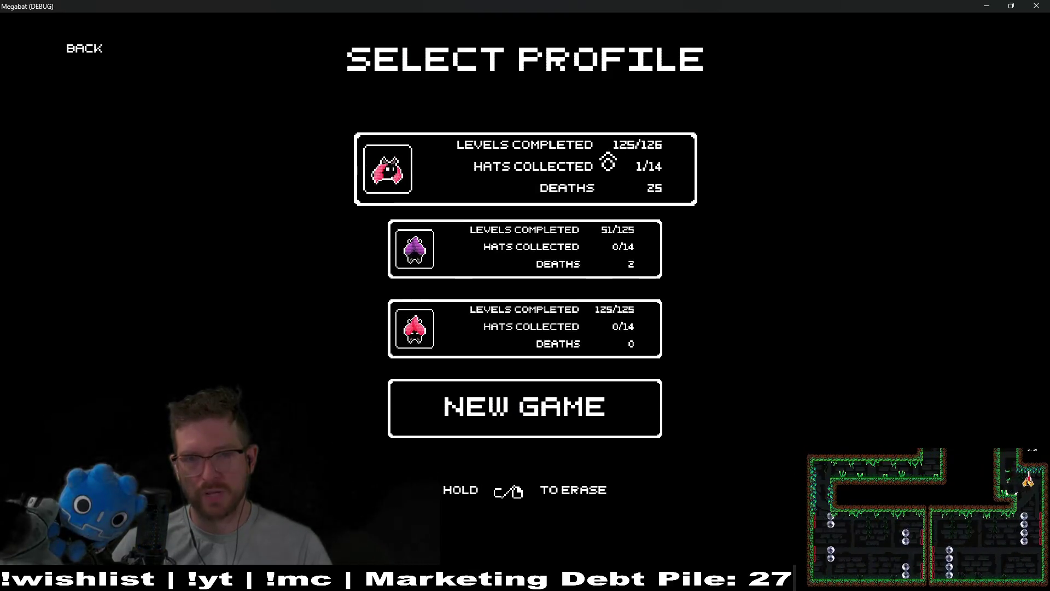
{"action": "left_click", "coordinate": [1036, 6]}
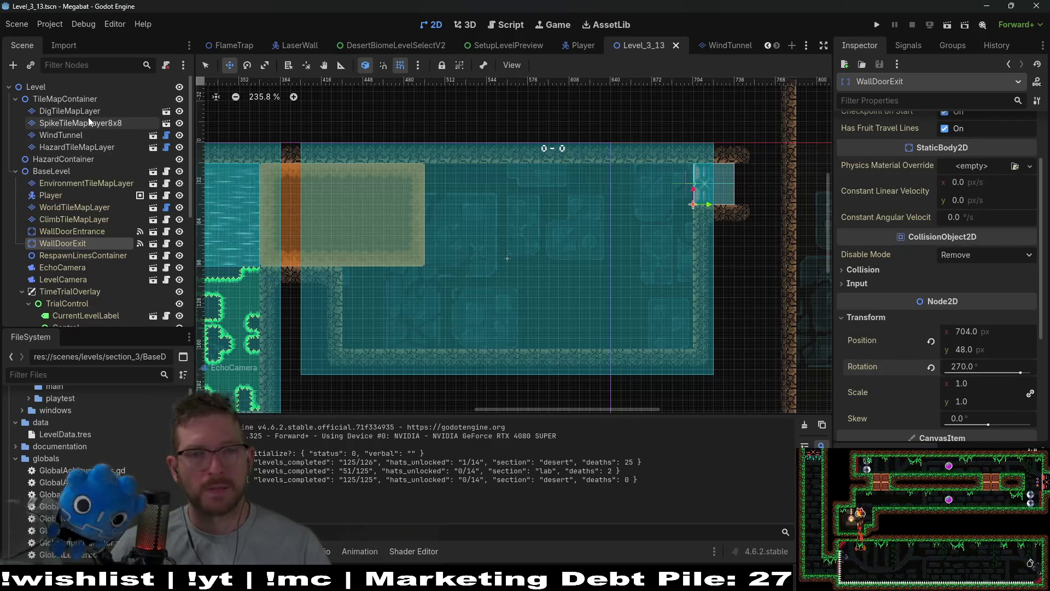
- Select WorldTileMapLayer in the Scene tree and choose a terrain set to paint with
{"action": "left_click", "coordinate": [65, 219]}
{"action": "left_click", "coordinate": [73, 195]}
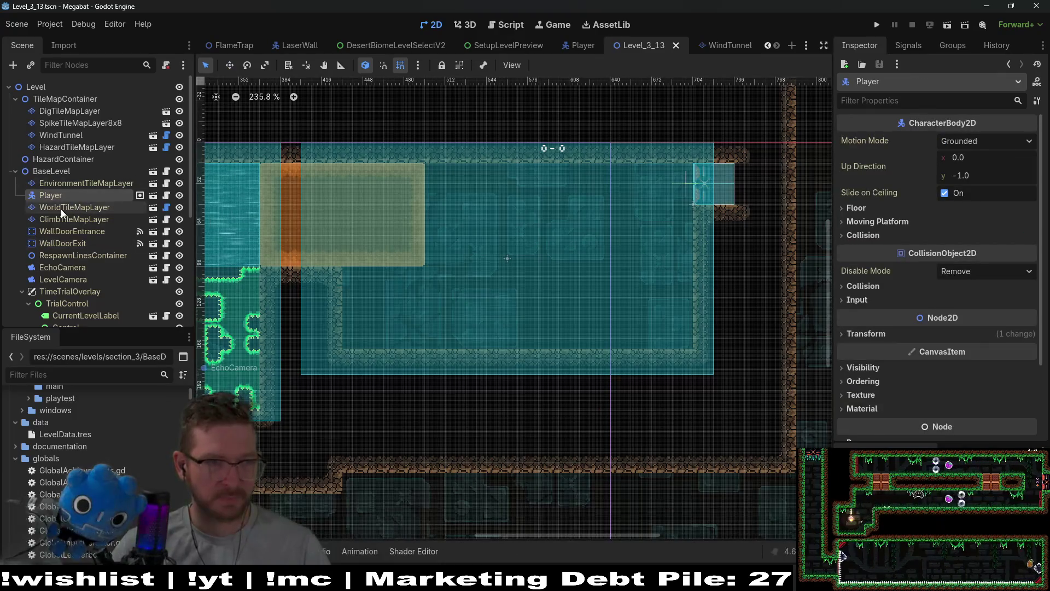
{"action": "left_click", "coordinate": [61, 208]}
{"action": "left_click", "coordinate": [257, 473]}
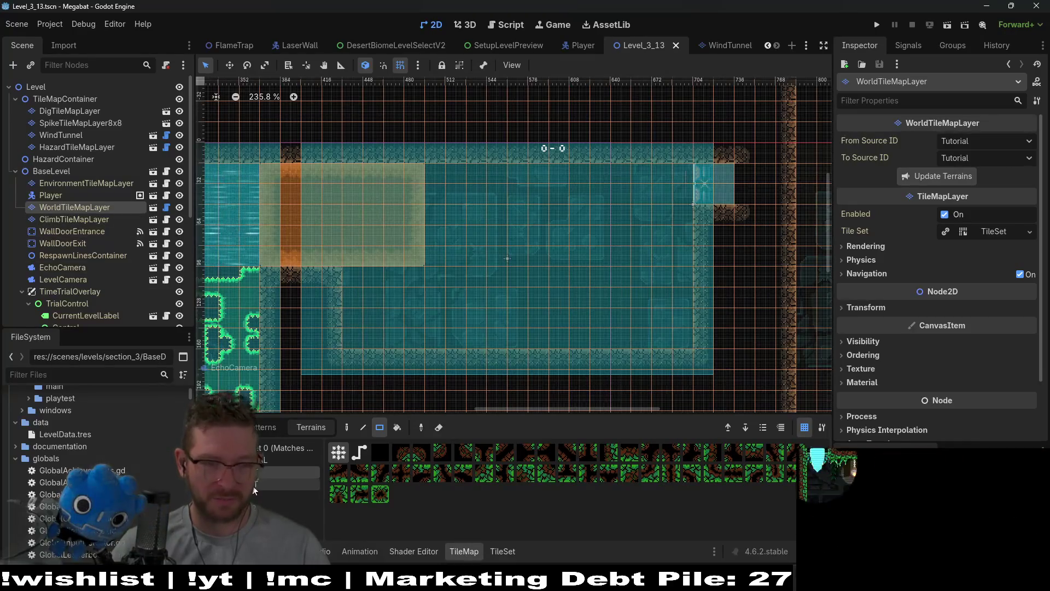
- Fill the room's inner border with another wall terrain, then bring the shared image browser window forward
{"action": "left_click", "coordinate": [253, 485]}
{"action": "mouse_move", "coordinate": [349, 277]}
{"action": "left_mouse_down"}
{"action": "mouse_move", "coordinate": [404, 308]}
{"action": "mouse_move", "coordinate": [513, 337]}
{"action": "left_mouse_up"}
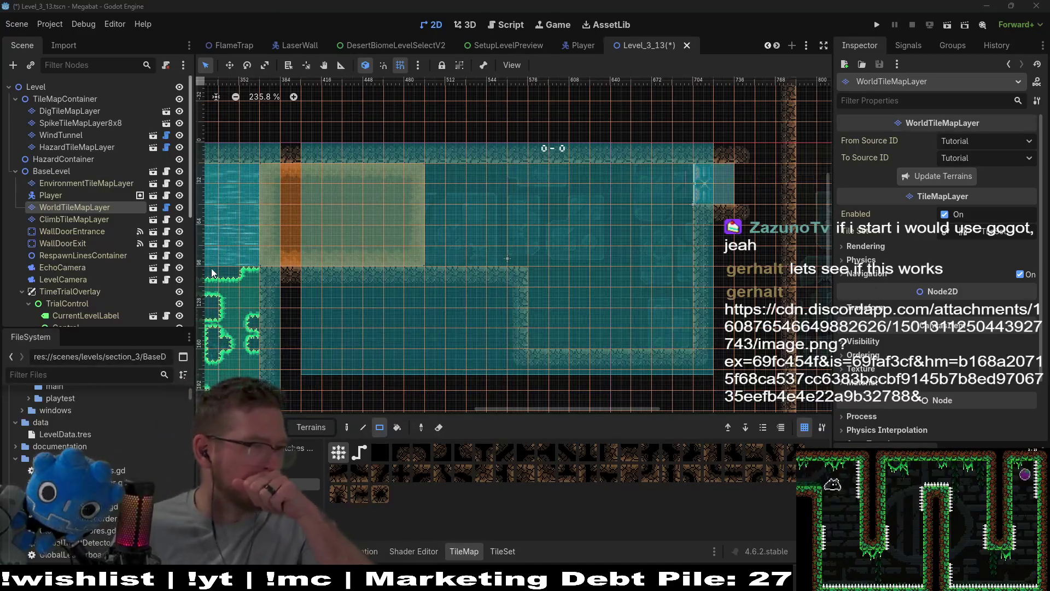
{"action": "key", "text": "alt+Tab"}
{"action": "mouse_move", "coordinate": [549, 174]}
{"action": "left_mouse_down"}
{"action": "mouse_move", "coordinate": [700, 92]}
{"action": "mouse_move", "coordinate": [714, 73]}
{"action": "left_mouse_up"}
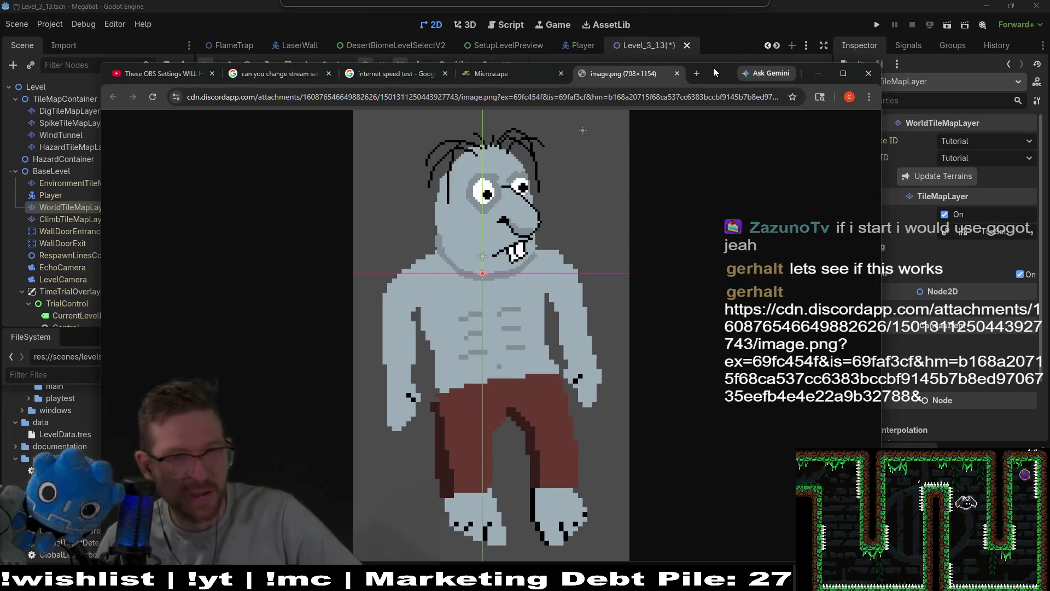
- Leave the shared image in Chrome and return to the Godot level editor
{"action": "key", "text": "alt+Tab"}
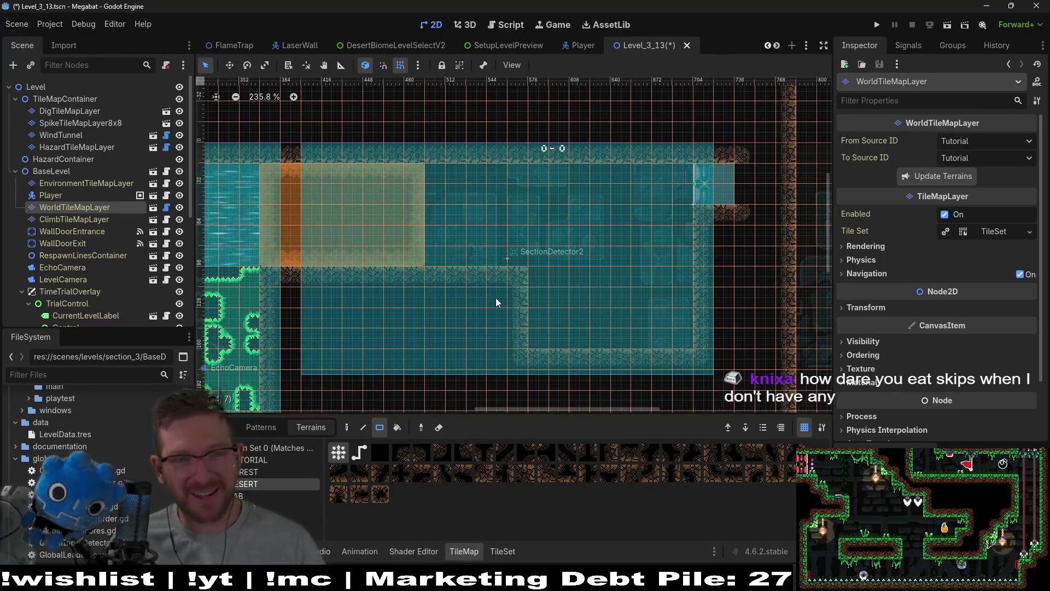
- Pan to the right-hand section and inspect the HazardTileMapLayer, DigTileMapLayer and WindTunnel nodes
{"action": "left_click_drag", "start_coordinate": [429, 305], "coordinate": [470, 261]}
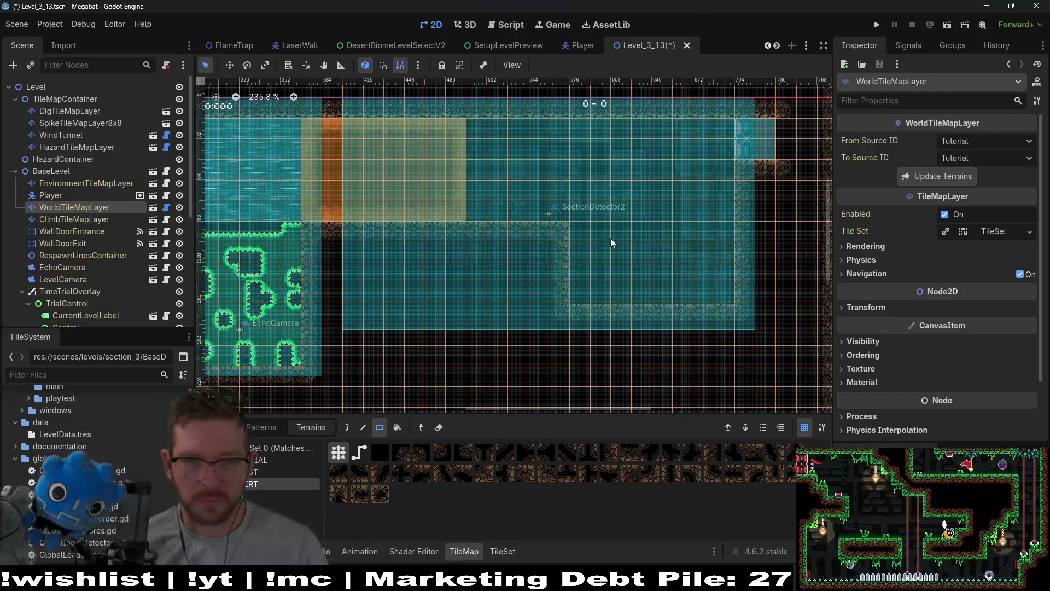
{"action": "scroll", "coordinate": [606, 199], "scroll_direction": "down", "scroll_amount": 2}
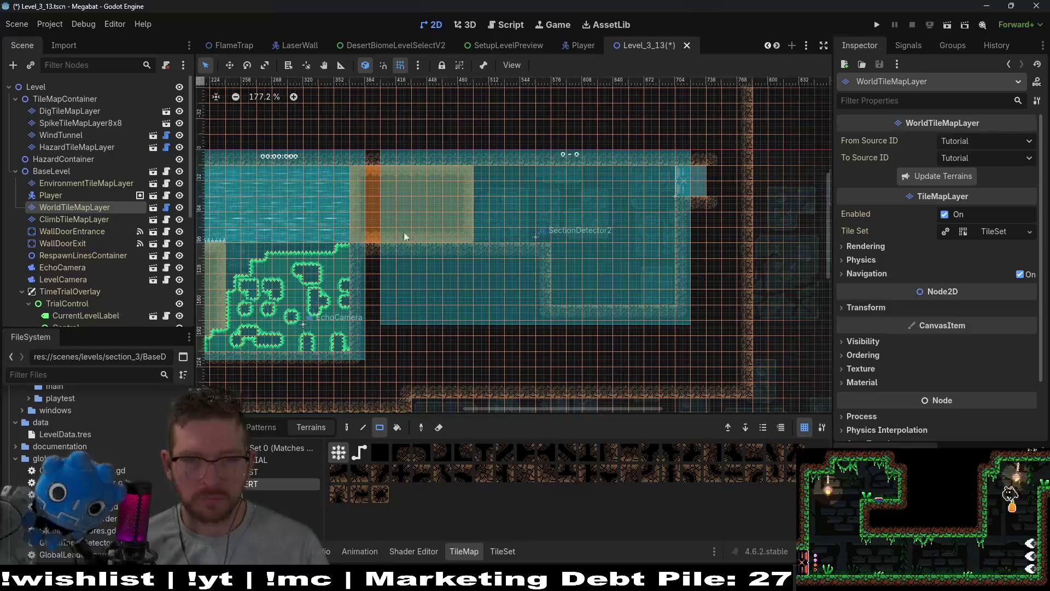
{"action": "left_click", "coordinate": [87, 155]}
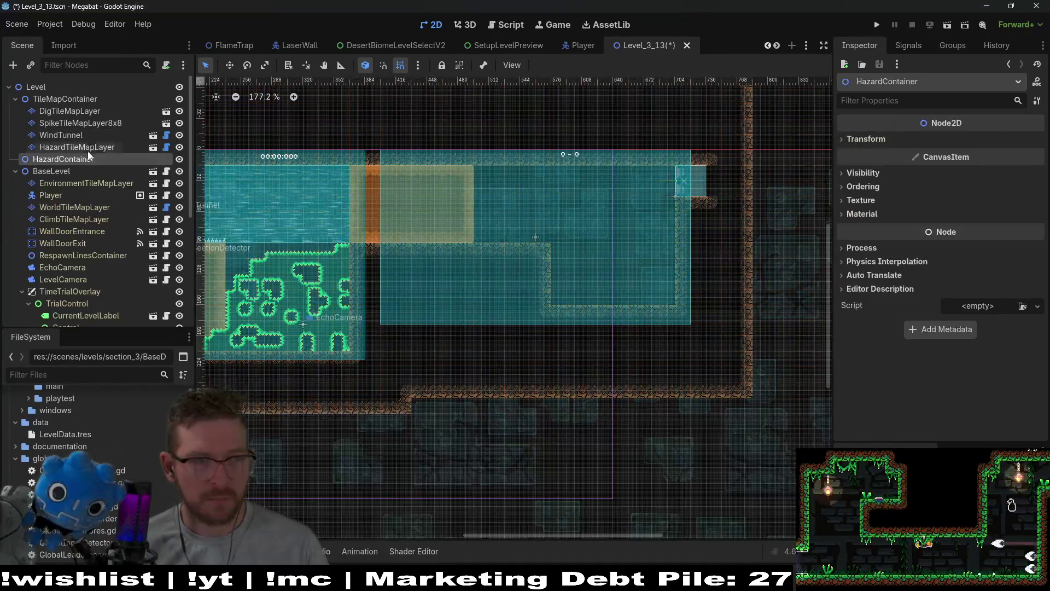
{"action": "left_click", "coordinate": [88, 147]}
{"action": "left_click", "coordinate": [80, 112]}
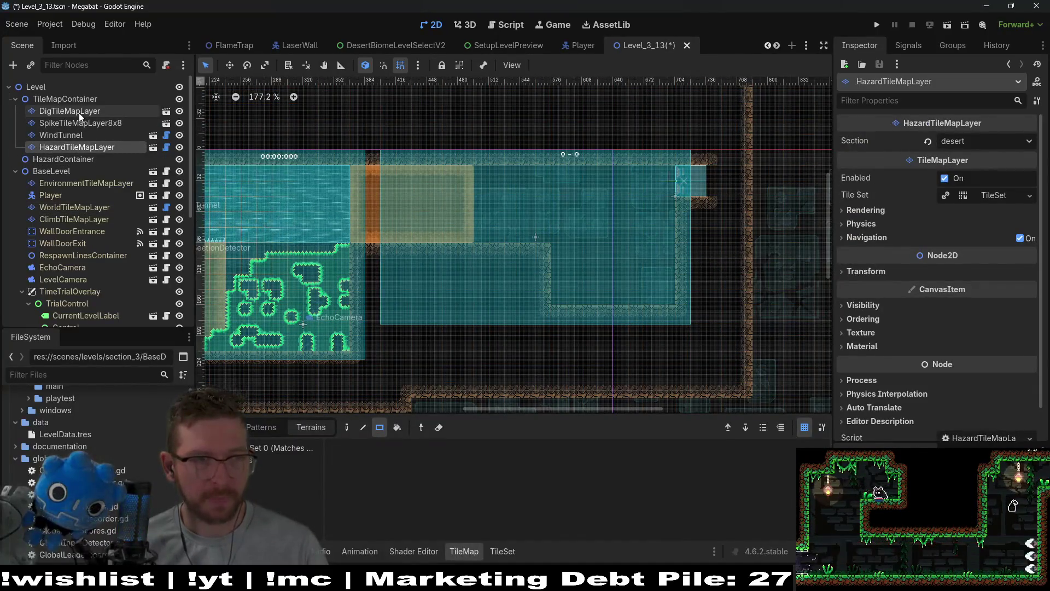
{"action": "left_click", "coordinate": [257, 454]}
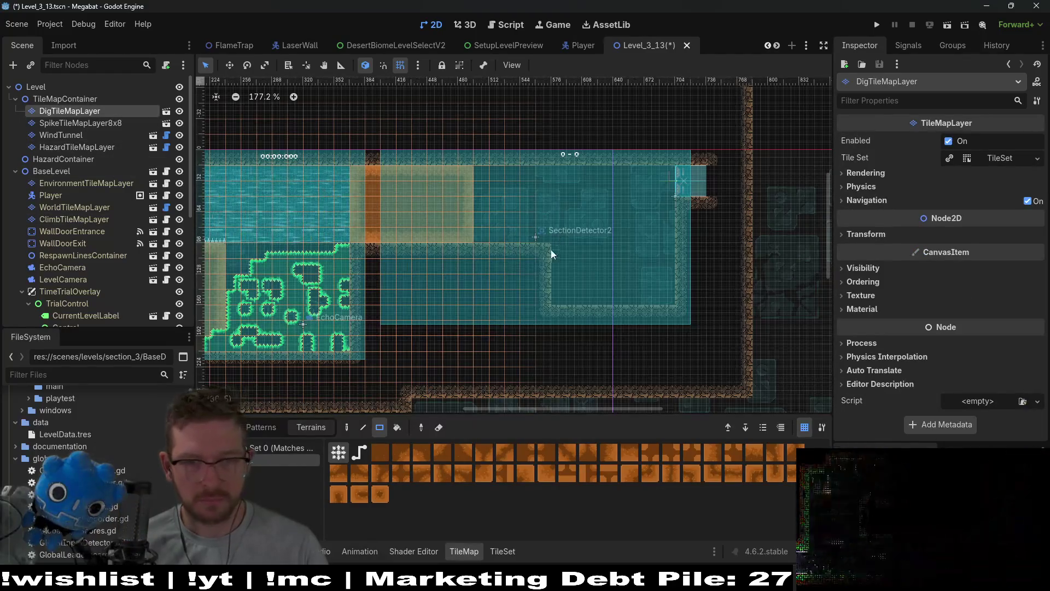
{"action": "left_click", "coordinate": [75, 135]}
- Reselect WorldTileMapLayer and pick the DESERT terrain for painting
{"action": "left_click", "coordinate": [77, 219]}
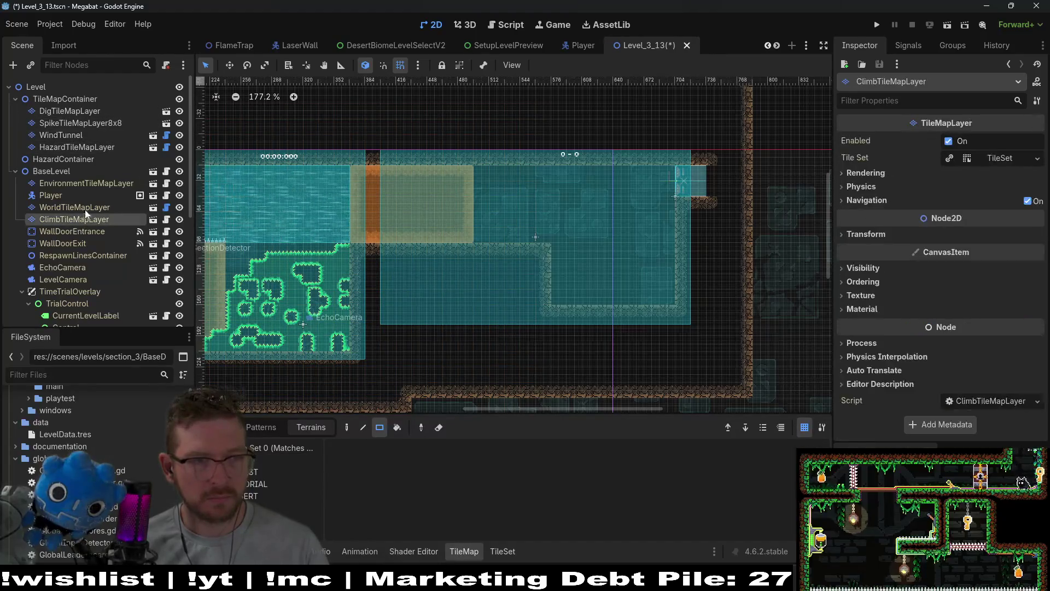
{"action": "left_click", "coordinate": [75, 207]}
{"action": "left_click", "coordinate": [252, 483]}
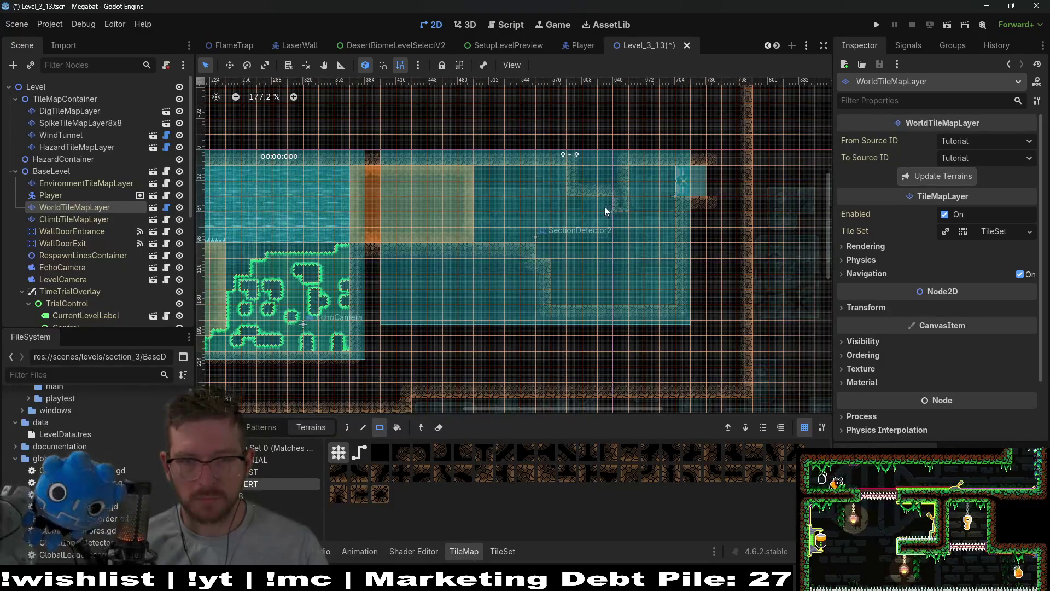
- Zoom and pan around the SectionDetector2 area to work on the stepped desert walls
{"action": "scroll", "coordinate": [650, 284], "scroll_direction": "down", "scroll_amount": 1}
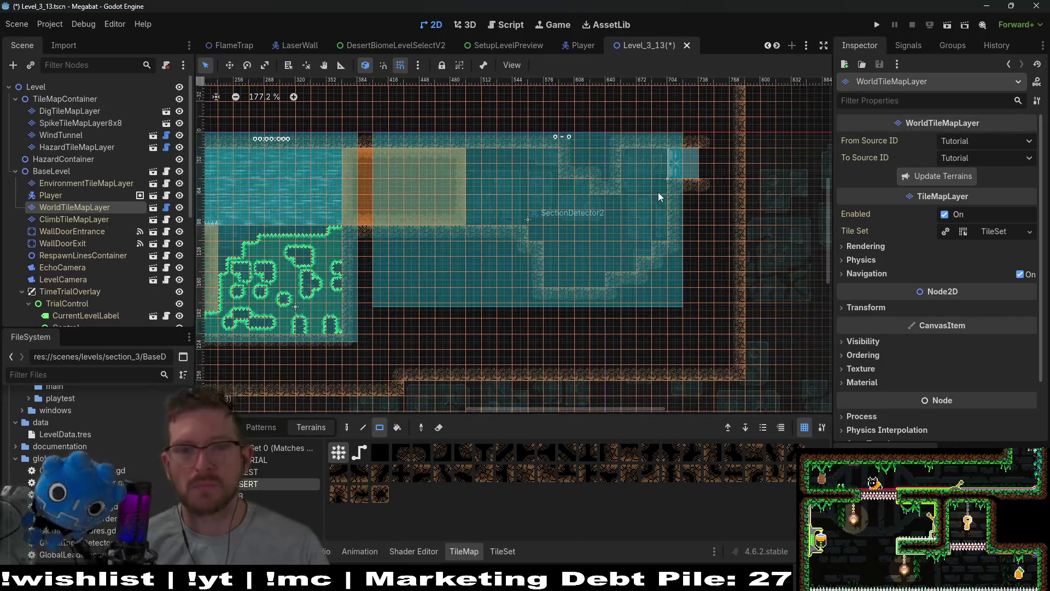
{"action": "scroll", "coordinate": [645, 251], "scroll_direction": "up", "scroll_amount": 2}
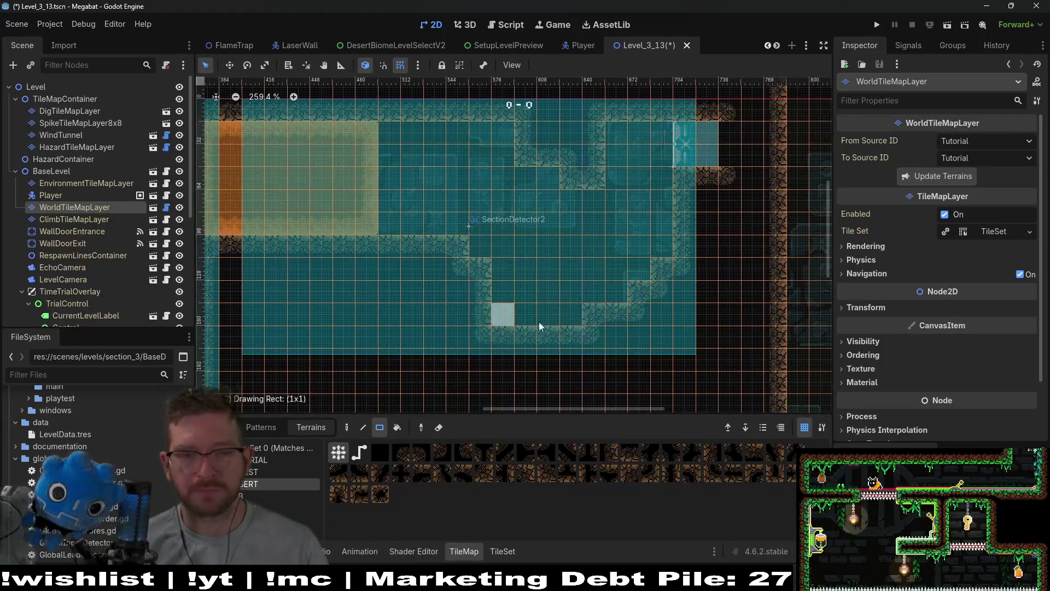
{"action": "scroll", "coordinate": [513, 198], "scroll_direction": "down", "scroll_amount": 4}
{"action": "scroll", "coordinate": [436, 224], "scroll_direction": "left", "scroll_amount": 3}
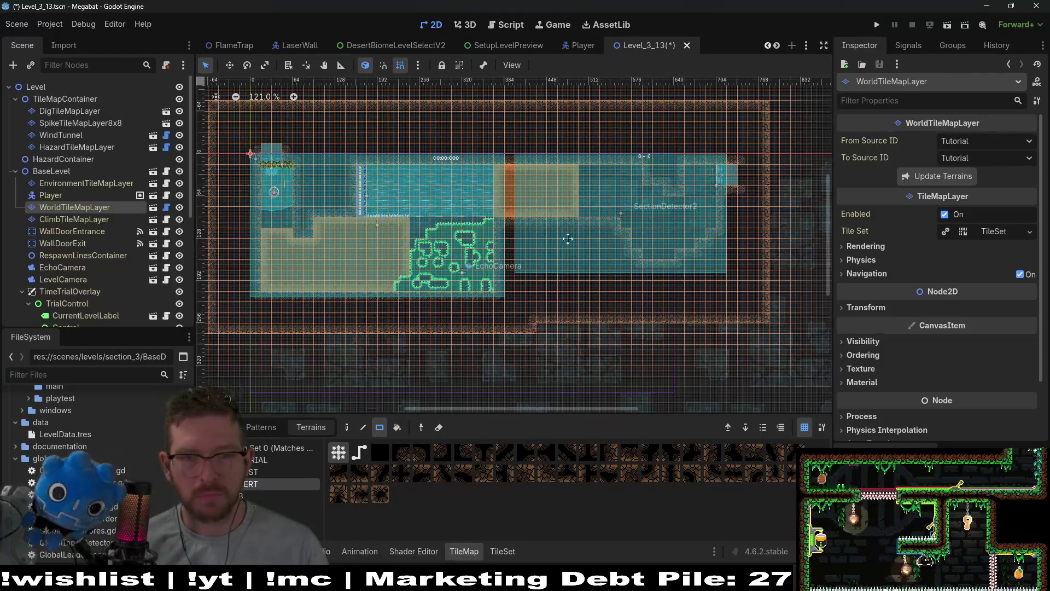
{"action": "scroll", "coordinate": [568, 238], "scroll_direction": "up", "scroll_amount": 2}
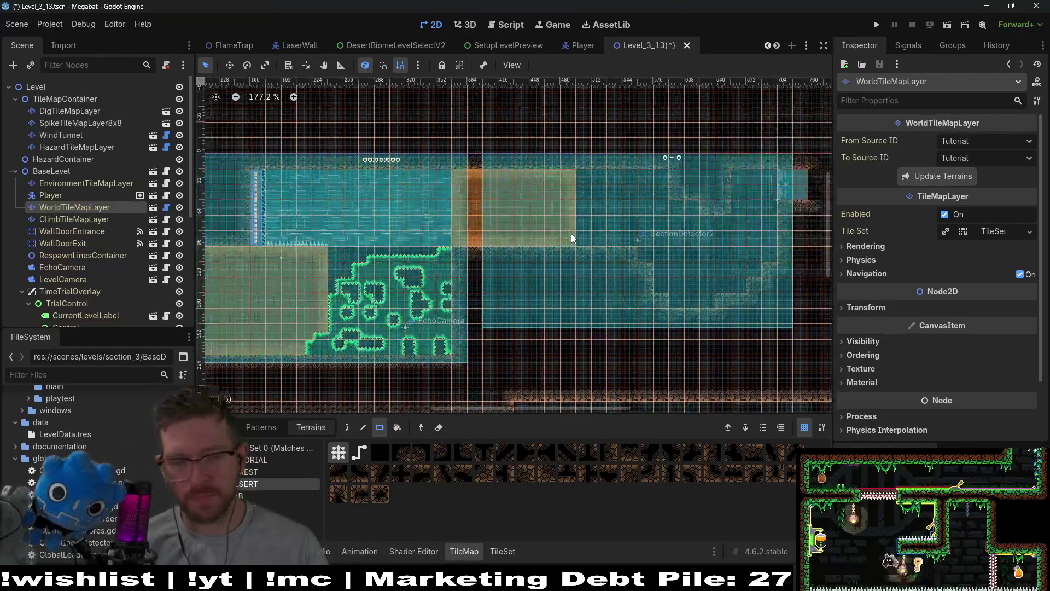
{"action": "scroll", "coordinate": [484, 235], "scroll_direction": "left", "scroll_amount": 3}
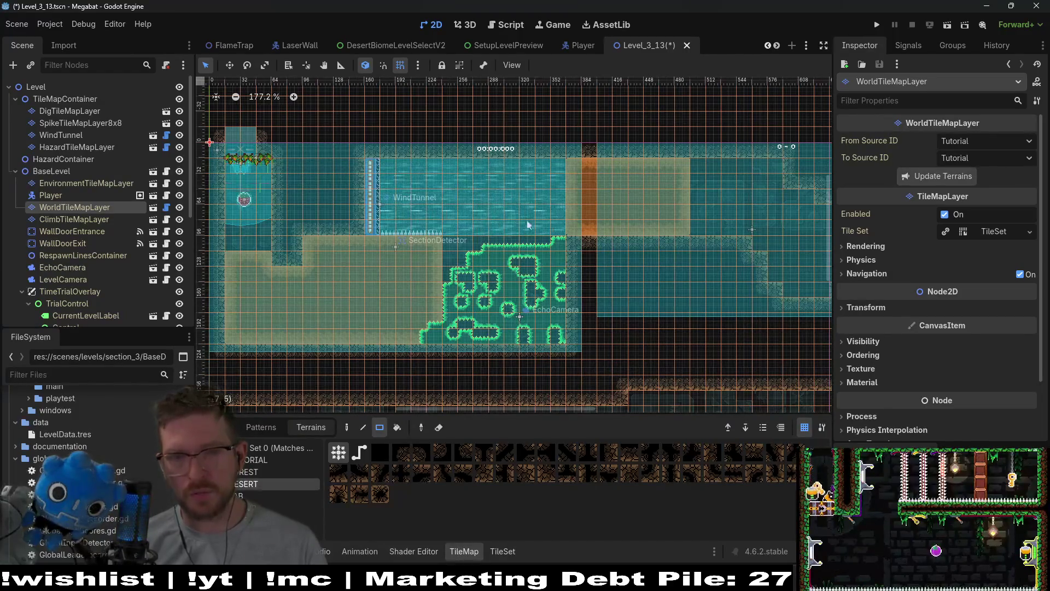
{"action": "scroll", "coordinate": [614, 235], "scroll_direction": "down", "scroll_amount": 3}
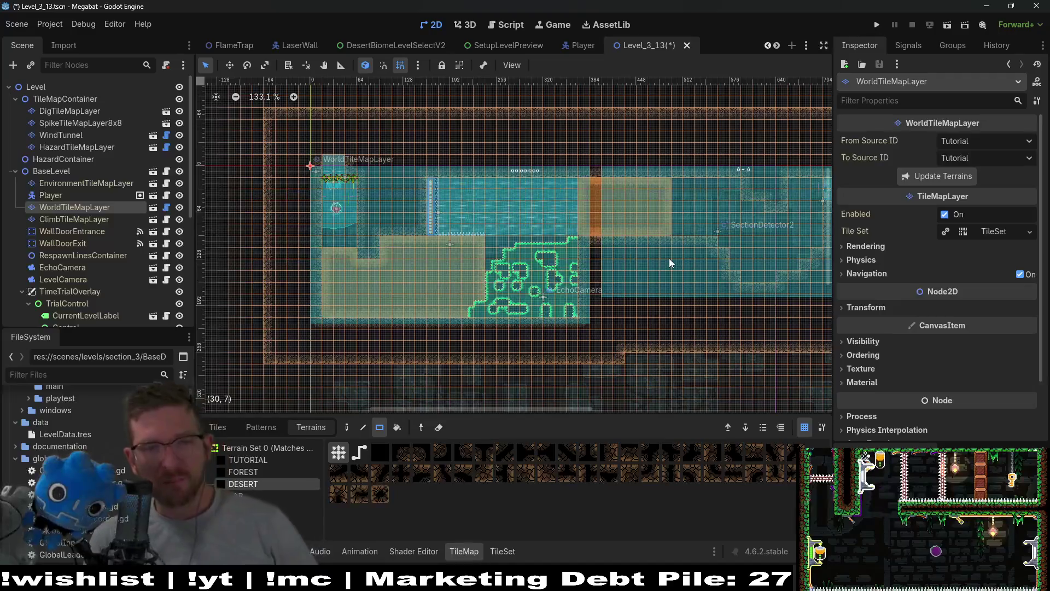
{"action": "scroll", "coordinate": [686, 245], "scroll_direction": "up", "scroll_amount": 3}
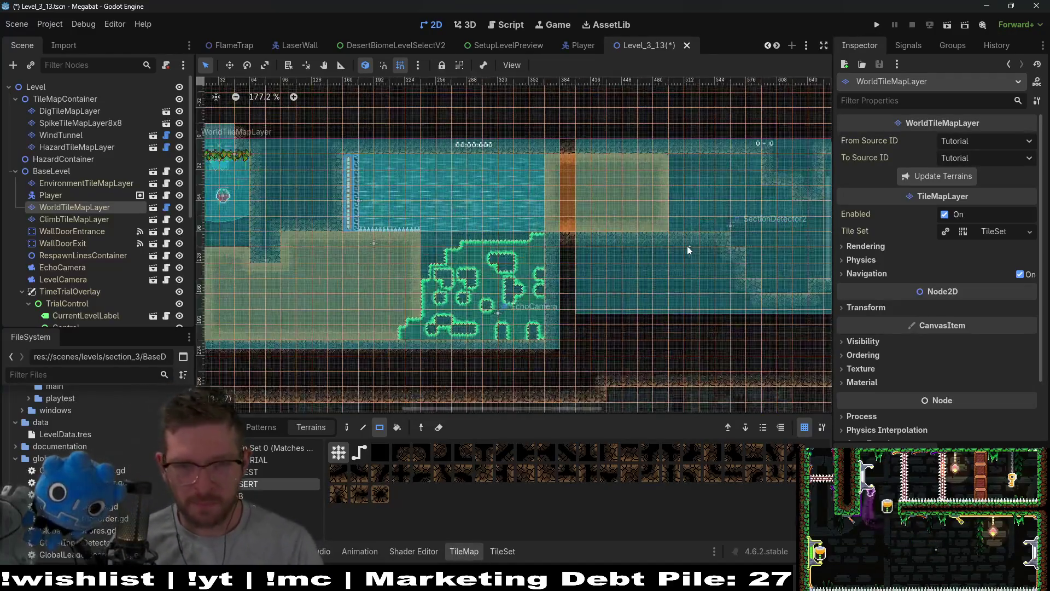
{"action": "left_click", "coordinate": [83, 185]}
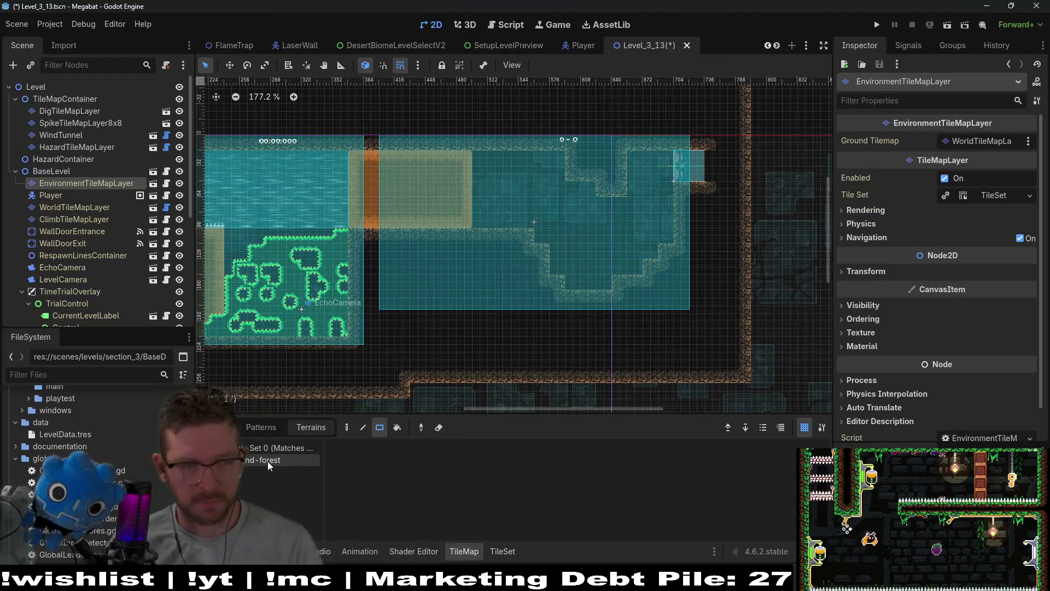
- Place three Brazier scene tiles in the right-hand section and zoom in to check them
{"action": "left_click", "coordinate": [221, 427]}
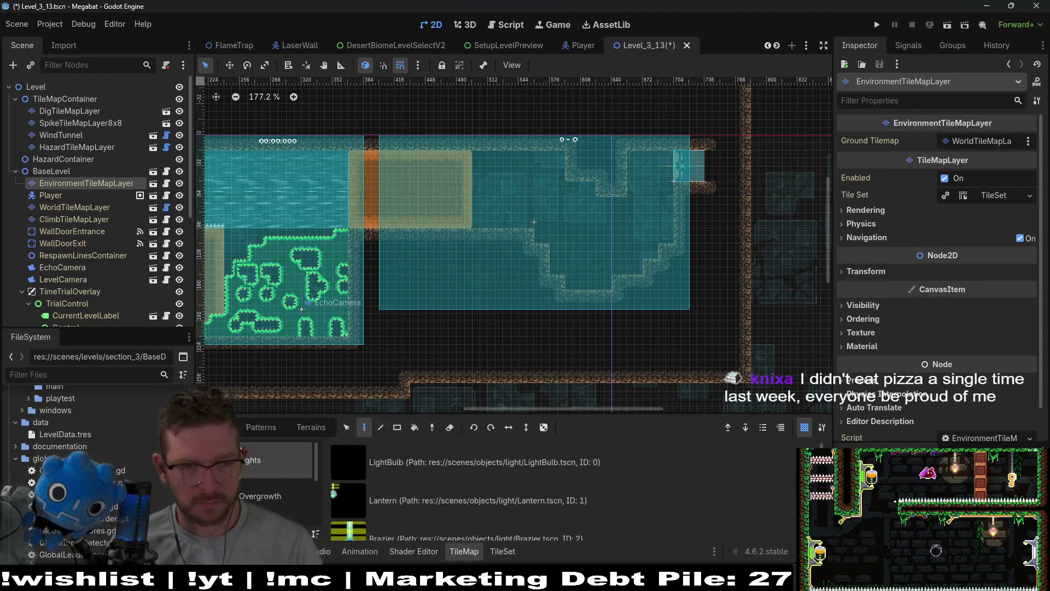
{"action": "left_click", "coordinate": [411, 513]}
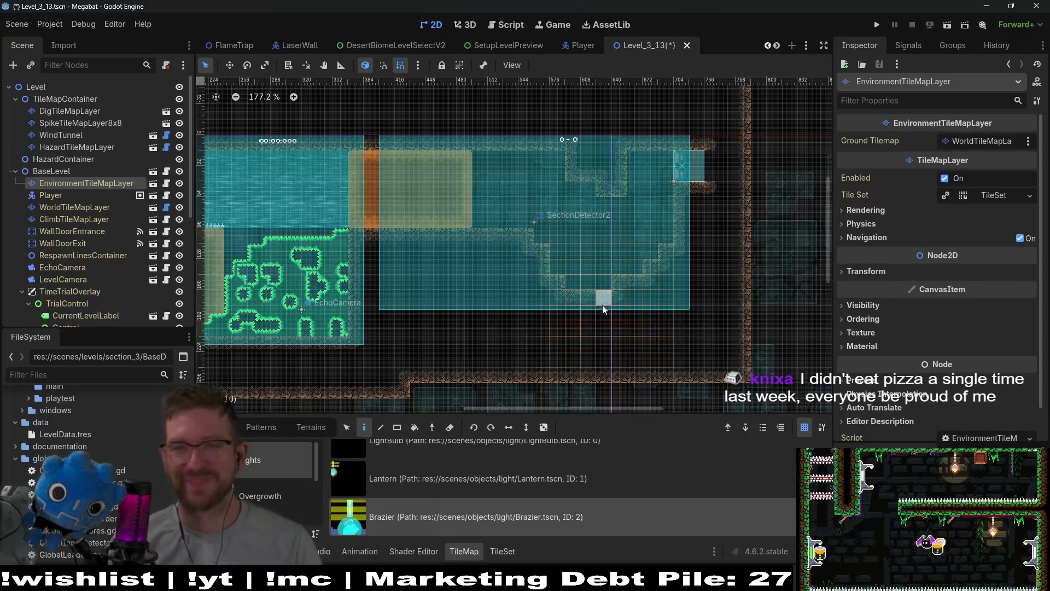
{"action": "left_click", "coordinate": [530, 166]}
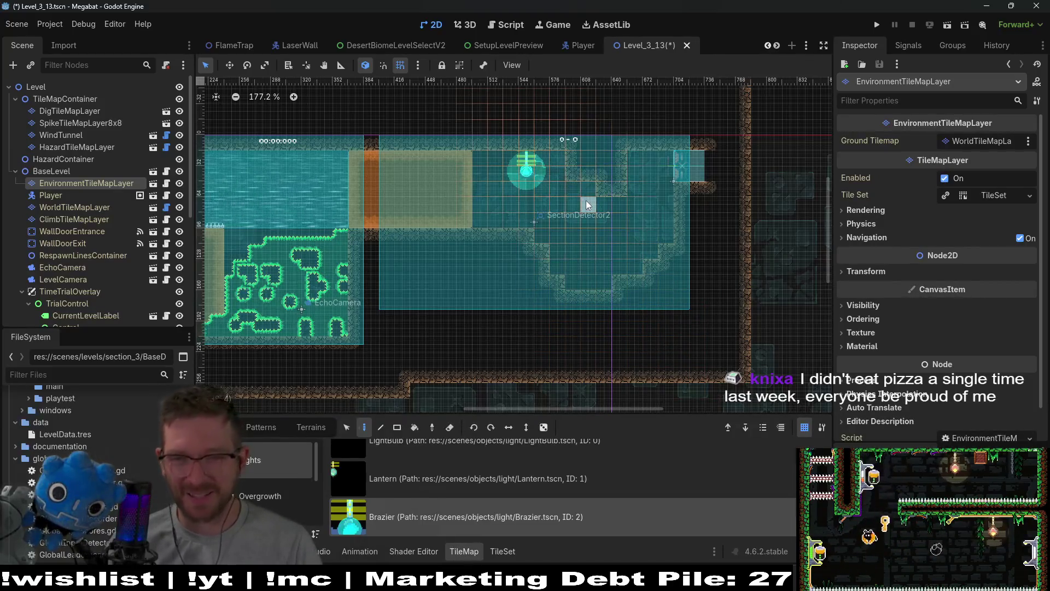
{"action": "left_click", "coordinate": [599, 210]}
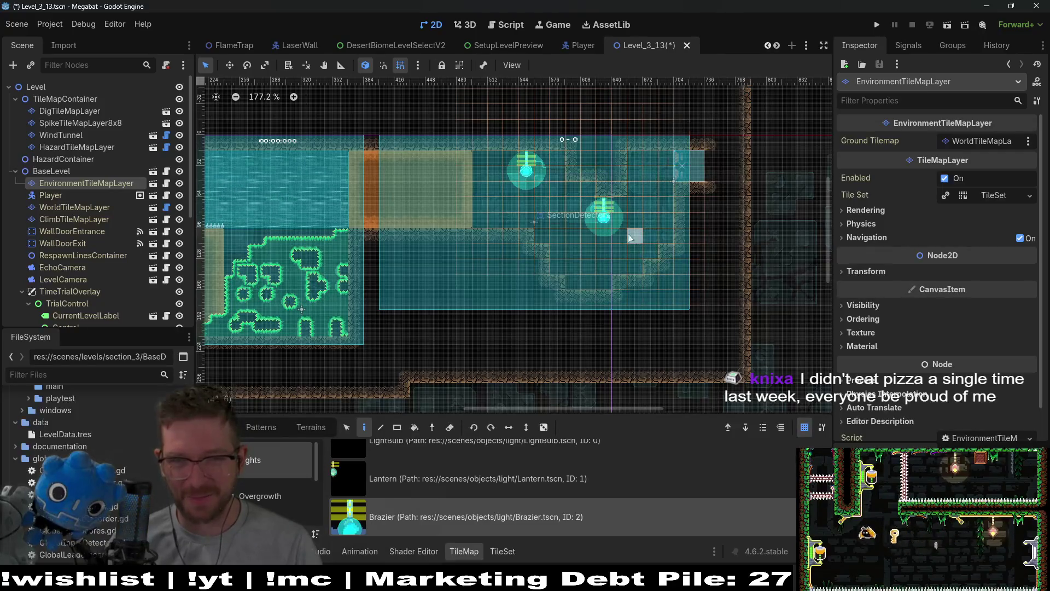
{"action": "left_click", "coordinate": [652, 161]}
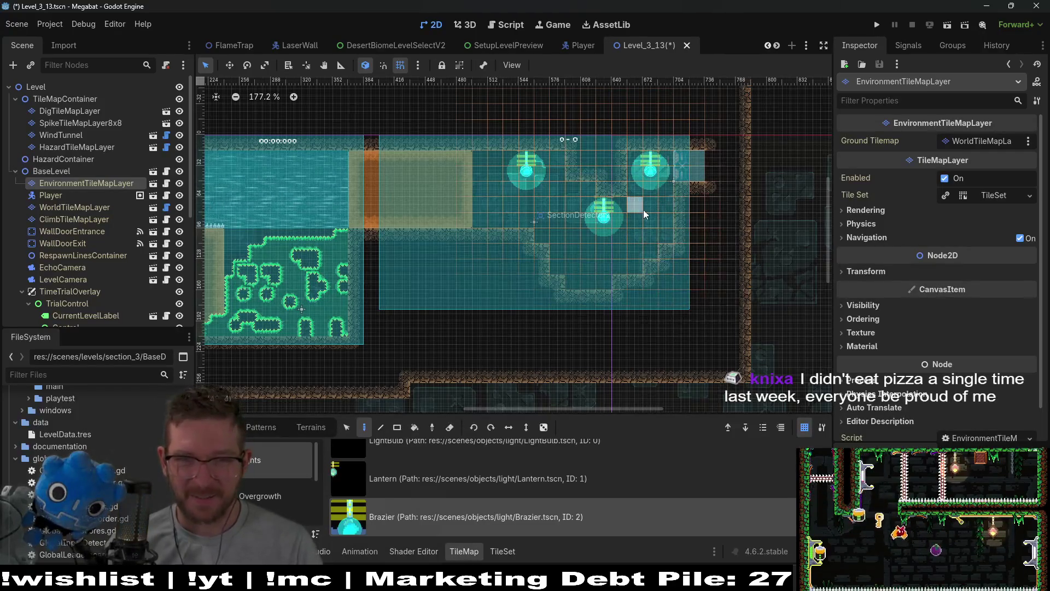
{"action": "scroll", "coordinate": [647, 203], "scroll_direction": "up", "scroll_amount": 3}
{"action": "left_click_drag", "start_coordinate": [473, 198], "coordinate": [546, 273]}
{"action": "scroll", "coordinate": [546, 273], "scroll_direction": "down", "scroll_amount": 4}
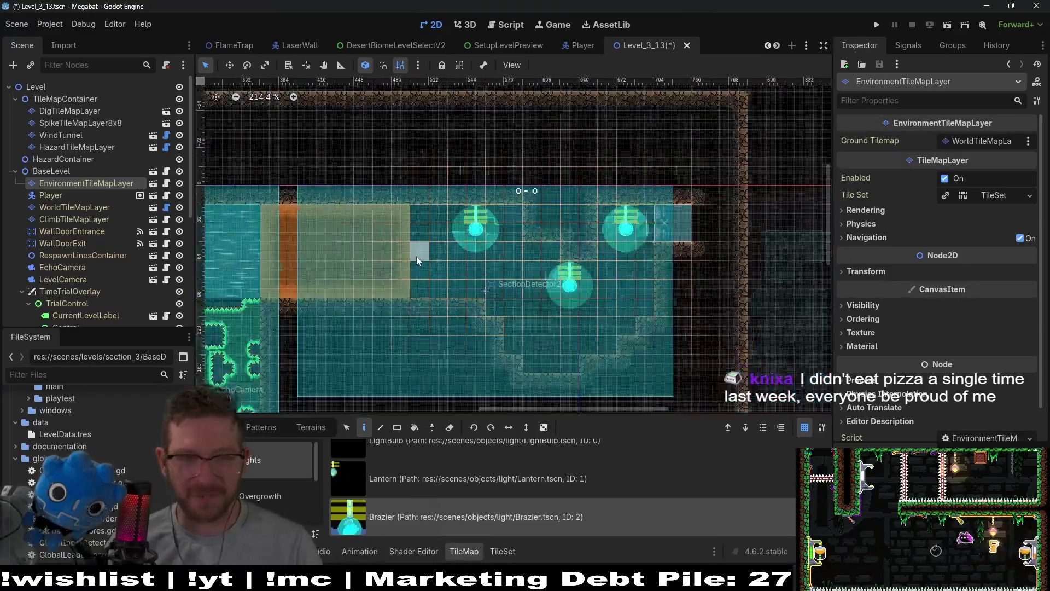
{"action": "left_click_drag", "start_coordinate": [467, 264], "coordinate": [541, 240]}
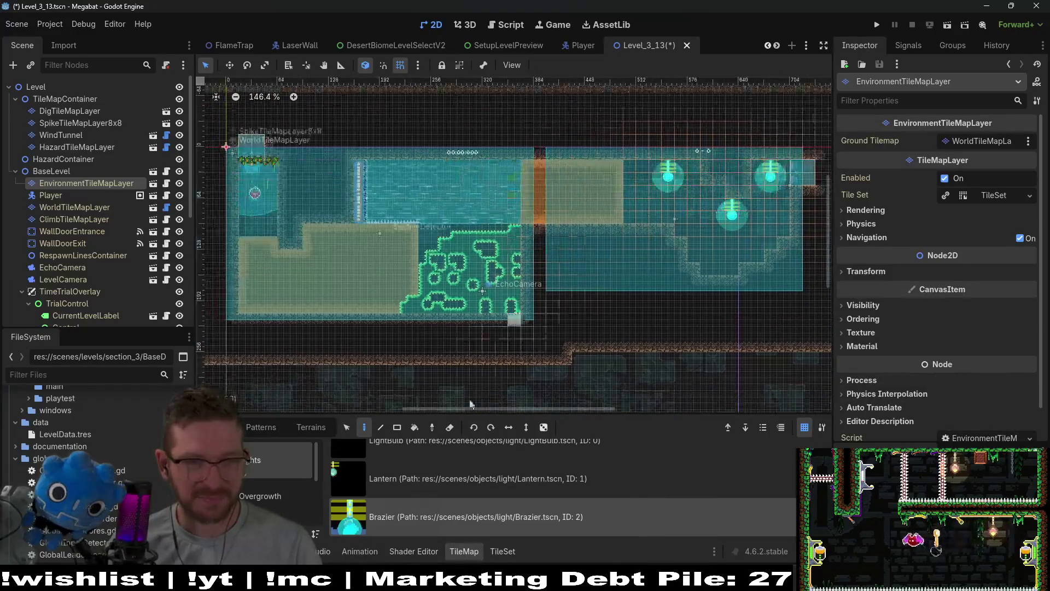
{"action": "left_click", "coordinate": [259, 496]}
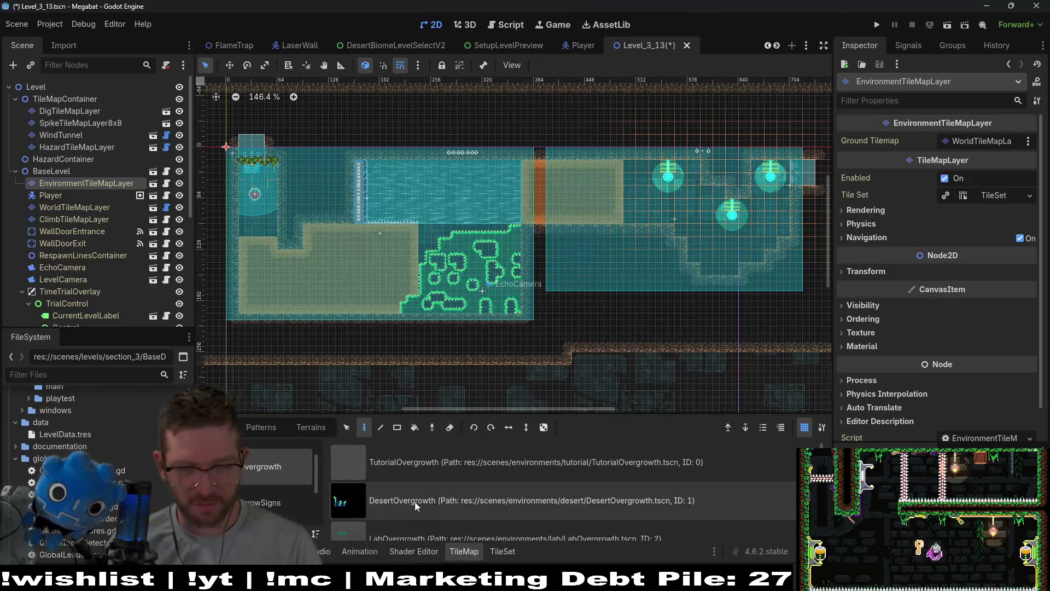
- Add desert overgrowth along the left ledge, down the stepped wall and up the right slope
{"action": "scroll", "coordinate": [414, 501], "scroll_direction": "down", "scroll_amount": 1}
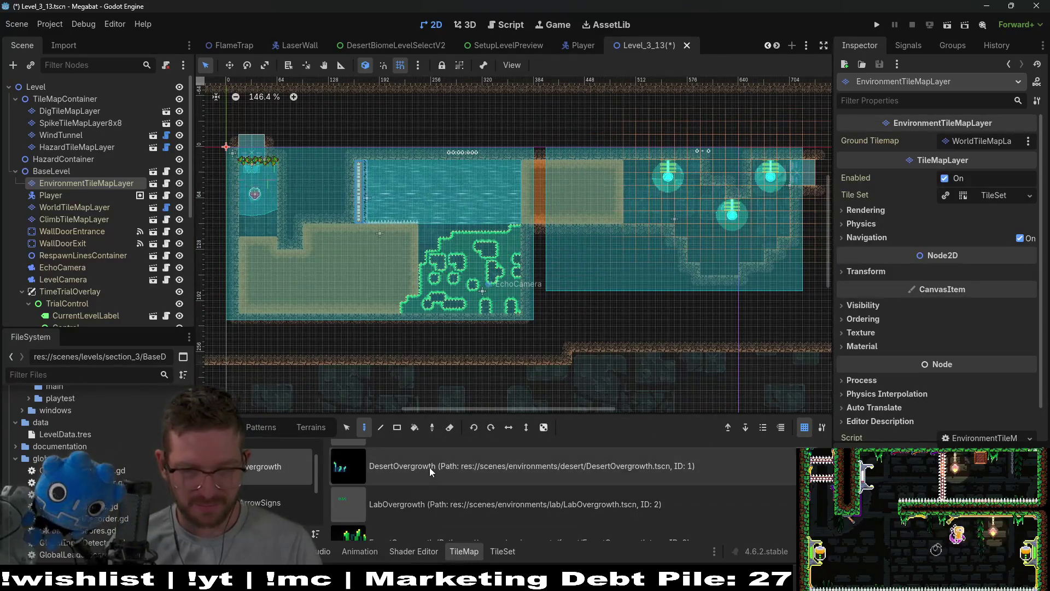
{"action": "left_click", "coordinate": [251, 236]}
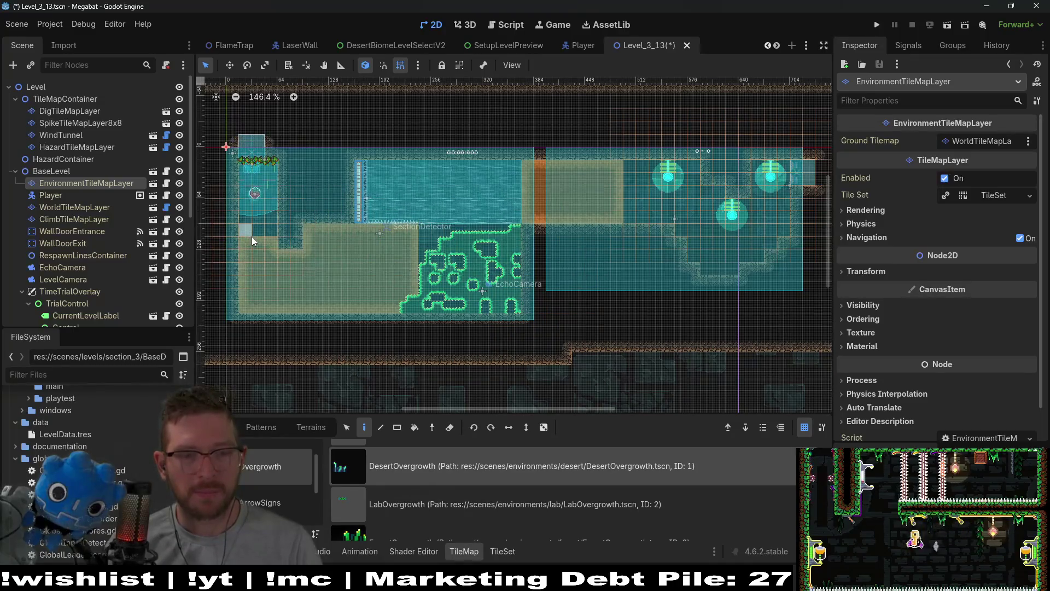
{"action": "left_click", "coordinate": [271, 232]}
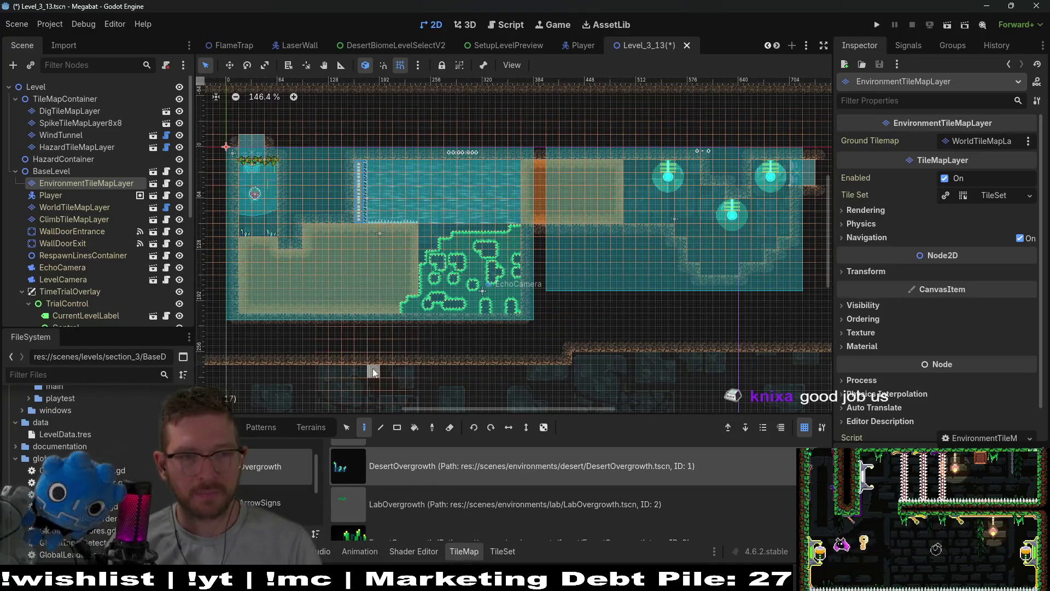
{"action": "left_click", "coordinate": [647, 221]}
{"action": "left_click", "coordinate": [683, 231]}
{"action": "left_click", "coordinate": [695, 255]}
{"action": "left_click", "coordinate": [707, 268]}
{"action": "left_click", "coordinate": [731, 268]}
{"action": "left_click", "coordinate": [757, 256]}
{"action": "left_click", "coordinate": [770, 243]}
{"action": "left_click", "coordinate": [781, 231]}
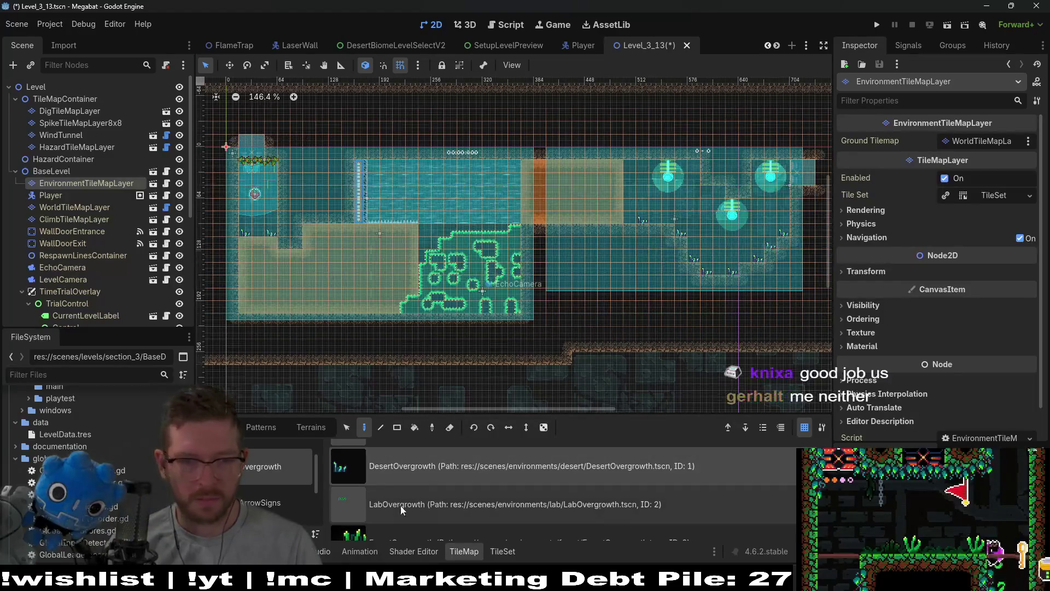
- Place two DesertForegroundVineMedium vines from CeilingOvergrowth and save Level_3_13
{"action": "scroll", "coordinate": [400, 506], "scroll_direction": "down", "scroll_amount": 1}
{"action": "scroll", "coordinate": [274, 497], "scroll_direction": "down", "scroll_amount": 2}
{"action": "left_click", "coordinate": [272, 502]}
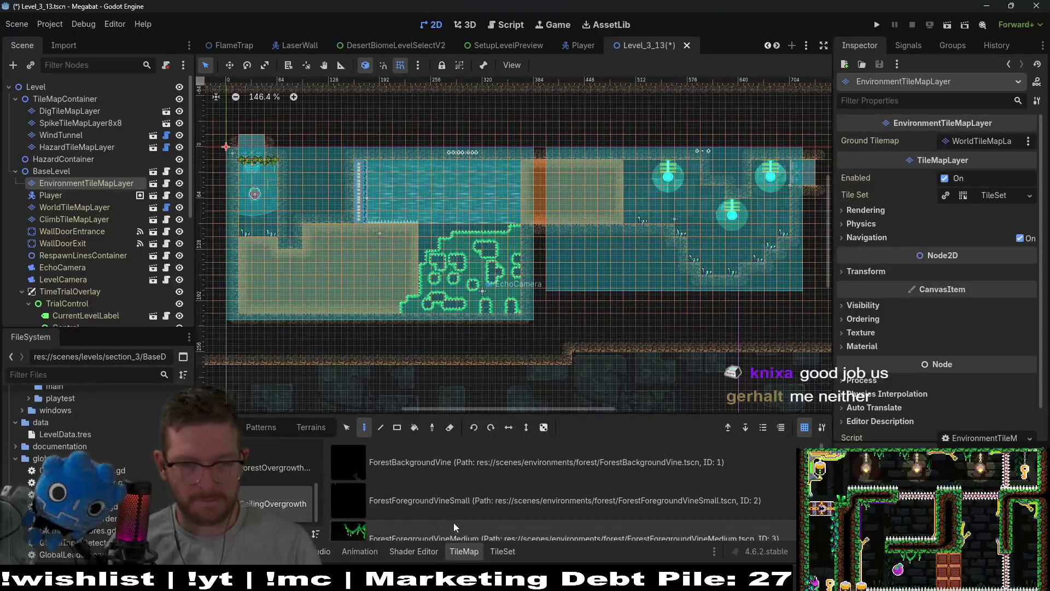
{"action": "scroll", "coordinate": [454, 523], "scroll_direction": "down", "scroll_amount": 1}
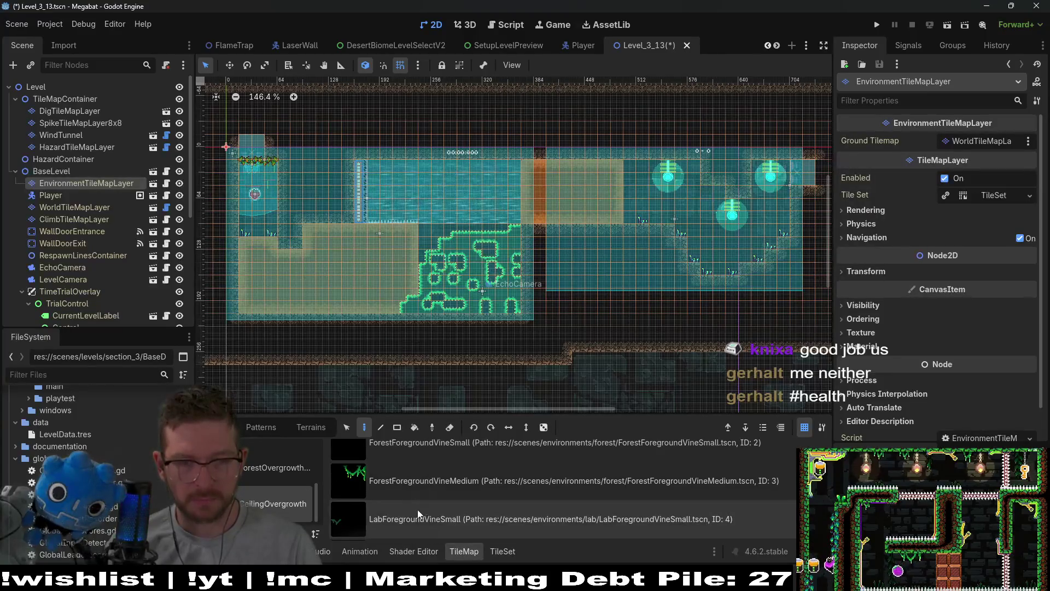
{"action": "scroll", "coordinate": [445, 509], "scroll_direction": "down", "scroll_amount": 3}
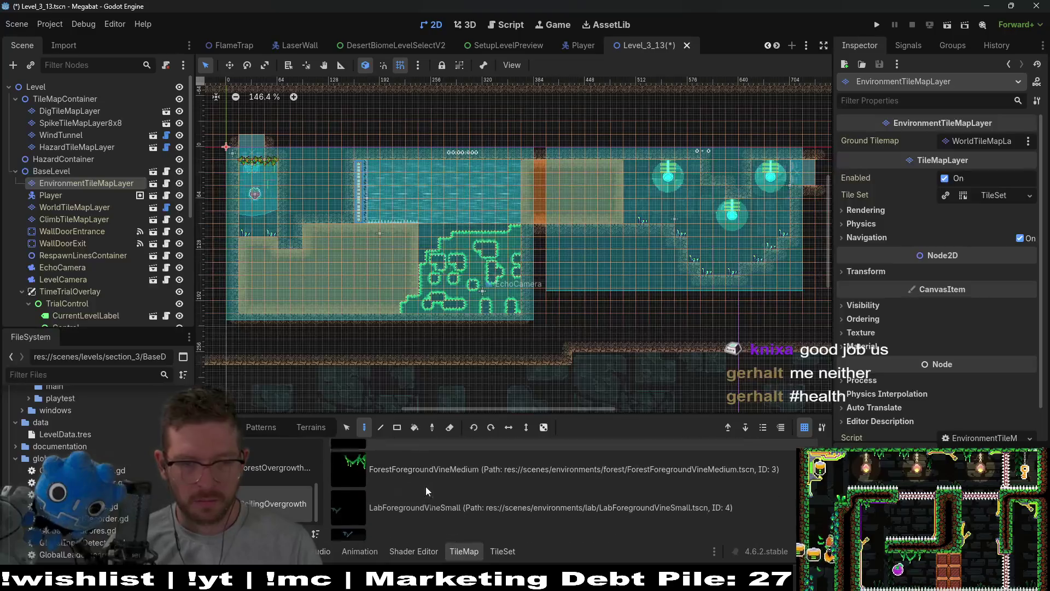
{"action": "left_click", "coordinate": [426, 489]}
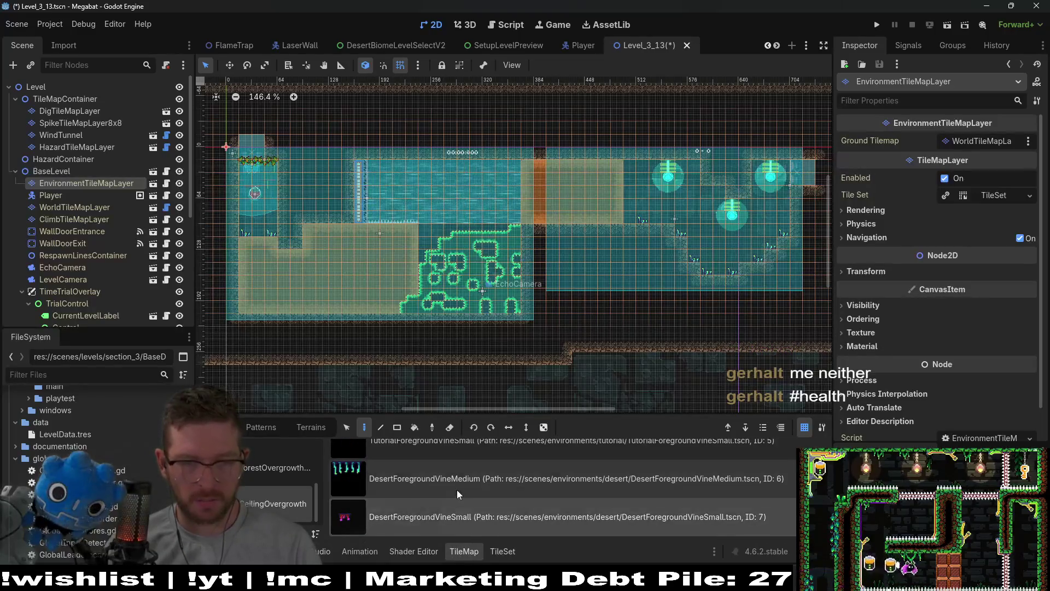
{"action": "left_click", "coordinate": [716, 193]}
{"action": "left_click", "coordinate": [398, 510]}
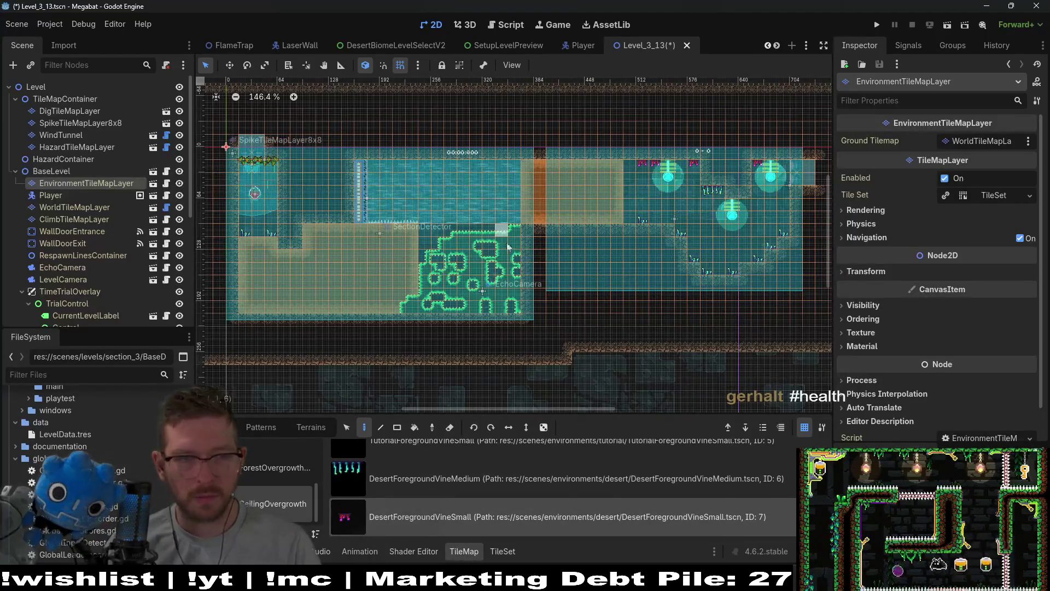
{"action": "scroll", "coordinate": [626, 241], "scroll_direction": "down", "scroll_amount": 4}
{"action": "key", "text": "ctrl+s"}
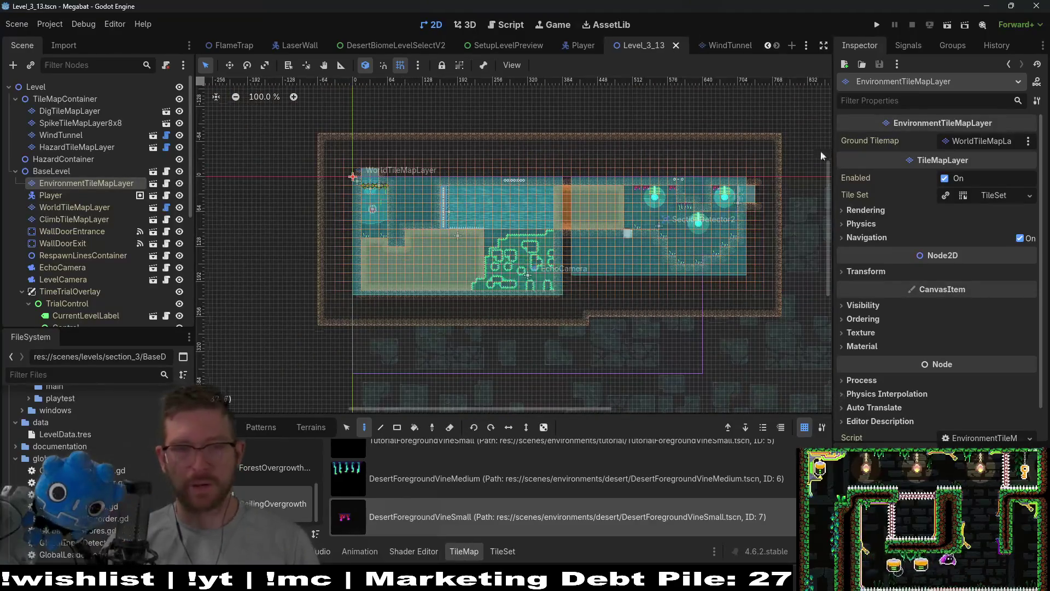
- Run the project and fly the bat into the dirt, digging a loop toward the next room
{"action": "left_click", "coordinate": [947, 26]}
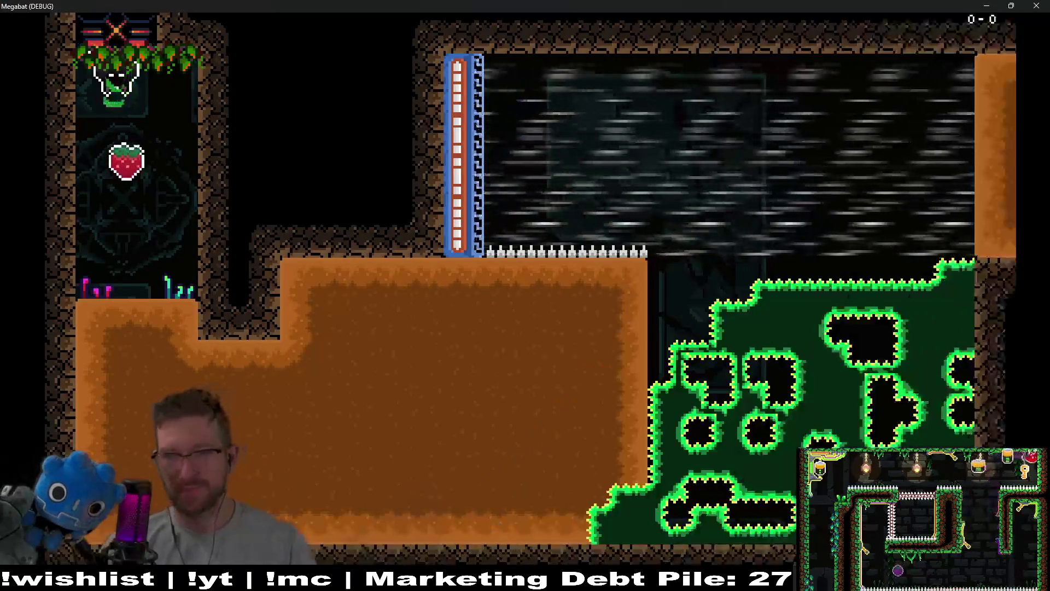
{"action": "key", "text": "Down"}
{"action": "key", "text": "Right"}
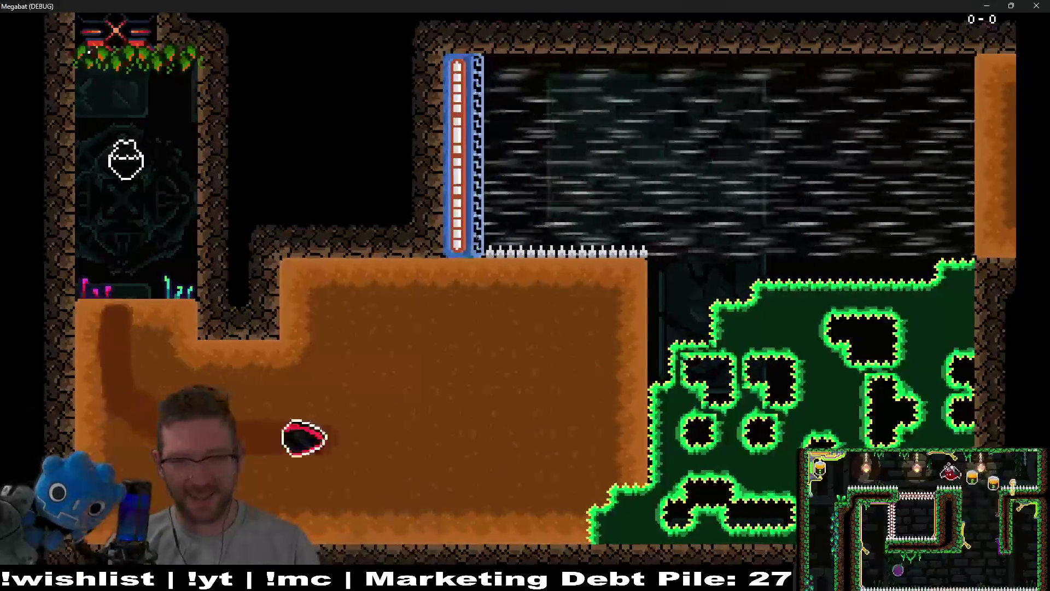
{"action": "key", "text": "Up"}
{"action": "key", "text": "Left"}
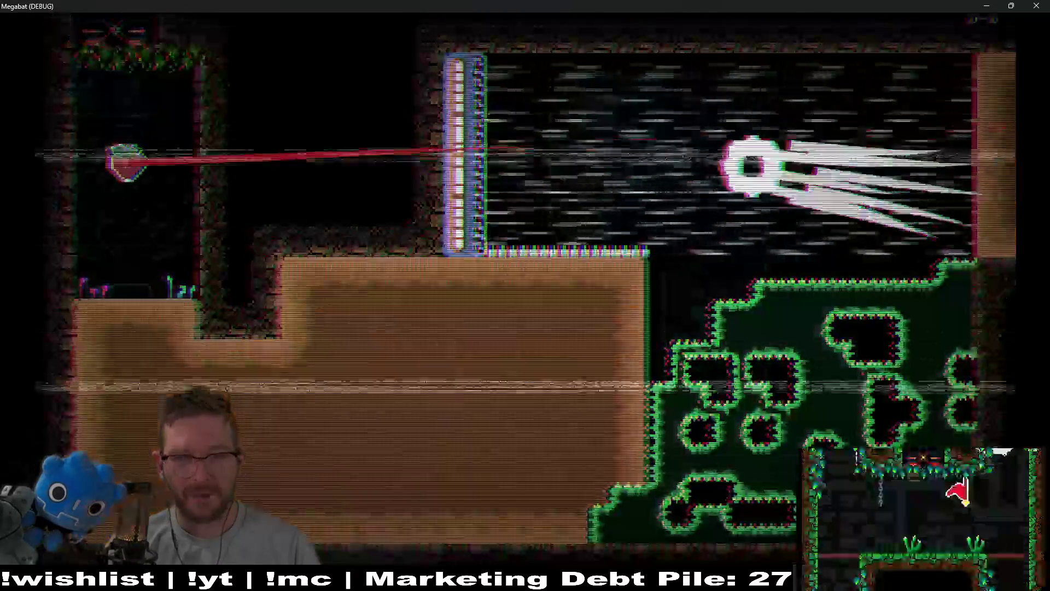
{"action": "key", "text": "Down"}
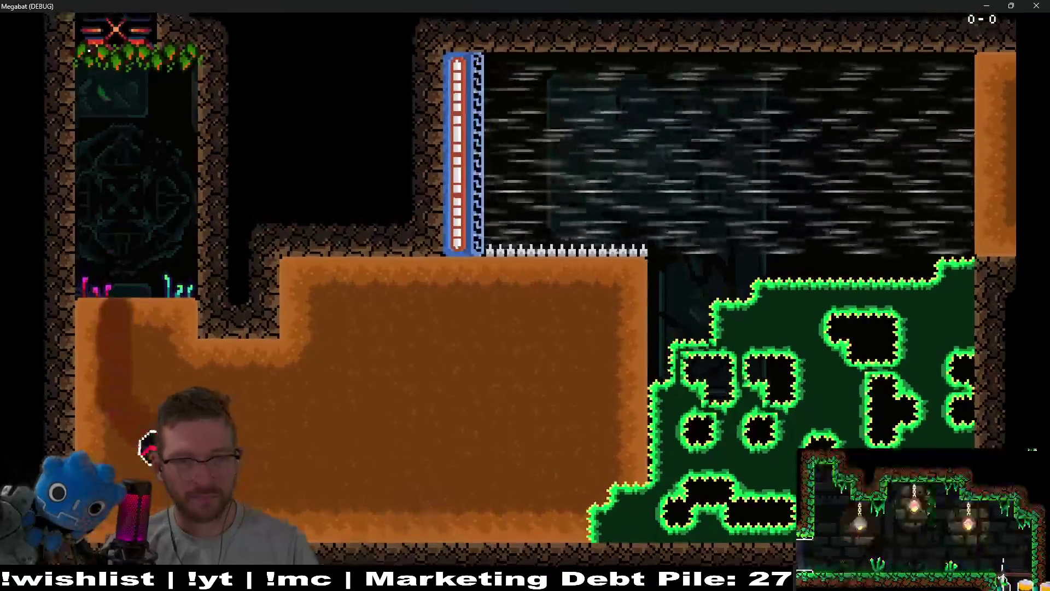
{"action": "key", "text": "Right"}
{"action": "key", "text": "Up"}
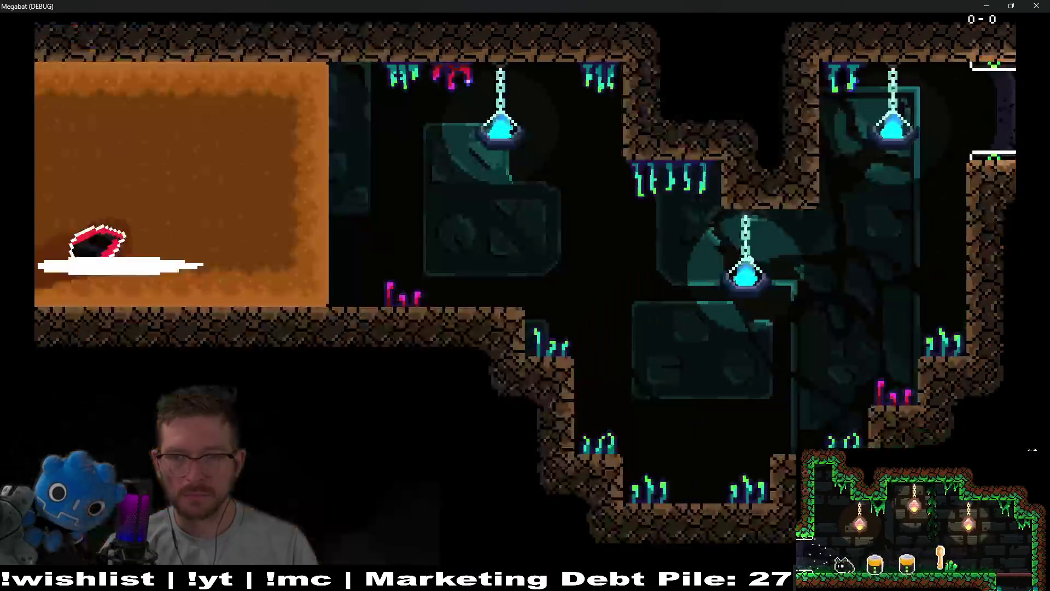
{"action": "key", "text": "Left"}
{"action": "key", "text": "Down"}
{"action": "key", "text": "Left"}
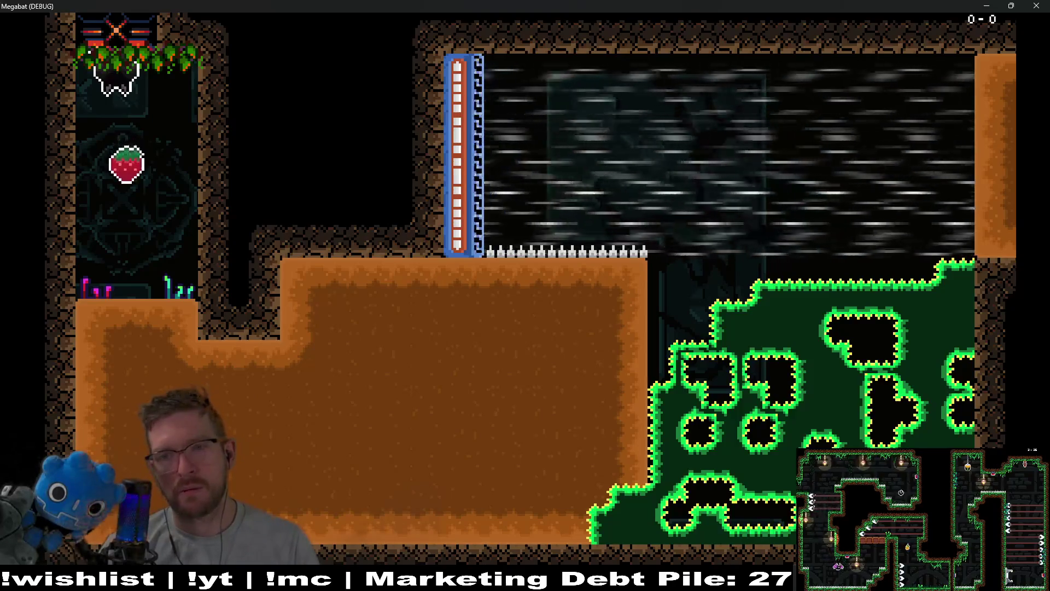
- Drop down the shaft, tunnel through the dirt into the cavern and land on the ledge
{"action": "key", "text": "Down"}
{"action": "key", "text": "Right"}
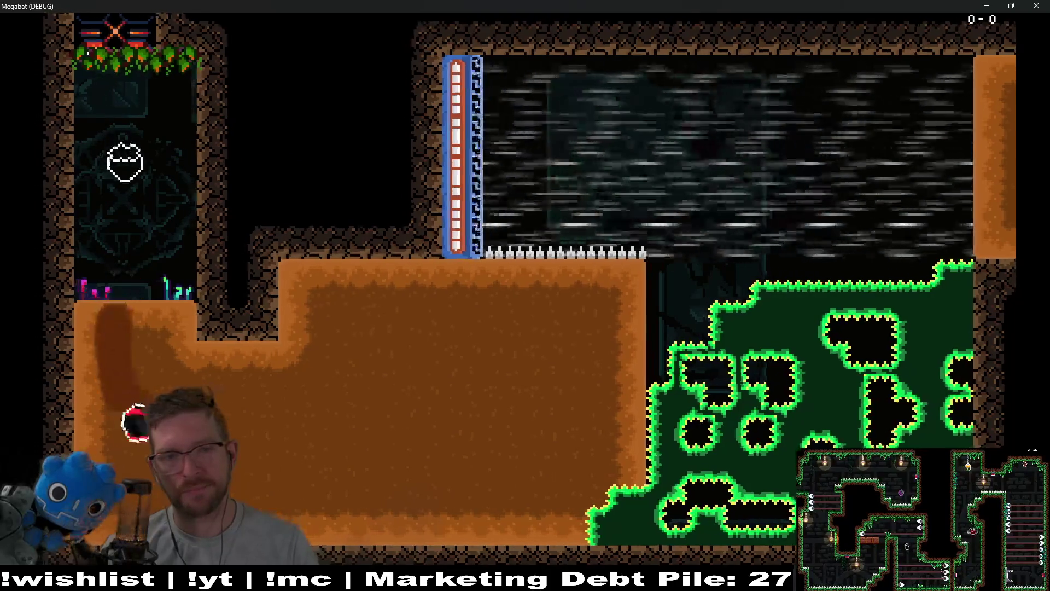
{"action": "key", "text": "Up"}
{"action": "key", "text": "Right"}
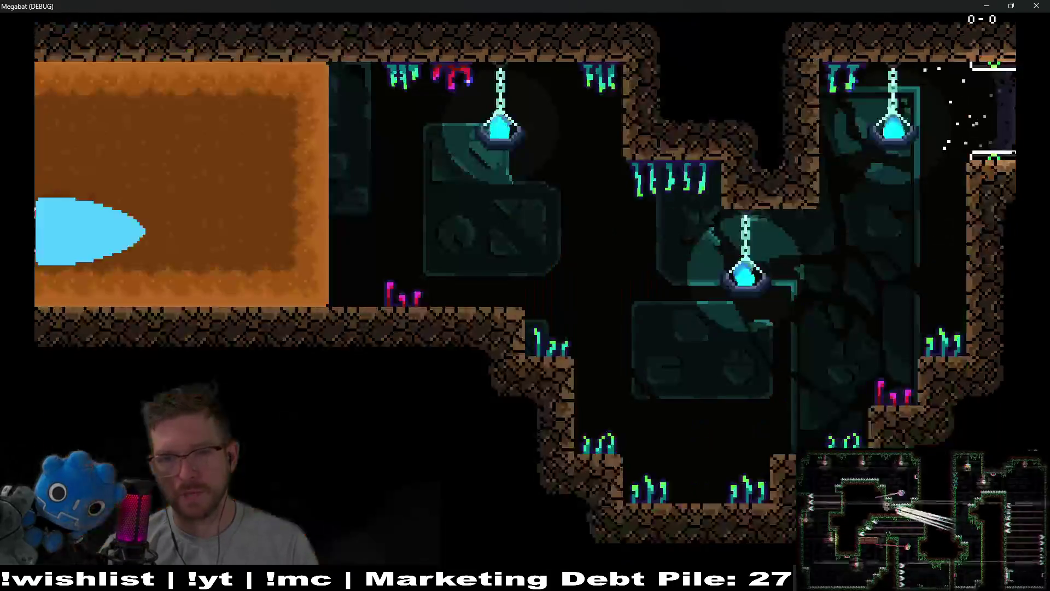
{"action": "key", "text": "Up"}
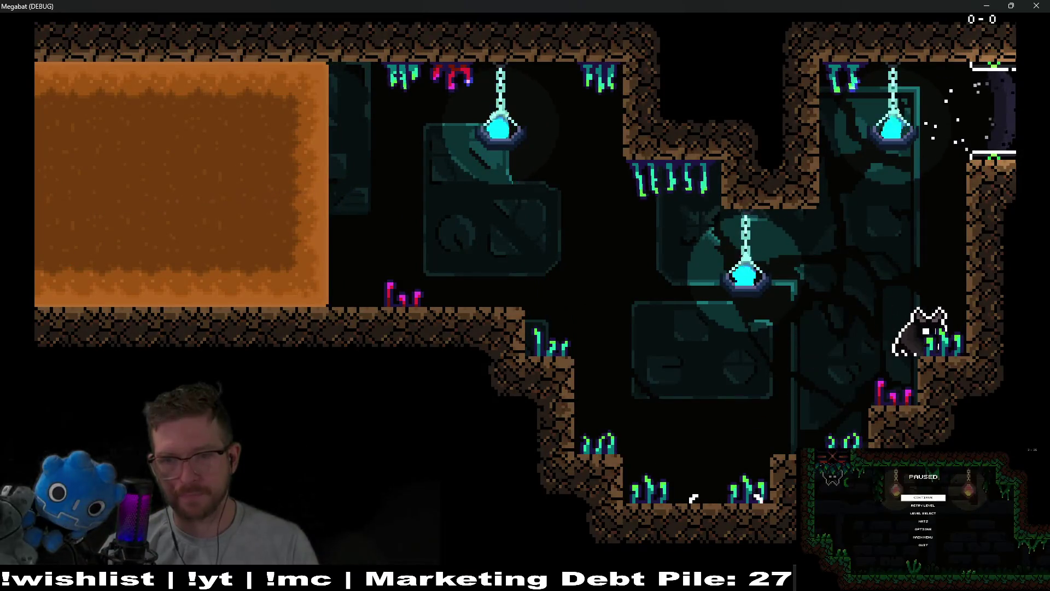
{"action": "key", "text": "Left"}
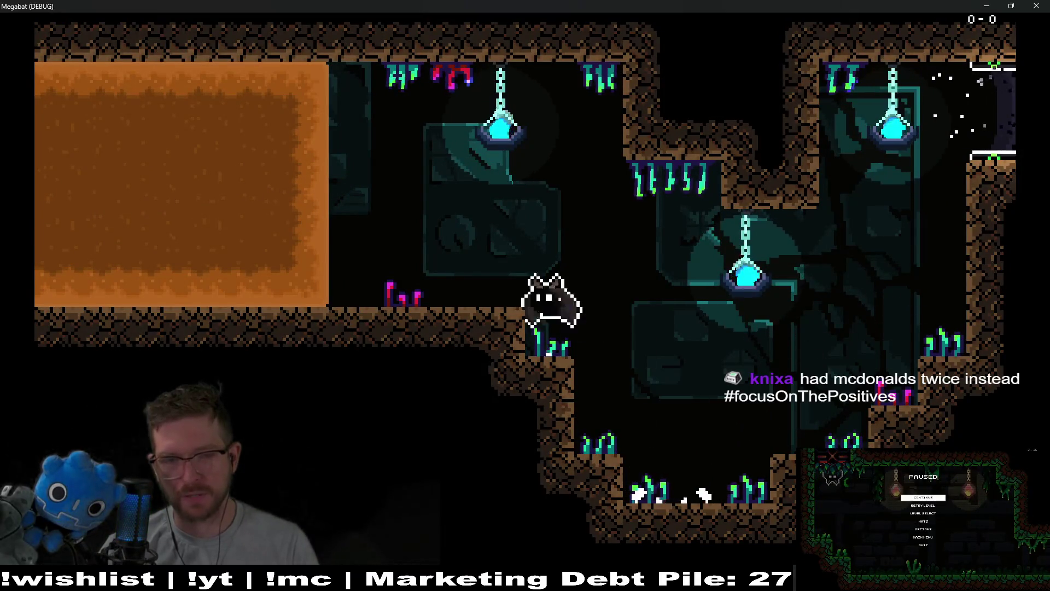
{"action": "key", "text": "Right"}
{"action": "key", "text": "Right"}
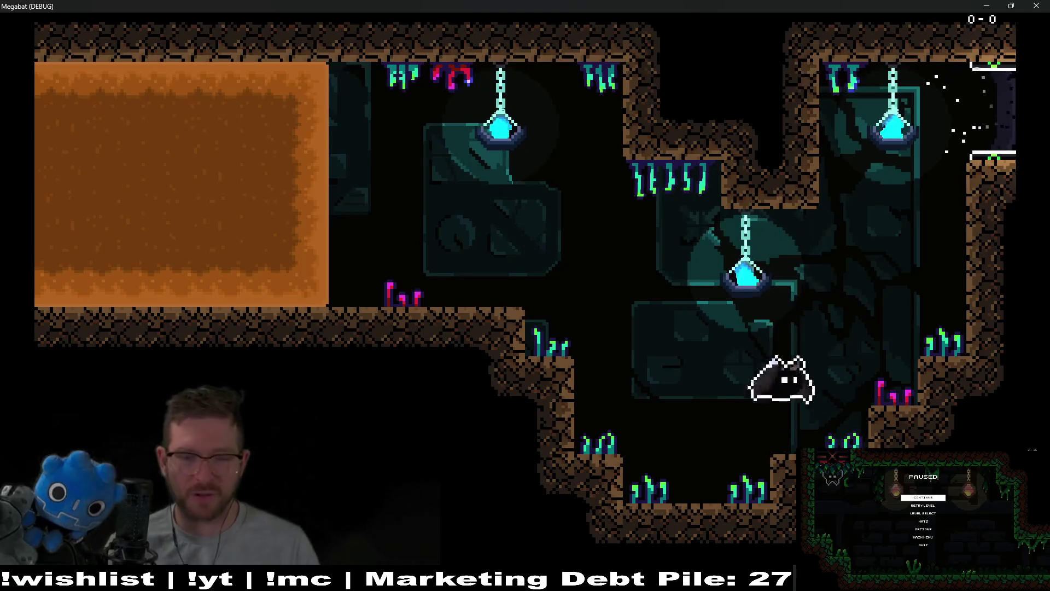
{"action": "left_click", "coordinate": [1032, 5]}
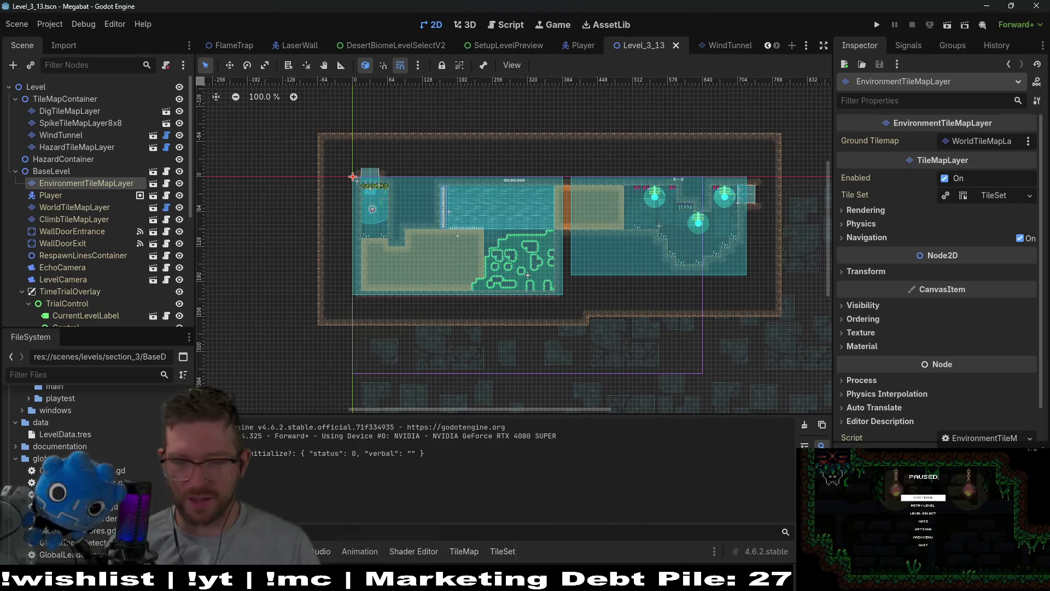
- Switch to Obsidian, open The Board kanban and start a card under BUG REPORTS/FEEDBACK
{"action": "key", "text": "alt+Tab"}
{"action": "left_click", "coordinate": [85, 363]}
{"action": "left_click", "coordinate": [567, 152]}
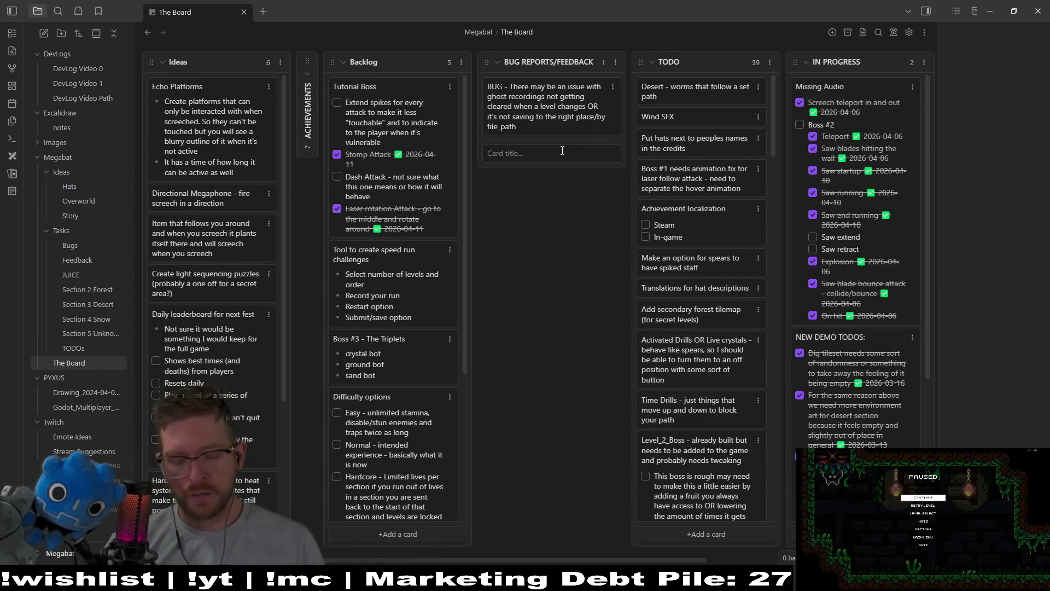
- Write a bug card about pressing down and right in a top-right corner
{"action": "type", "text": "BUG "}
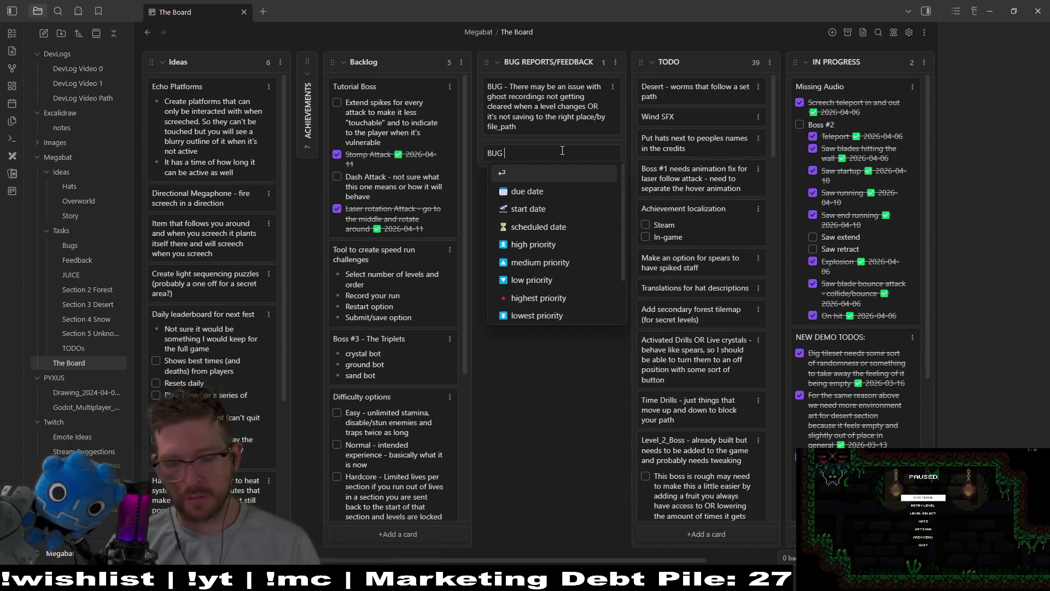
{"action": "type", "text": "- When "}
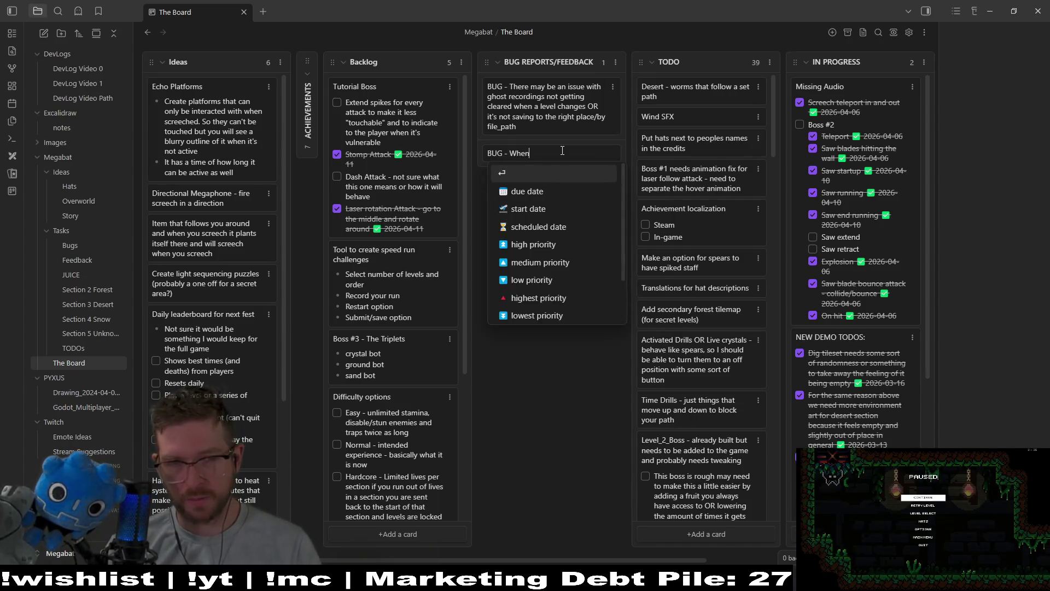
{"action": "type", "text": "in"}
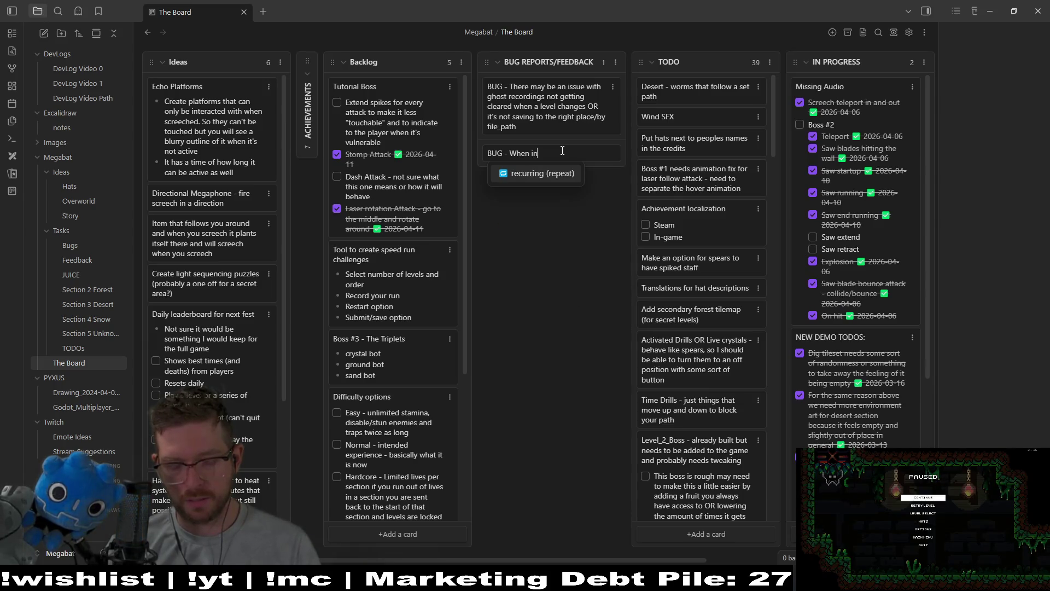
{"action": "key", "text": "BackSpace"}
{"action": "key", "text": "BackSpace"}
{"action": "key", "text": "BackSpace"}
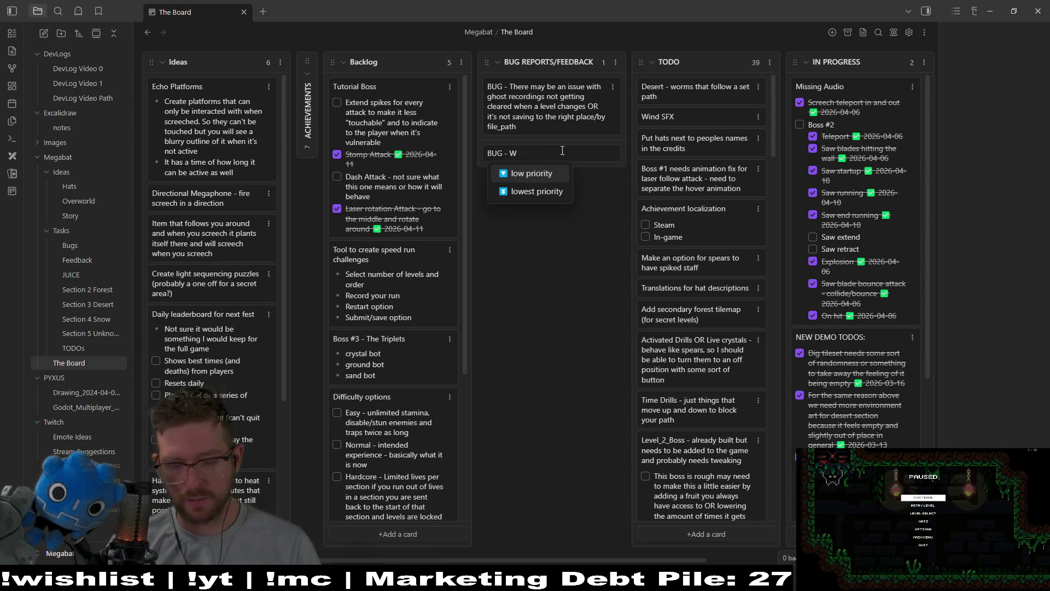
{"action": "type", "text": "hen player is in a "}
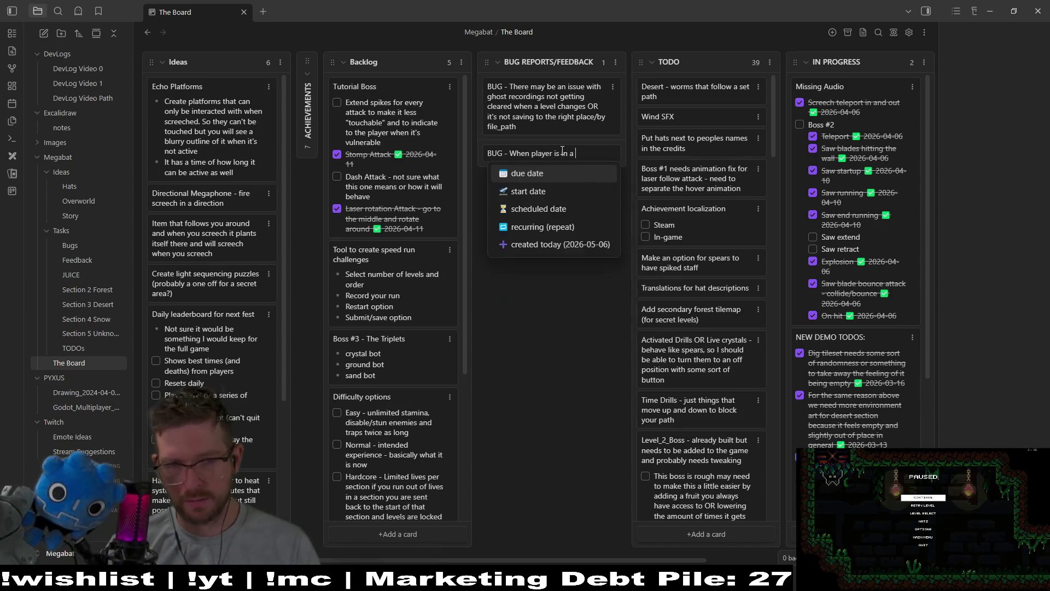
{"action": "type", "text": "top right "}
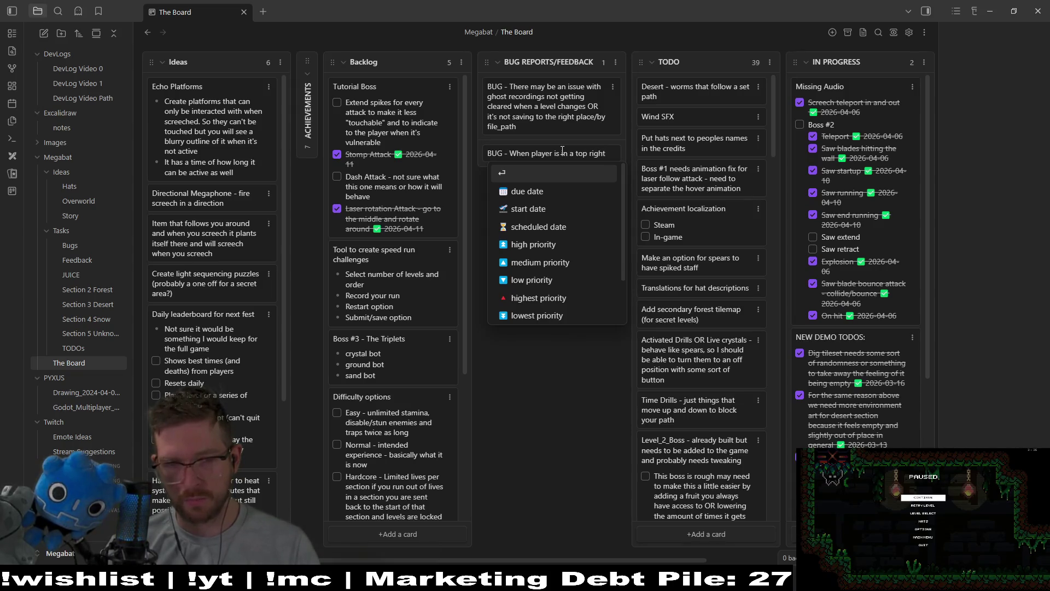
{"action": "type", "text": "corner and they press d"}
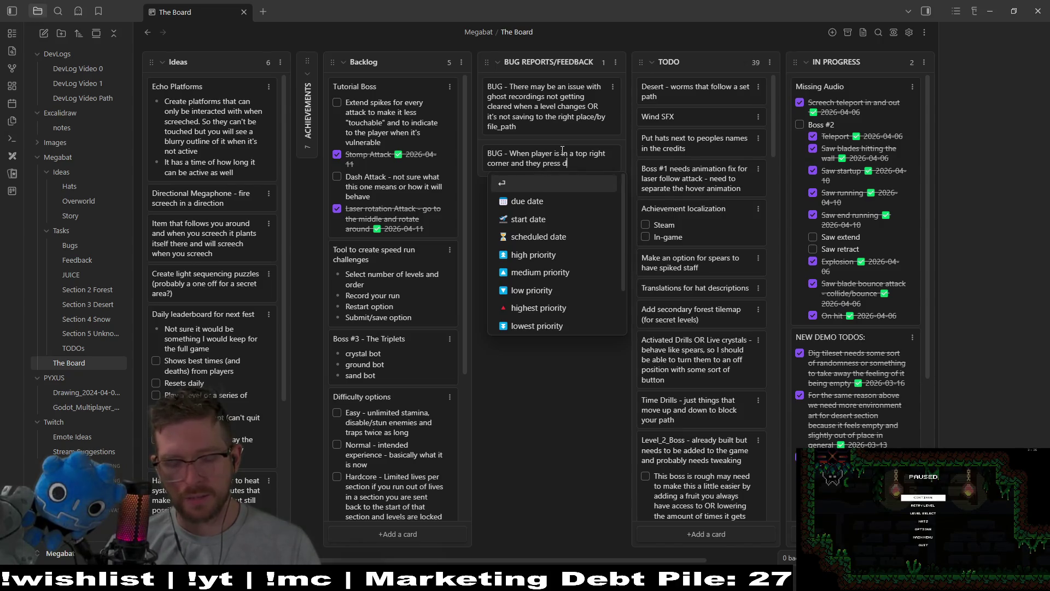
{"action": "type", "text": "own and right"}
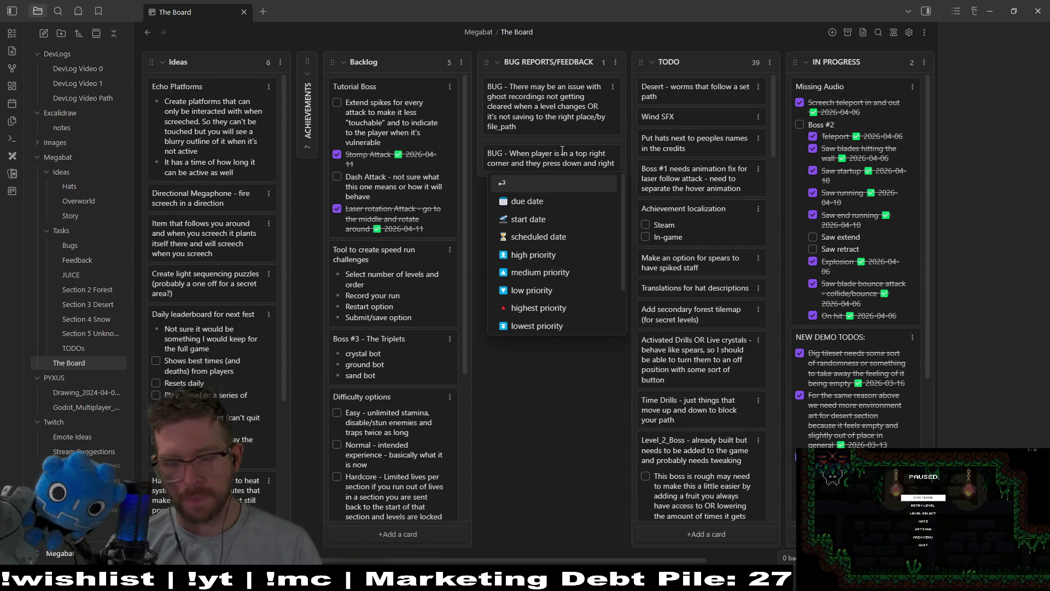
{"action": "type", "text": " the "}
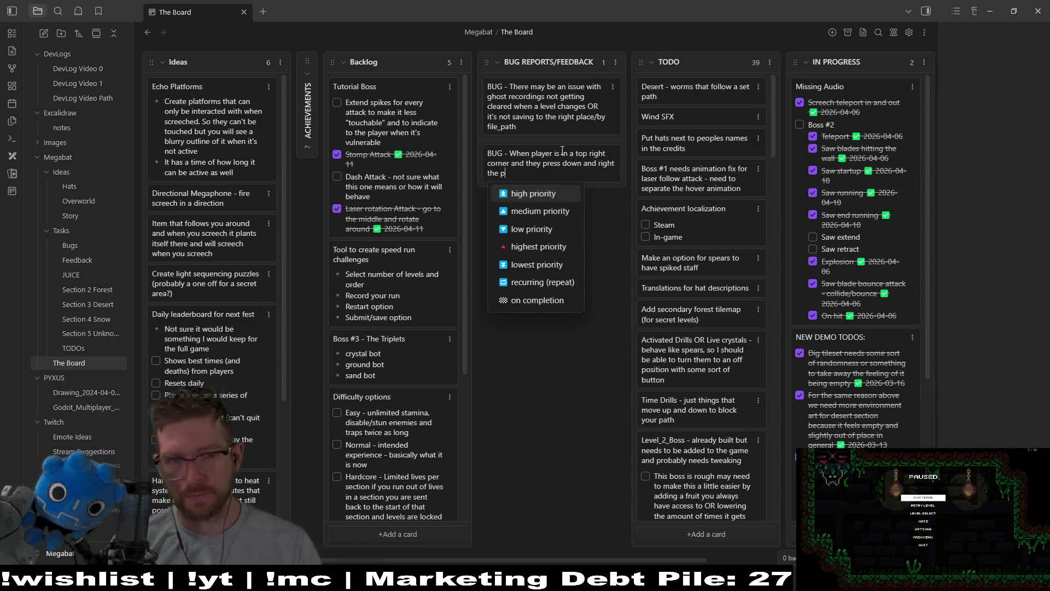
{"action": "type", "text": "player "}
{"action": "type", "text": "will"}
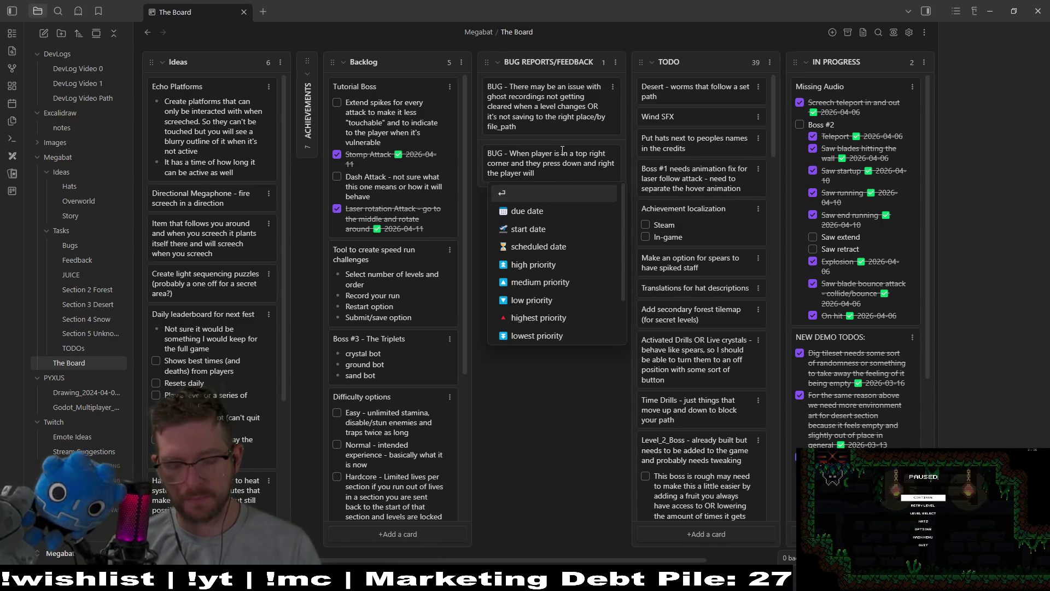
{"action": "type", "text": " be stuck"}
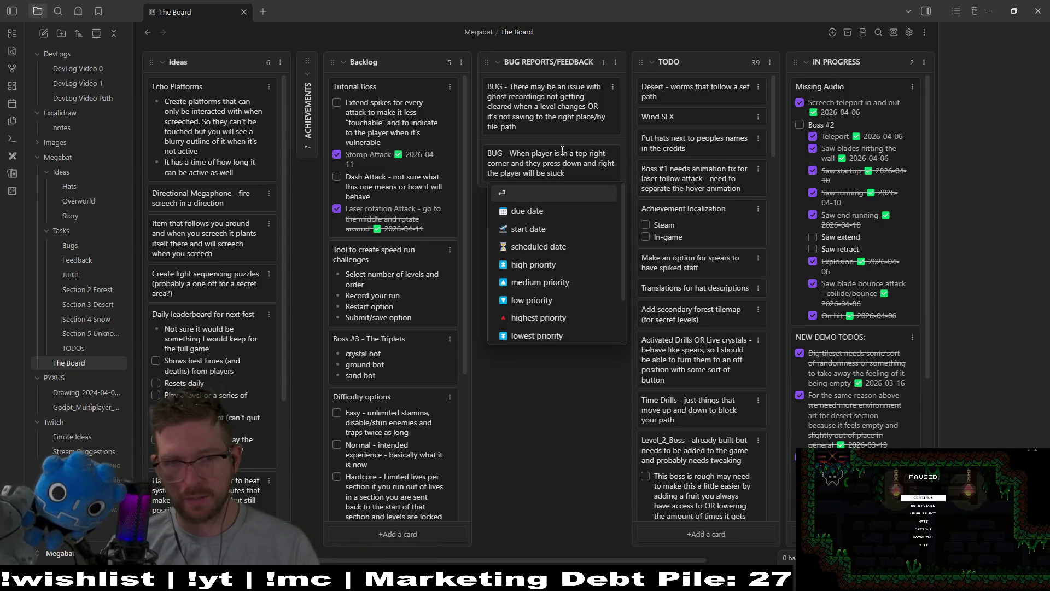
{"action": "type", "text": " in that cor"}
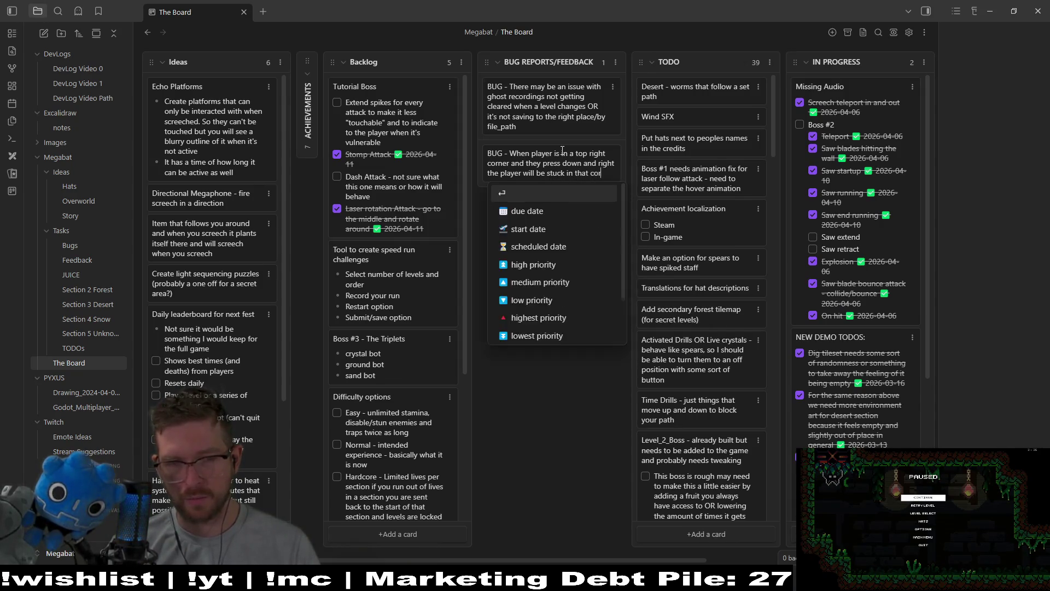
{"action": "type", "text": "ner instead of going"}
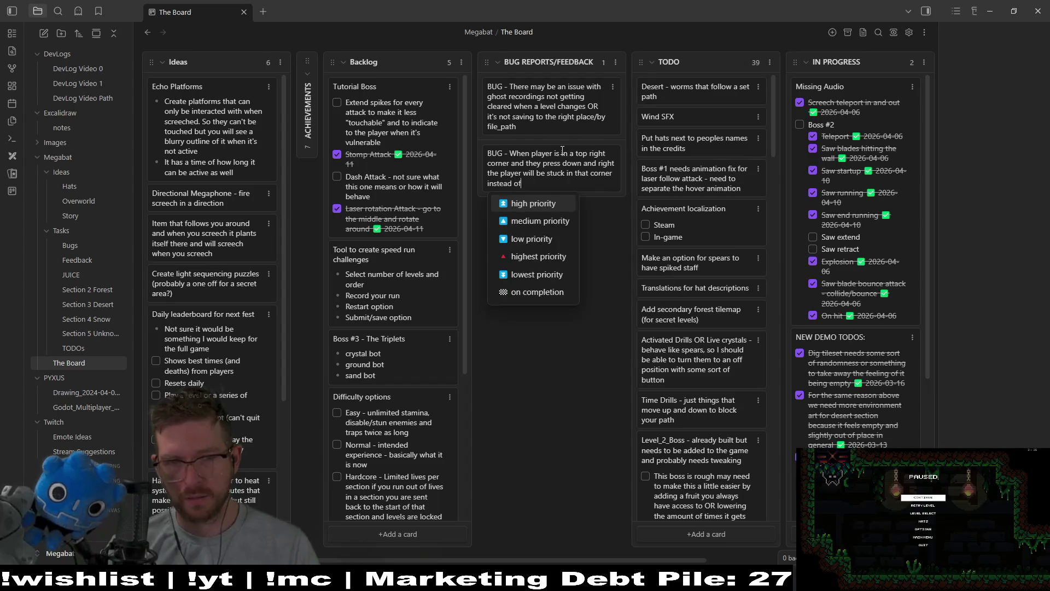
{"action": "type", "text": " down"}
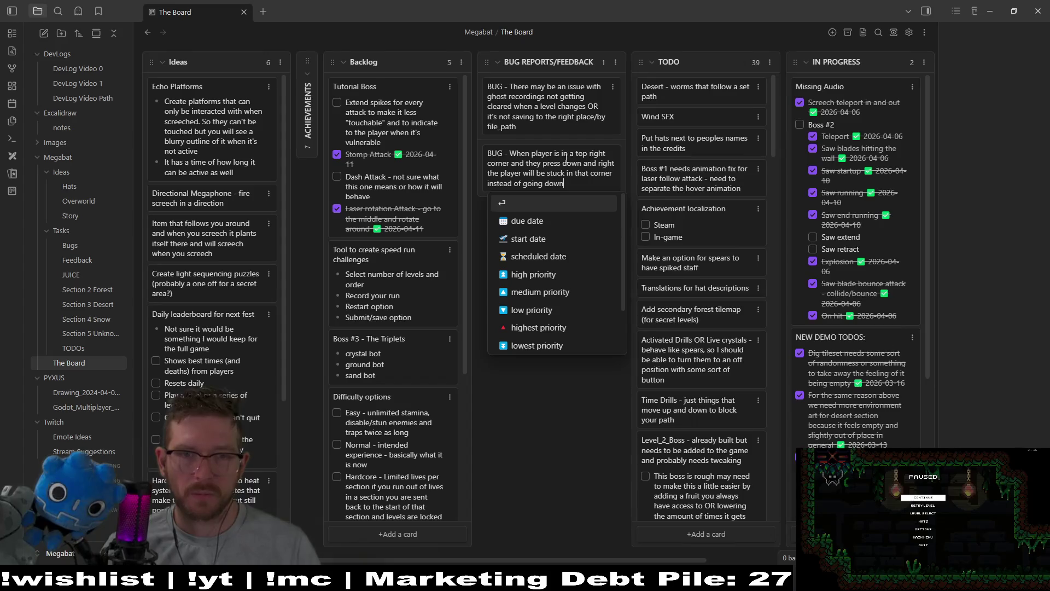
{"action": "left_click", "coordinate": [574, 155]}
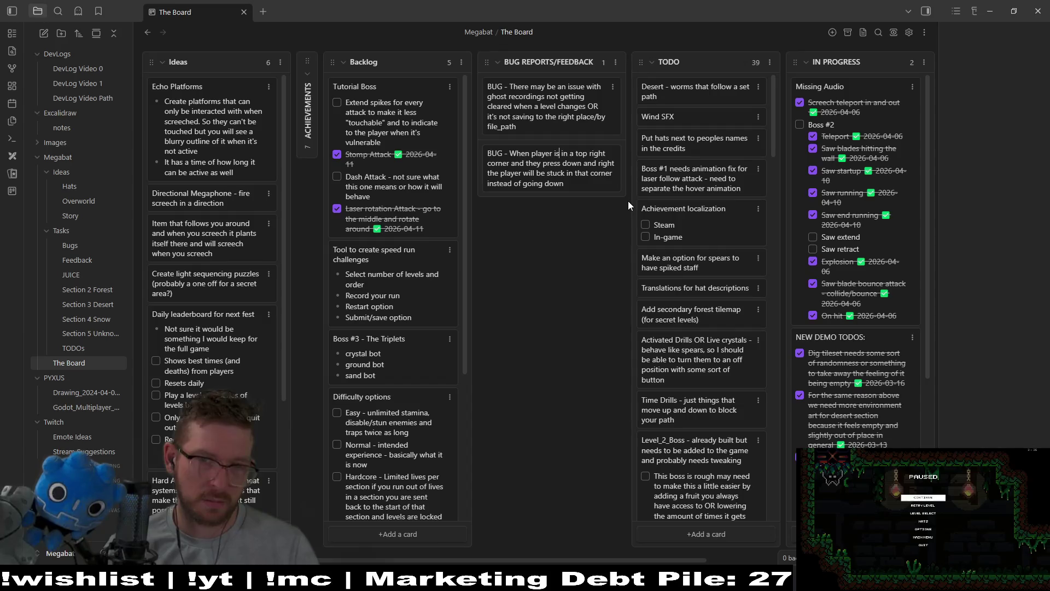
- Add '(climbing)' after 'corner' on the bug card, commit it, and minimize Obsidian
{"action": "key", "text": "Down"}
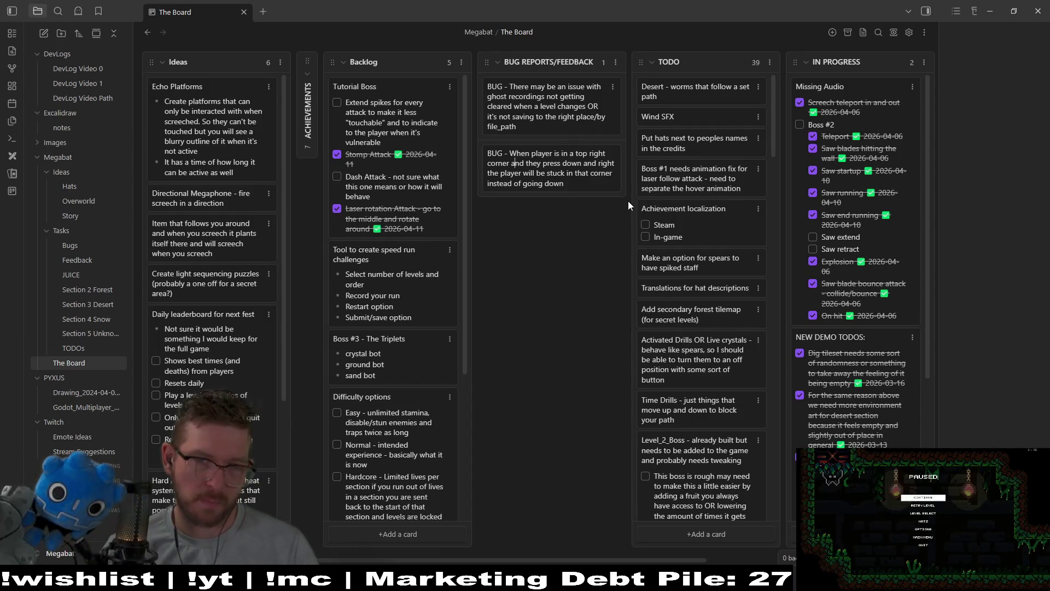
{"action": "type", "text": "(climbing ⏬"}
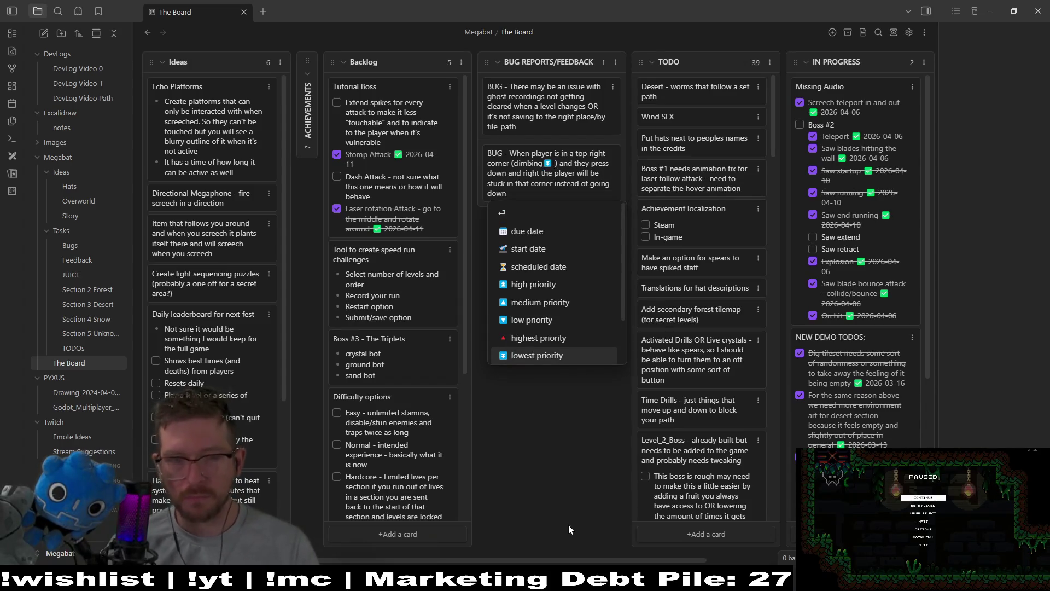
{"action": "key", "text": "Down"}
{"action": "key", "text": "Return"}
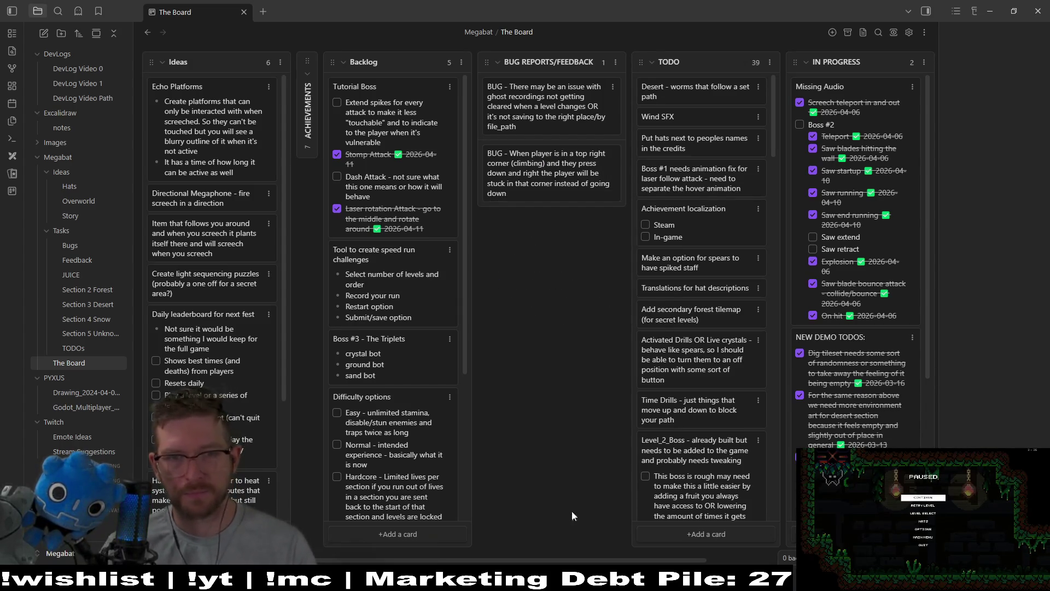
{"action": "key", "text": "Return"}
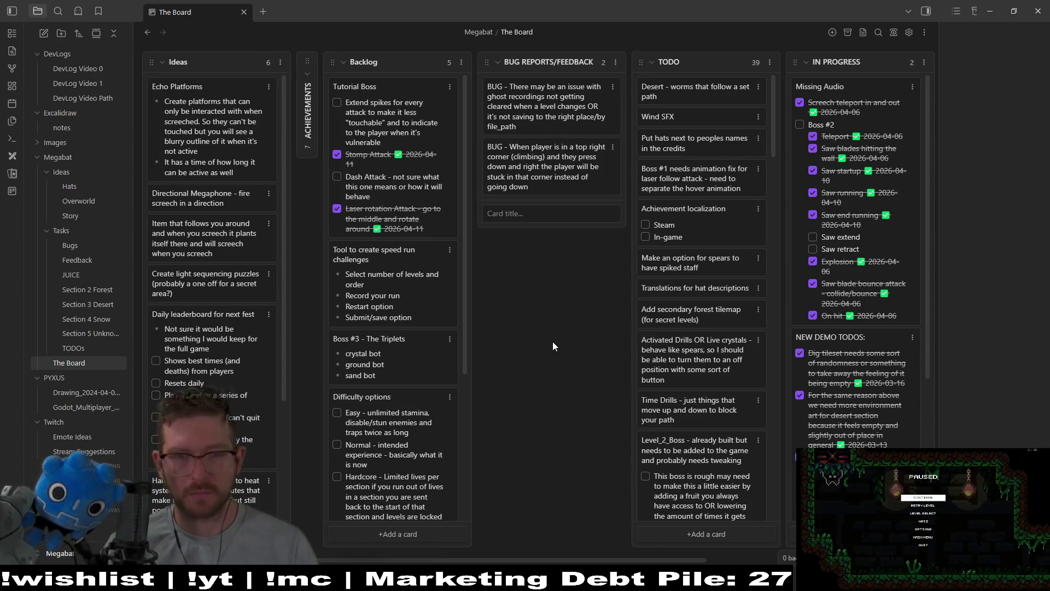
{"action": "left_click", "coordinate": [991, 13]}
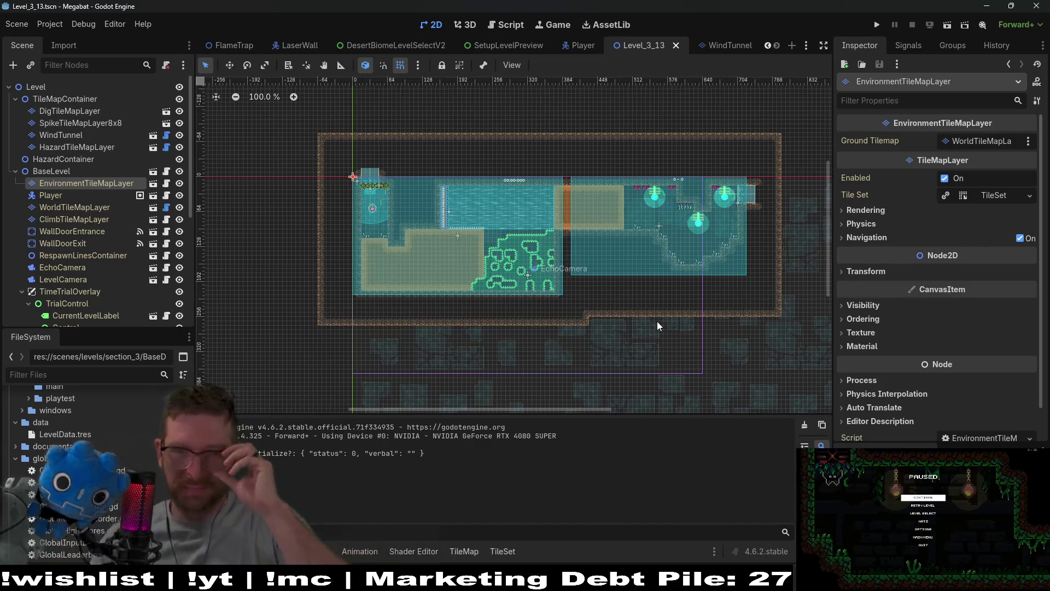
{"action": "scroll", "coordinate": [637, 221], "scroll_direction": "up", "scroll_amount": 8}
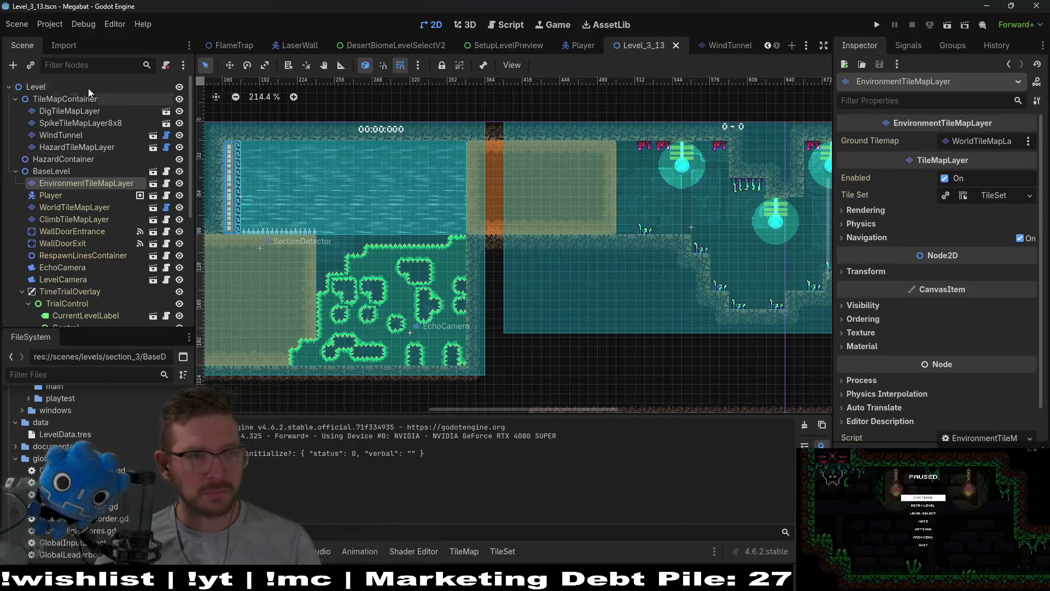
{"action": "left_click", "coordinate": [81, 123]}
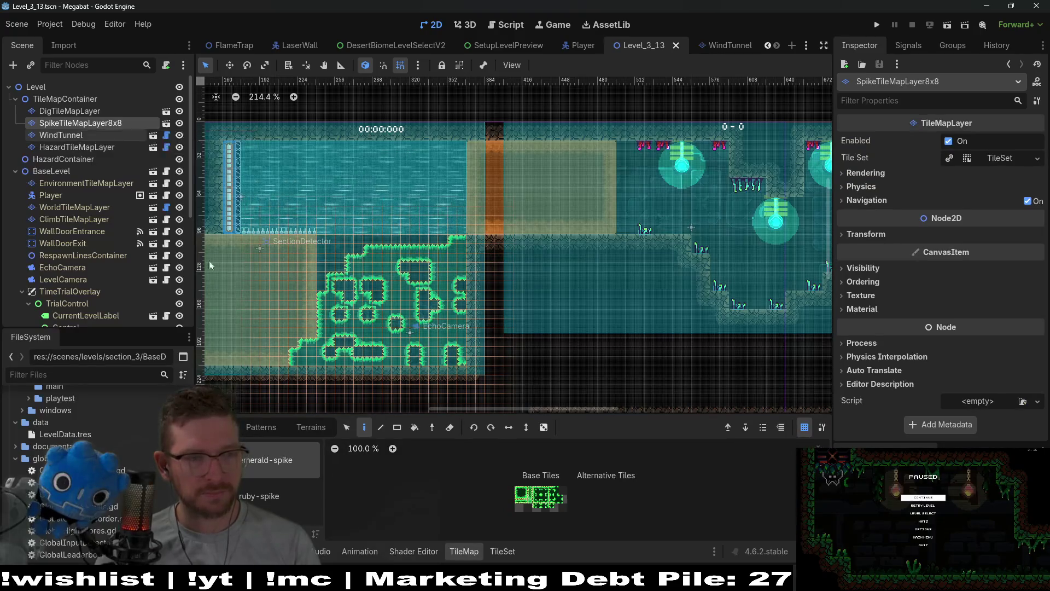
{"action": "left_click", "coordinate": [311, 427]}
{"action": "left_click", "coordinate": [279, 460]}
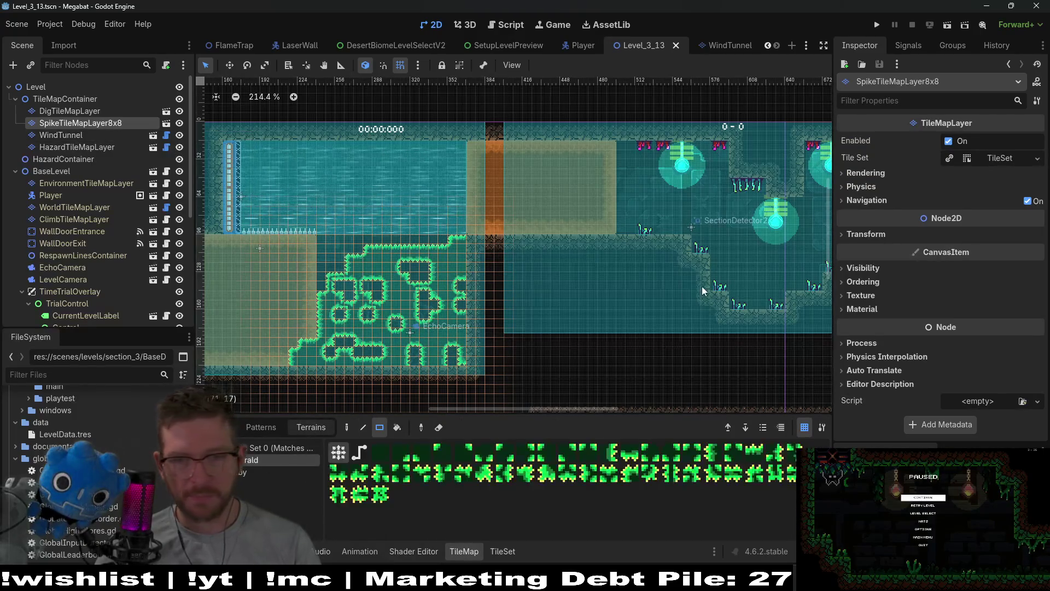
{"action": "scroll", "coordinate": [547, 284], "scroll_direction": "up", "scroll_amount": 5}
{"action": "left_click", "coordinate": [572, 288]}
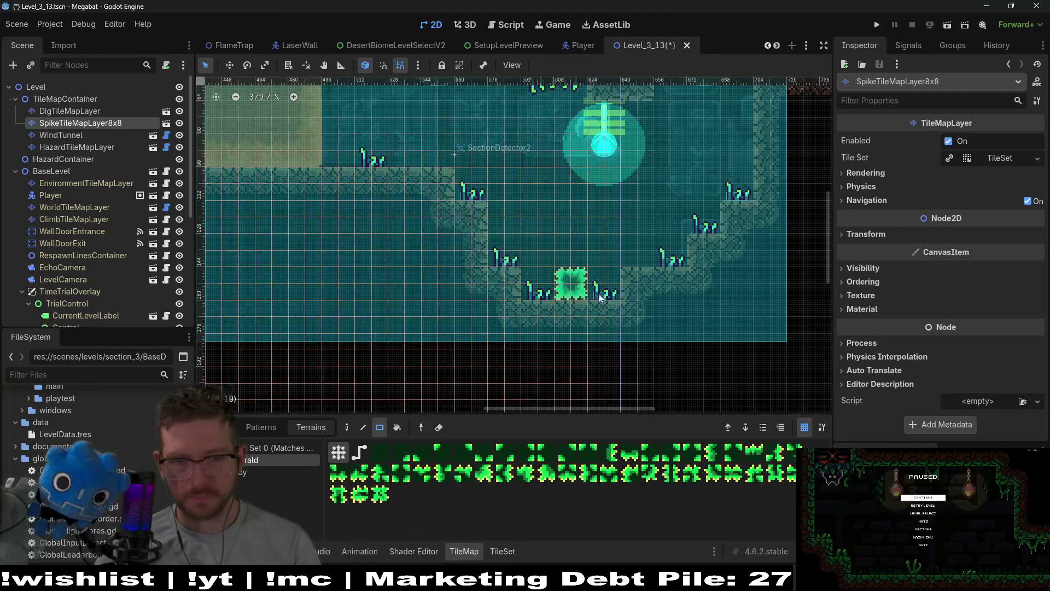
{"action": "mouse_move", "coordinate": [591, 253]}
{"action": "left_mouse_down"}
{"action": "mouse_move", "coordinate": [619, 258]}
{"action": "mouse_move", "coordinate": [639, 288]}
{"action": "mouse_move", "coordinate": [615, 270]}
{"action": "mouse_move", "coordinate": [651, 261]}
{"action": "left_mouse_up"}
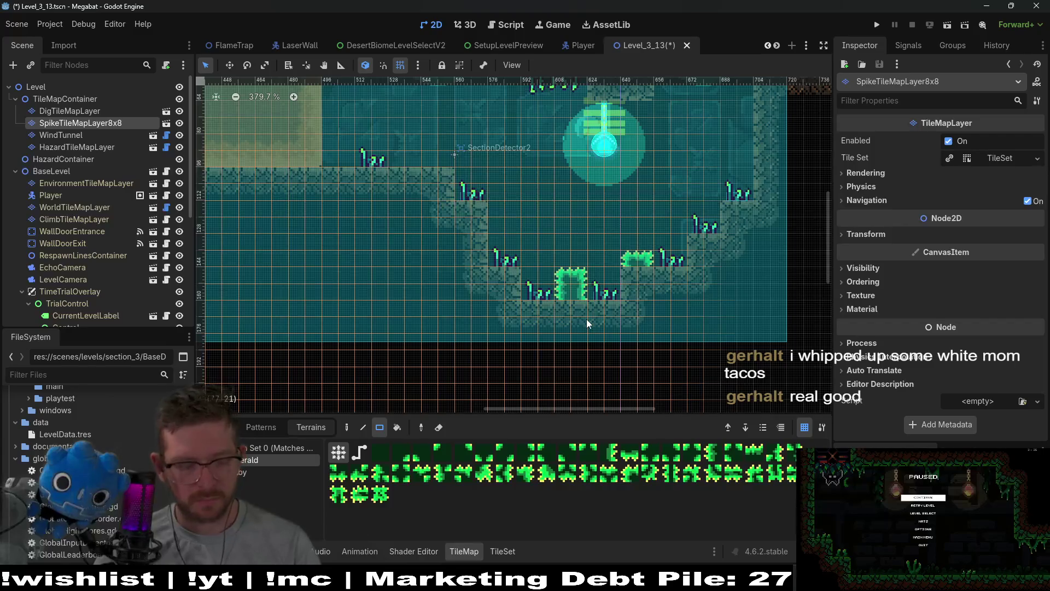
{"action": "scroll", "coordinate": [472, 361], "scroll_direction": "up", "scroll_amount": 4}
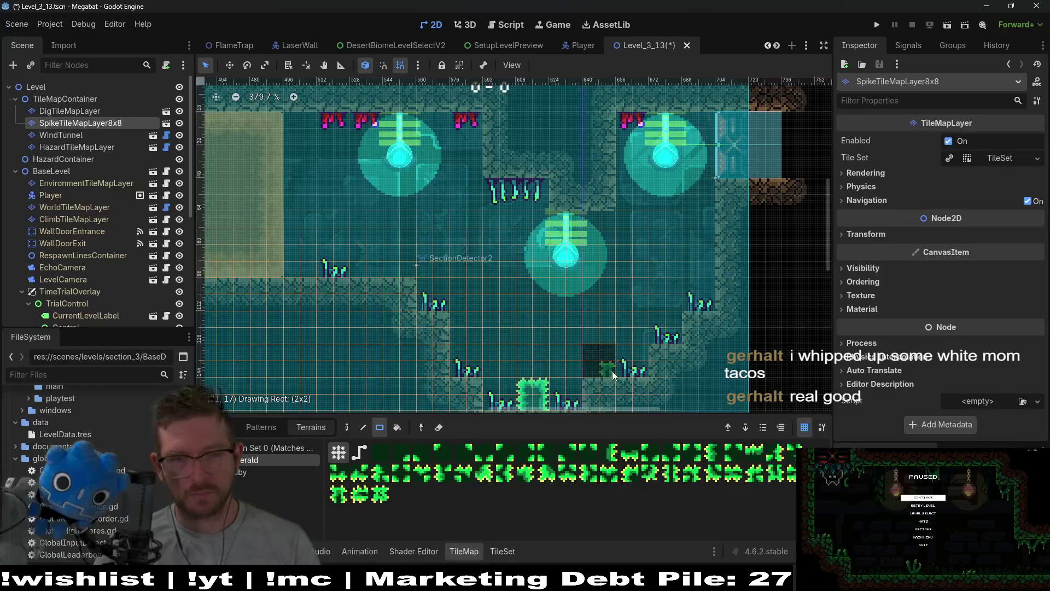
{"action": "scroll", "coordinate": [525, 333], "scroll_direction": "down", "scroll_amount": 1}
{"action": "left_click_drag", "start_coordinate": [524, 330], "coordinate": [555, 376]}
{"action": "key", "text": "ctrl+z"}
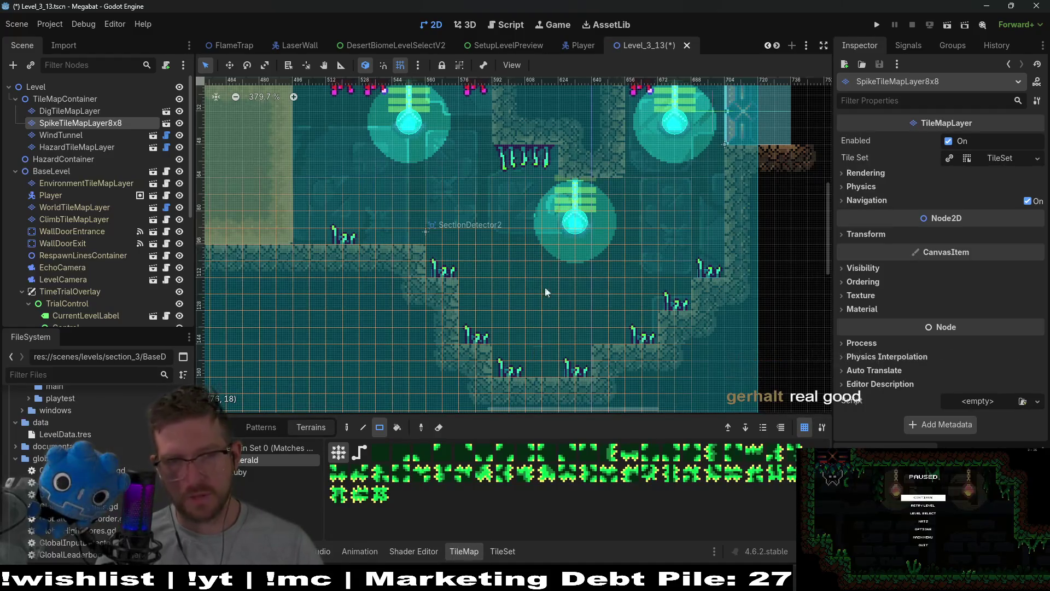
{"action": "scroll", "coordinate": [570, 216], "scroll_direction": "down", "scroll_amount": 2}
{"action": "scroll", "coordinate": [571, 216], "scroll_direction": "up", "scroll_amount": 1}
{"action": "key", "text": "ctrl+s"}
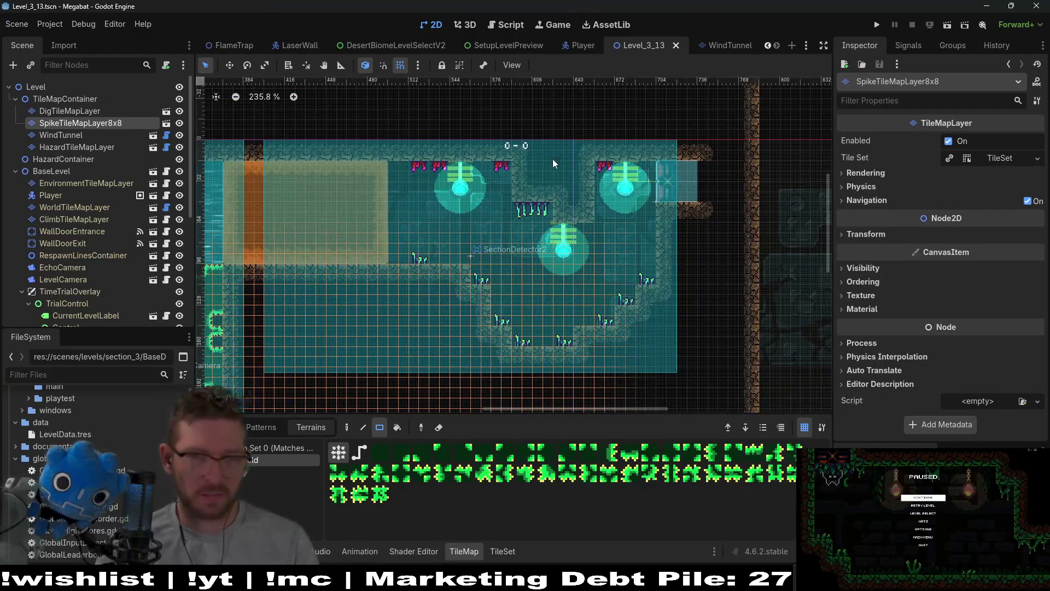
{"action": "scroll", "coordinate": [663, 211], "scroll_direction": "left", "scroll_amount": 1}
{"action": "scroll", "coordinate": [662, 211], "scroll_direction": "left", "scroll_amount": 2}
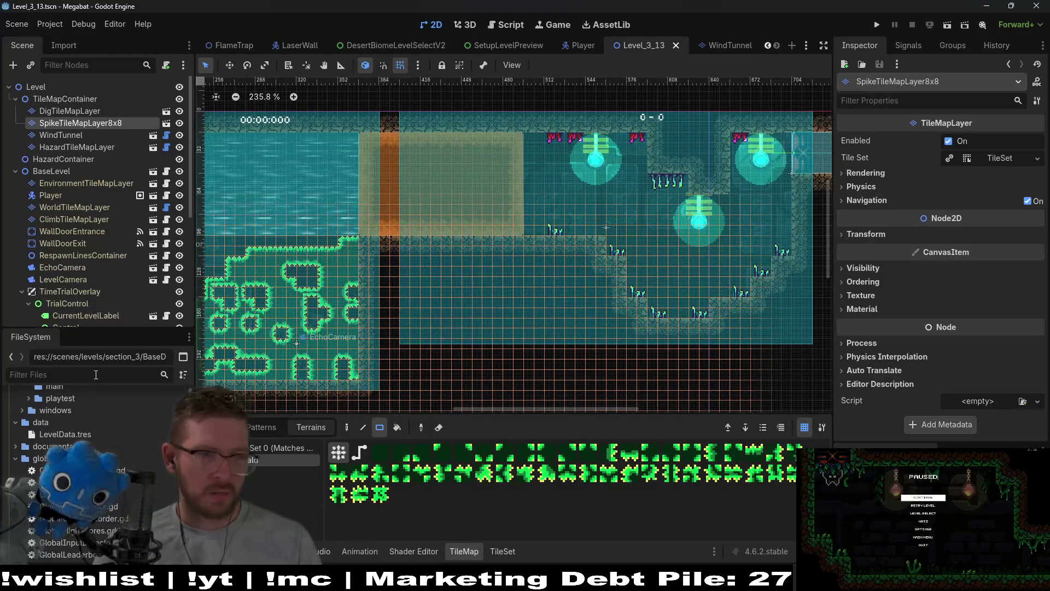
- Duplicate BaseDesert.tscn as Level_3_14.tscn and search for level_3_14 in Quick Open
{"action": "left_click", "coordinate": [96, 374]}
{"action": "type", "text": "desert"}
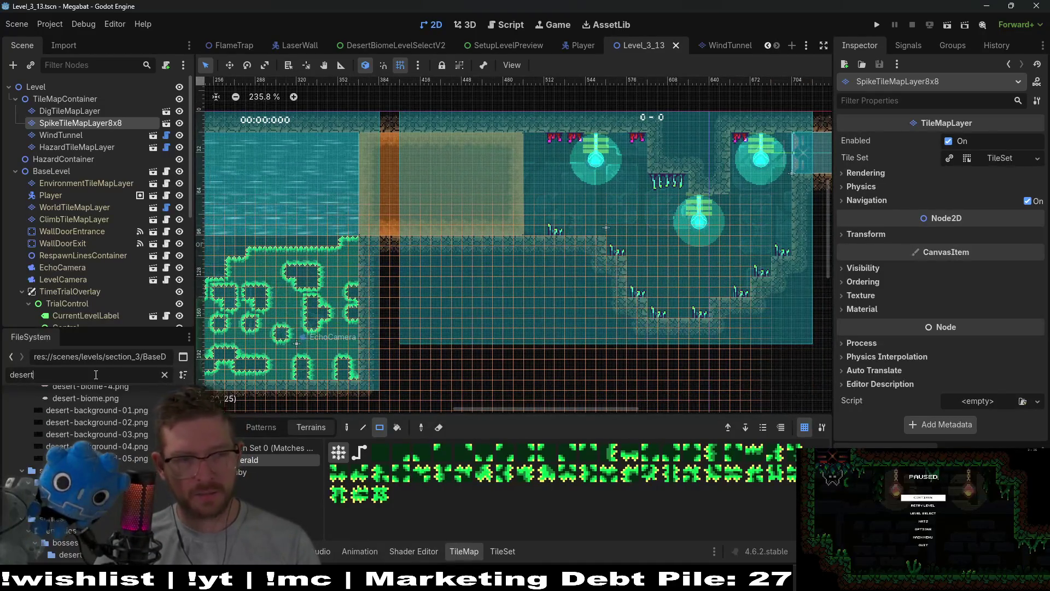
{"action": "key", "text": "BackSpace"}
{"action": "key", "text": "BackSpace"}
{"action": "key", "text": "BackSpace"}
{"action": "type", "text": "basedes"}
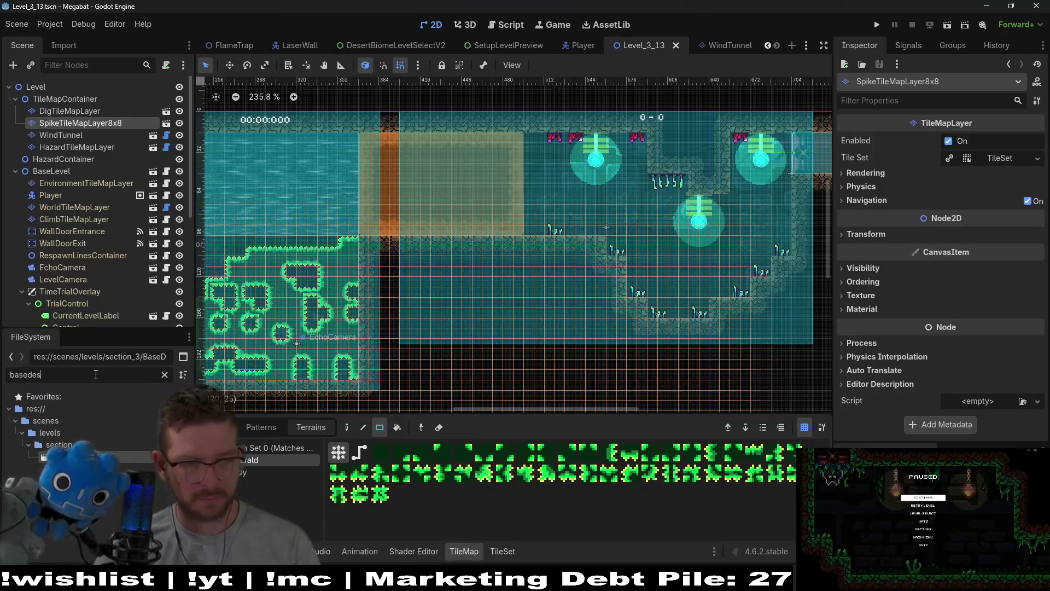
{"action": "right_click", "coordinate": [88, 458]}
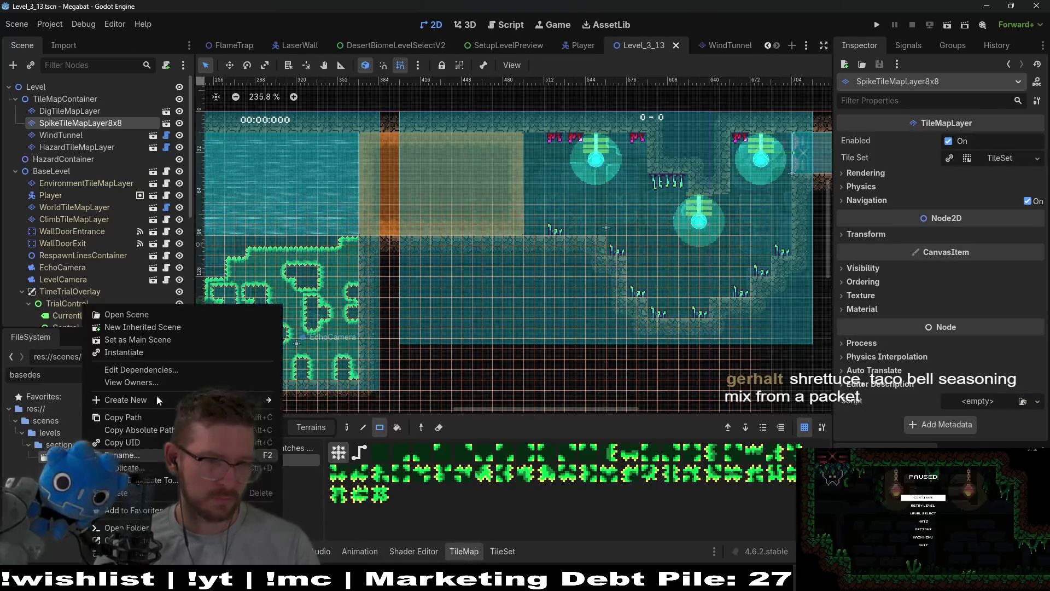
{"action": "left_click", "coordinate": [121, 467]}
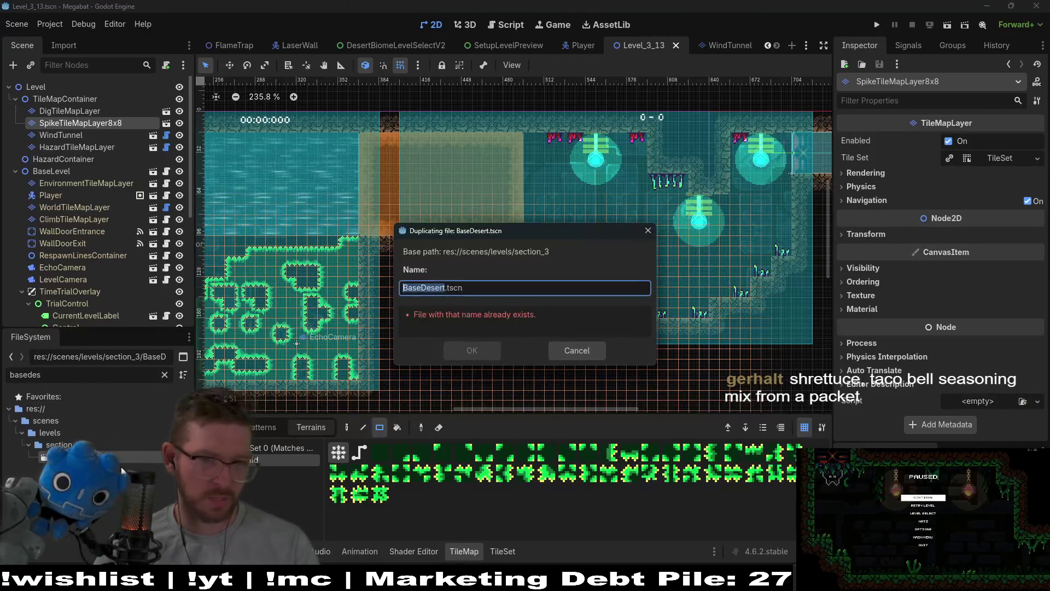
{"action": "type", "text": "Level_"}
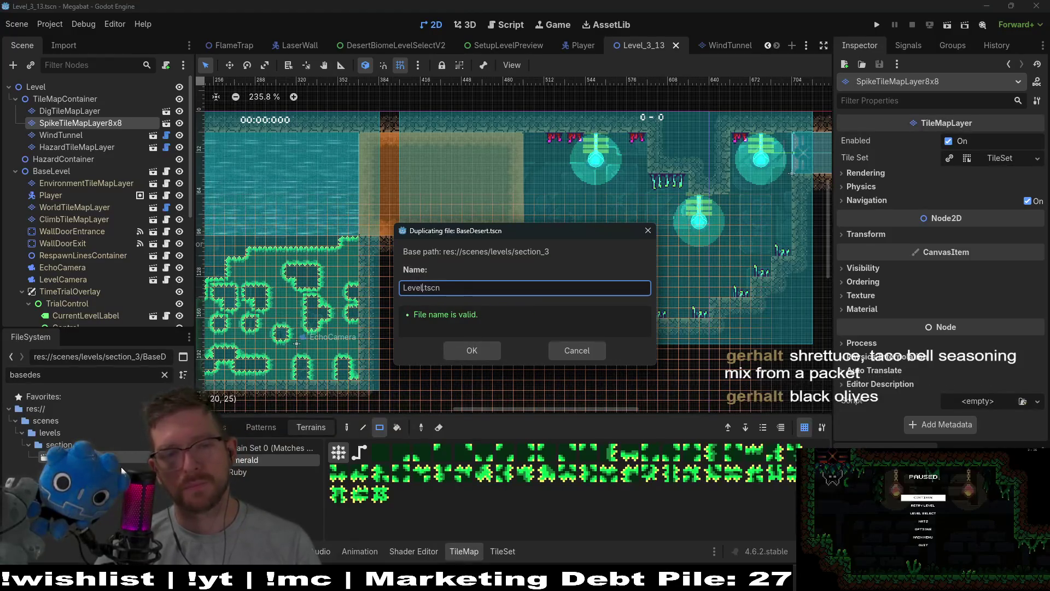
{"action": "type", "text": "3_14"}
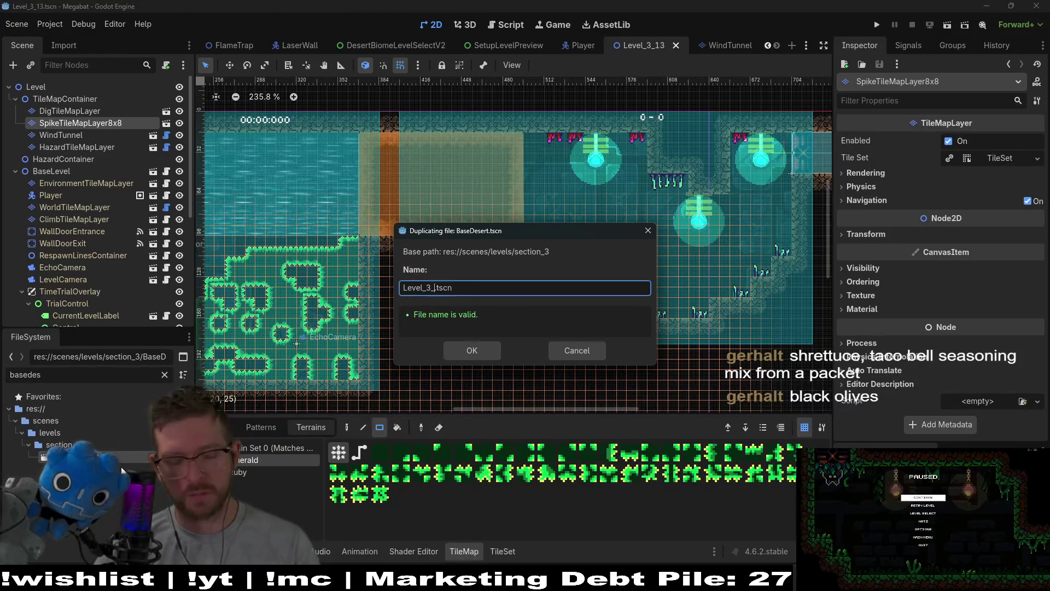
{"action": "key", "text": "Return"}
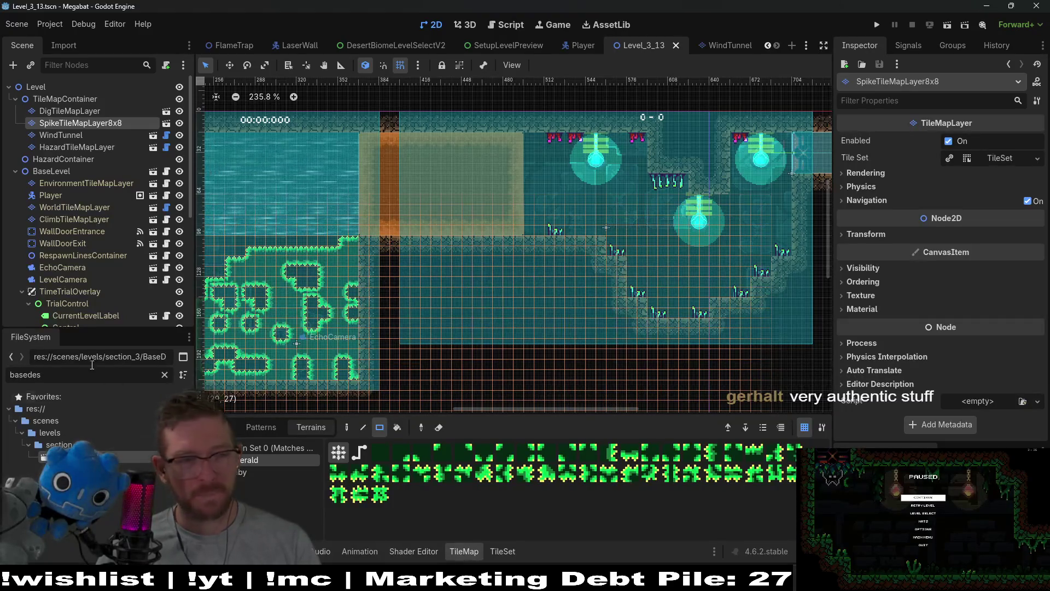
{"action": "key", "text": "shift+alt+o"}
{"action": "type", "text": "l"}
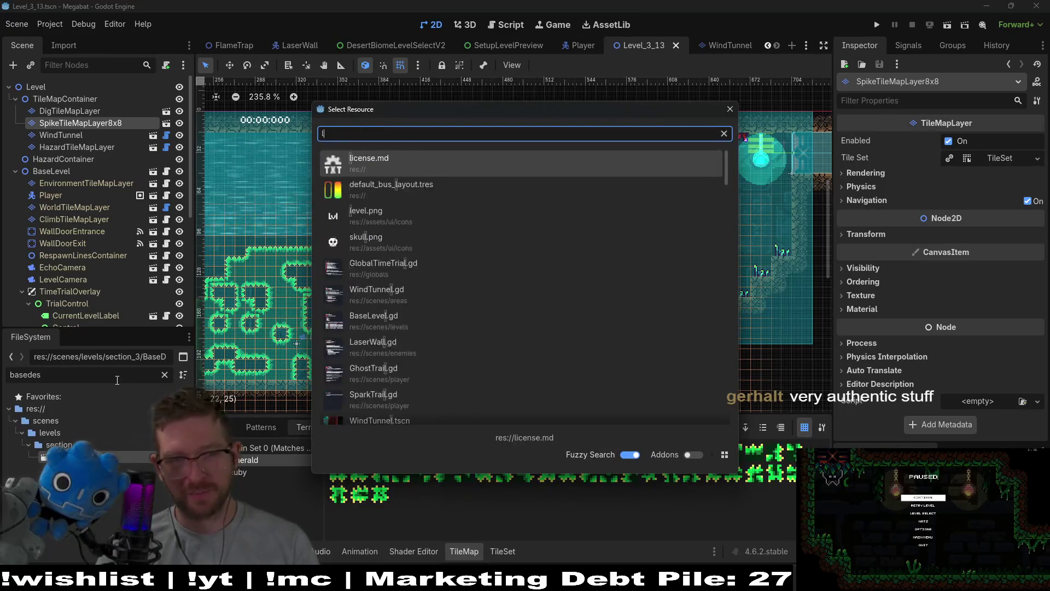
{"action": "type", "text": "evel_3_14"}
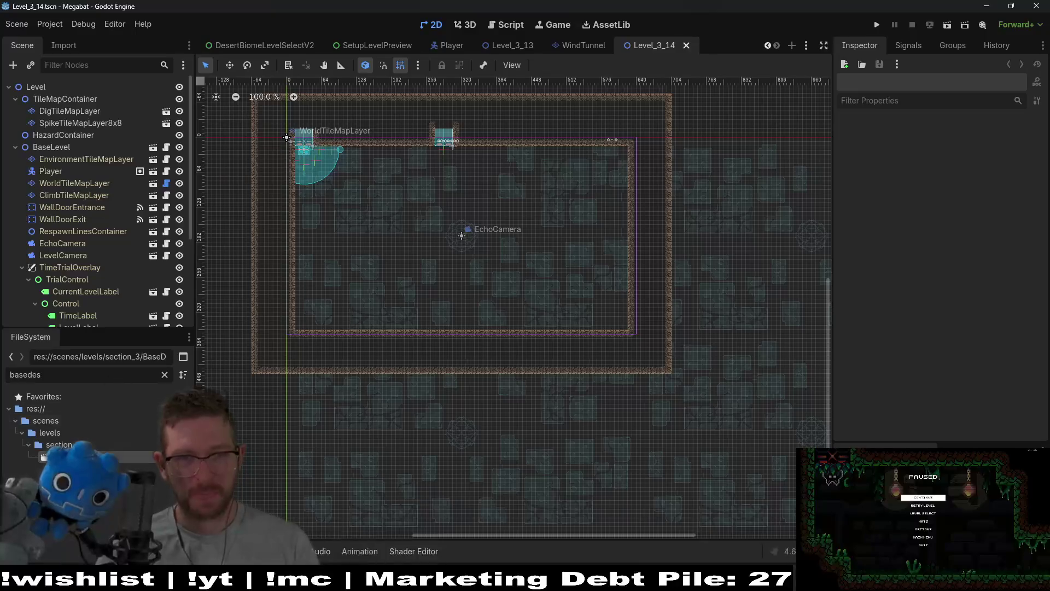
- Clear the FileSystem file filter with Level_3_14 open
{"action": "scroll", "coordinate": [502, 241], "scroll_direction": "up", "scroll_amount": 4}
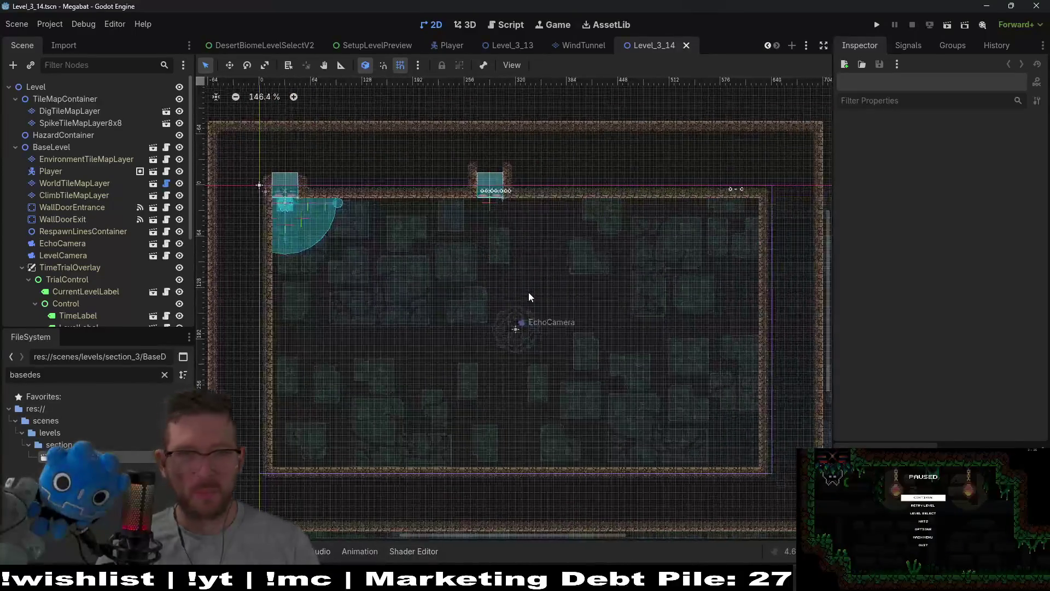
{"action": "scroll", "coordinate": [523, 245], "scroll_direction": "down", "scroll_amount": 1}
{"action": "scroll", "coordinate": [492, 164], "scroll_direction": "left", "scroll_amount": 1}
{"action": "scroll", "coordinate": [537, 178], "scroll_direction": "up", "scroll_amount": 1}
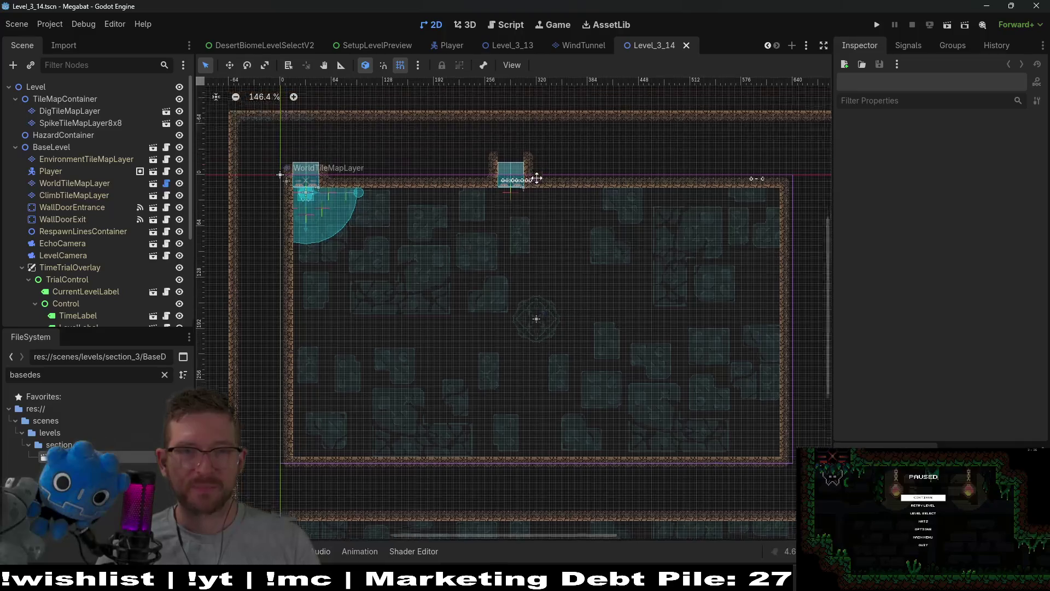
{"action": "scroll", "coordinate": [536, 177], "scroll_direction": "up", "scroll_amount": 1}
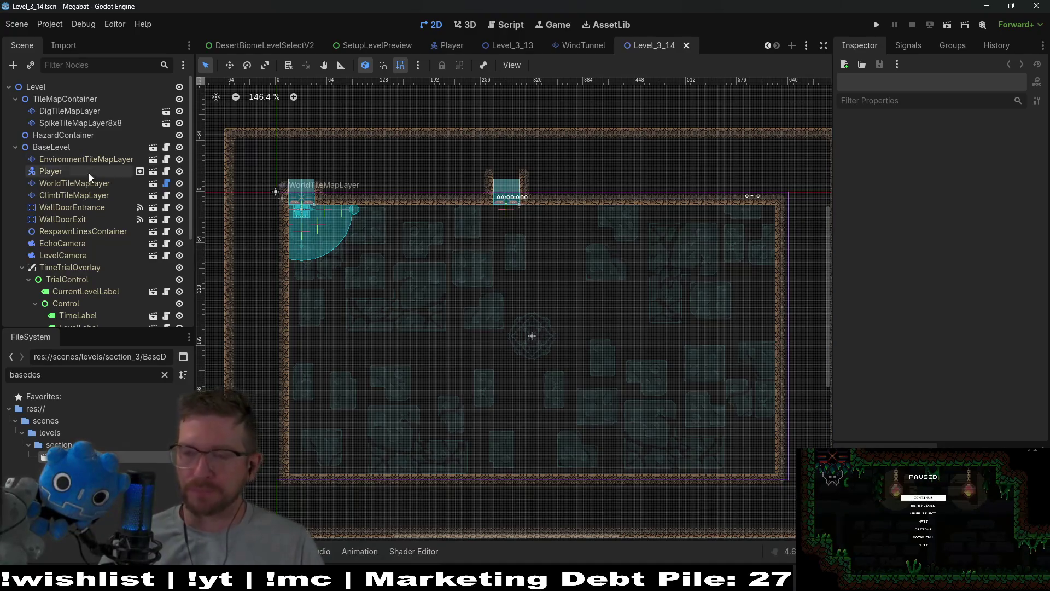
{"action": "scroll", "coordinate": [466, 226], "scroll_direction": "down", "scroll_amount": 4}
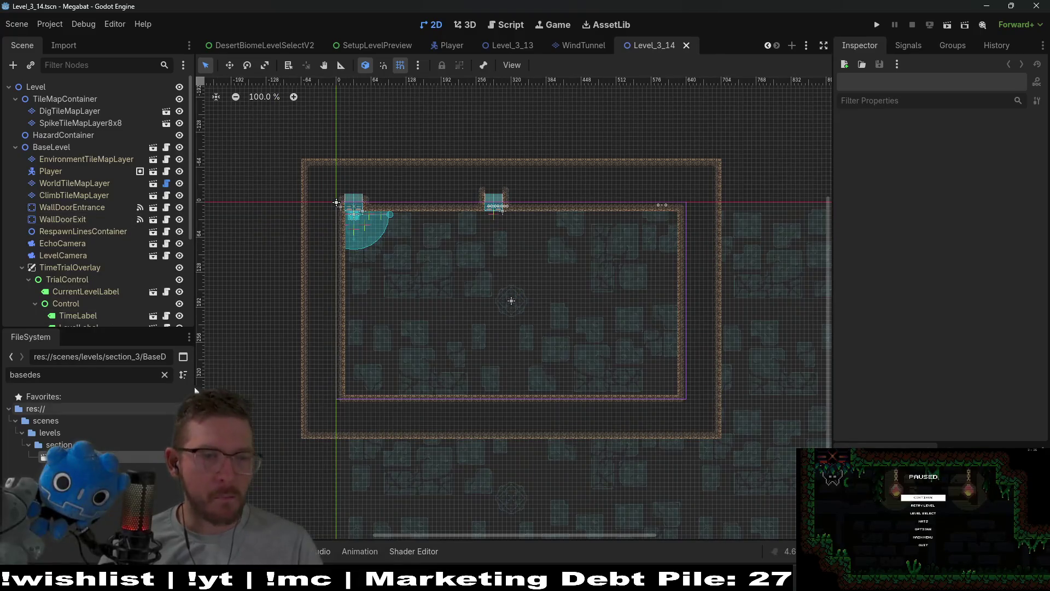
{"action": "left_click", "coordinate": [164, 374]}
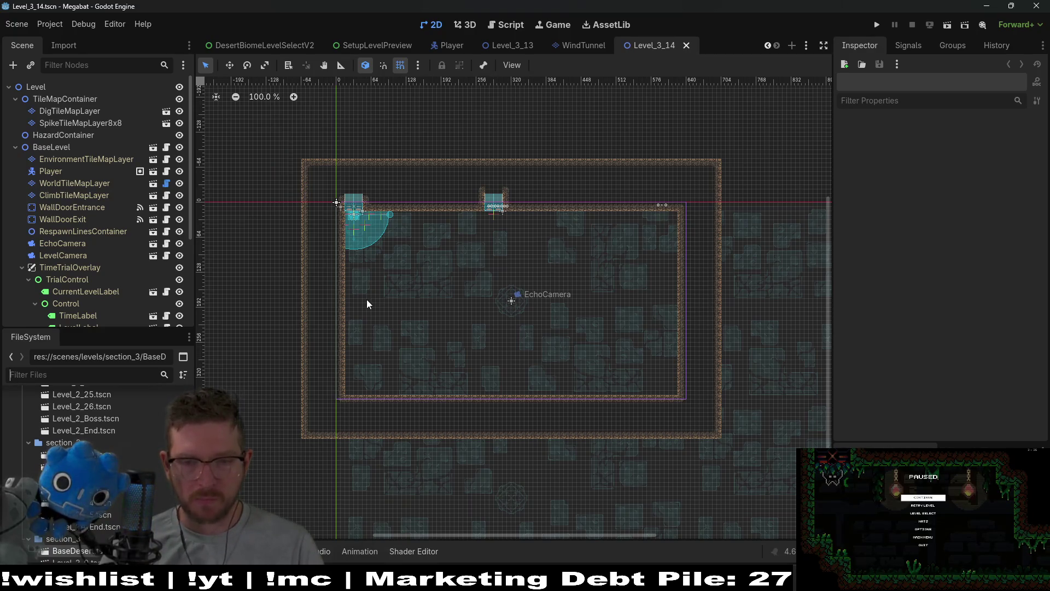
{"action": "scroll", "coordinate": [400, 235], "scroll_direction": "up", "scroll_amount": 3}
{"action": "scroll", "coordinate": [107, 241], "scroll_direction": "down", "scroll_amount": 5}
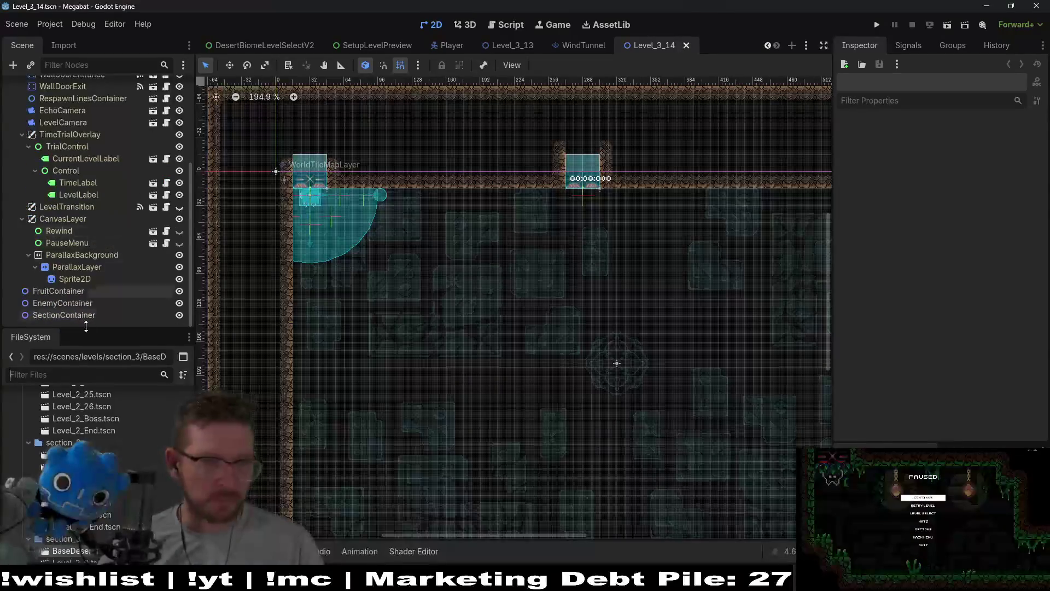
- Instance the SectionDetector scene under SectionContainer, then return to Level_3_13
{"action": "left_click", "coordinate": [63, 315]}
{"action": "right_click", "coordinate": [86, 314]}
{"action": "left_click", "coordinate": [131, 300]}
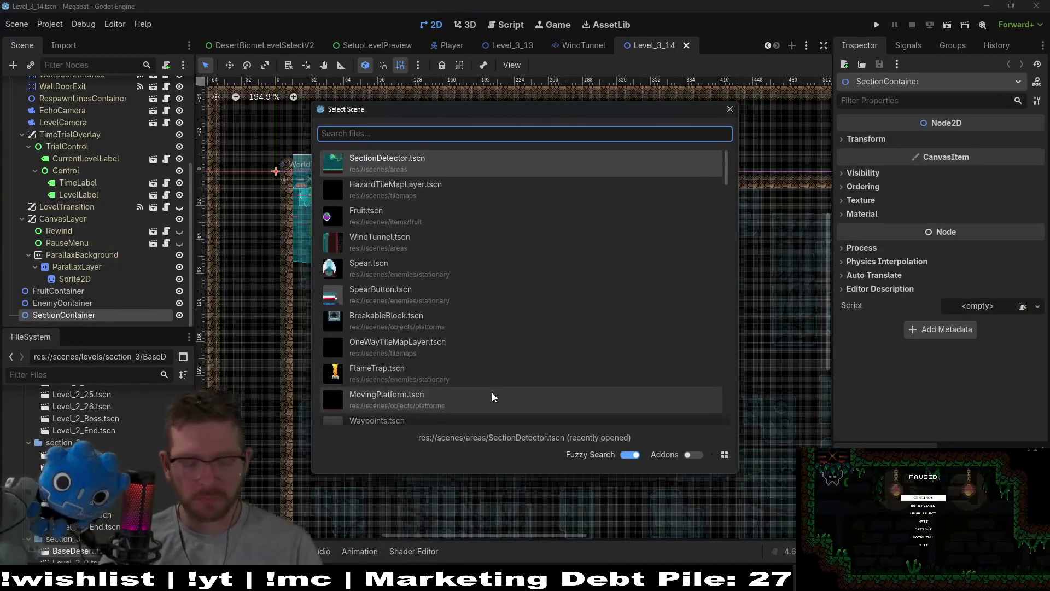
{"action": "type", "text": "section"}
{"action": "key", "text": "Return"}
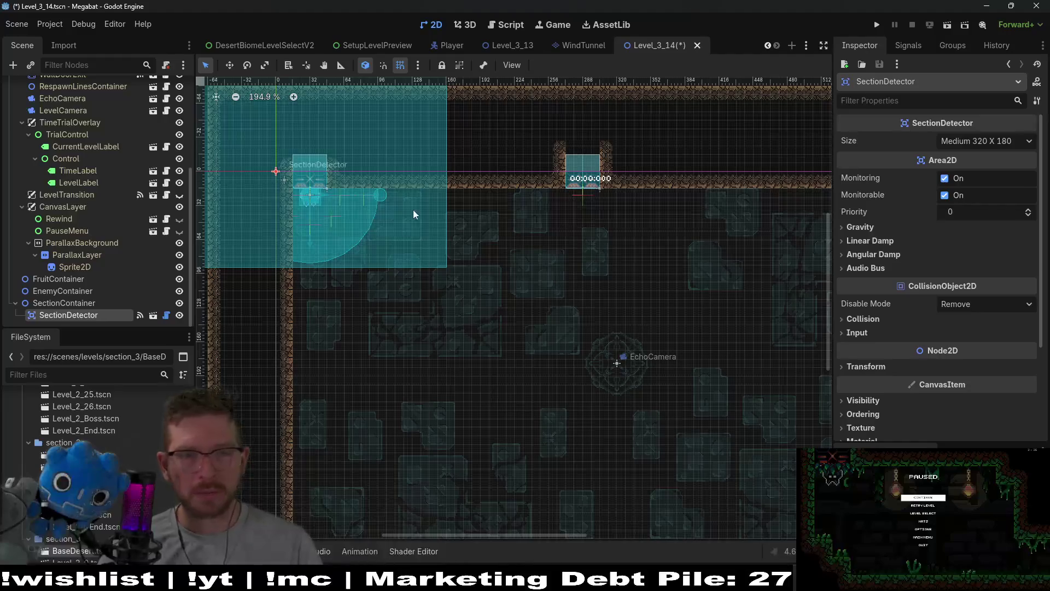
{"action": "left_click", "coordinate": [511, 46]}
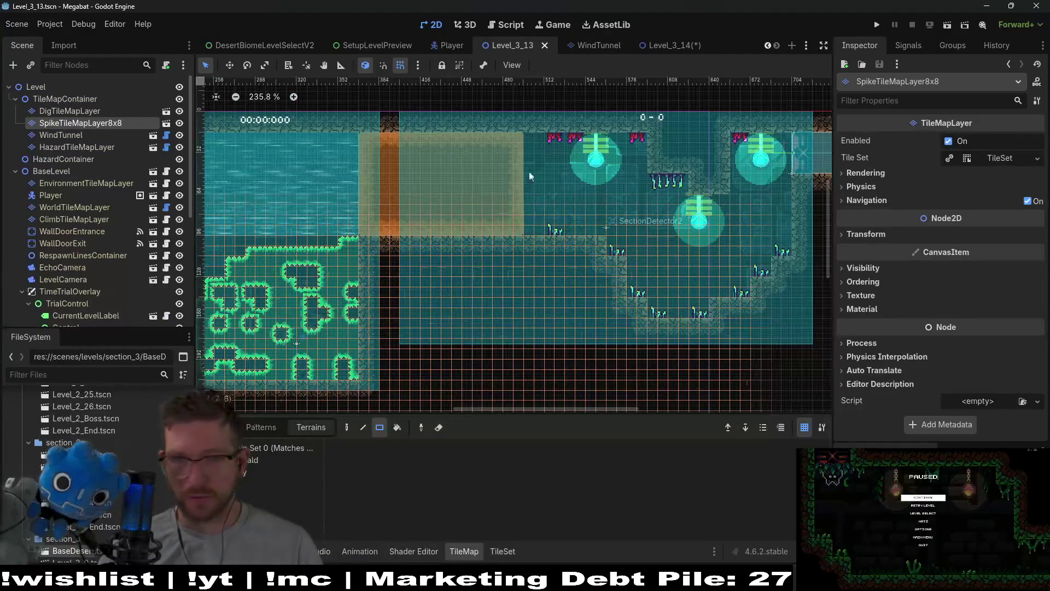
- On EnvironmentTileMapLayer, place a CeilingOvergrowth desert vine at the wind tunnel top
{"action": "scroll", "coordinate": [345, 230], "scroll_direction": "up", "scroll_amount": 2}
{"action": "scroll", "coordinate": [461, 211], "scroll_direction": "down", "scroll_amount": 3}
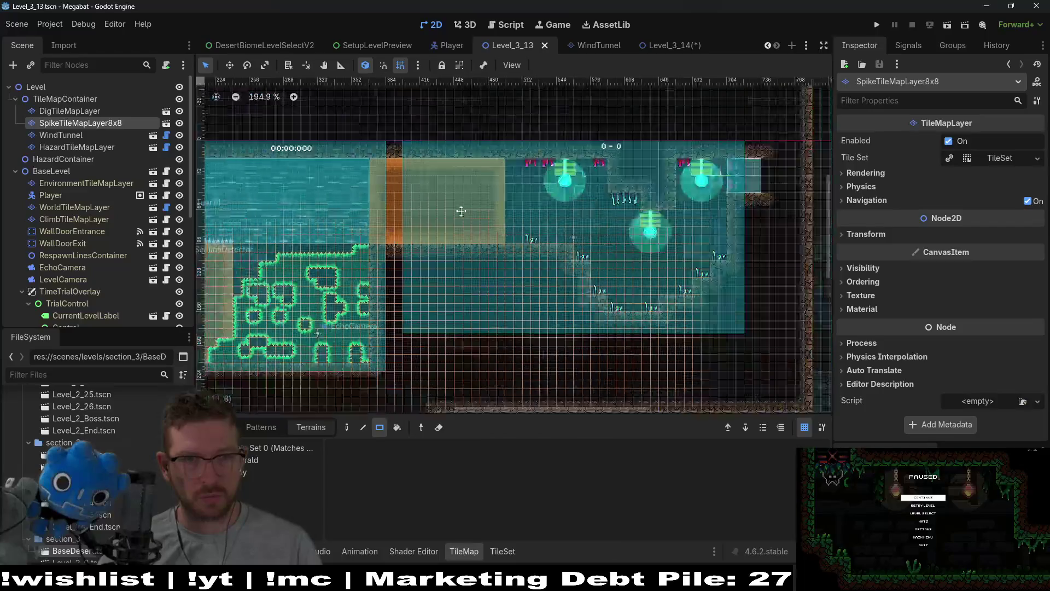
{"action": "scroll", "coordinate": [492, 214], "scroll_direction": "left", "scroll_amount": 5}
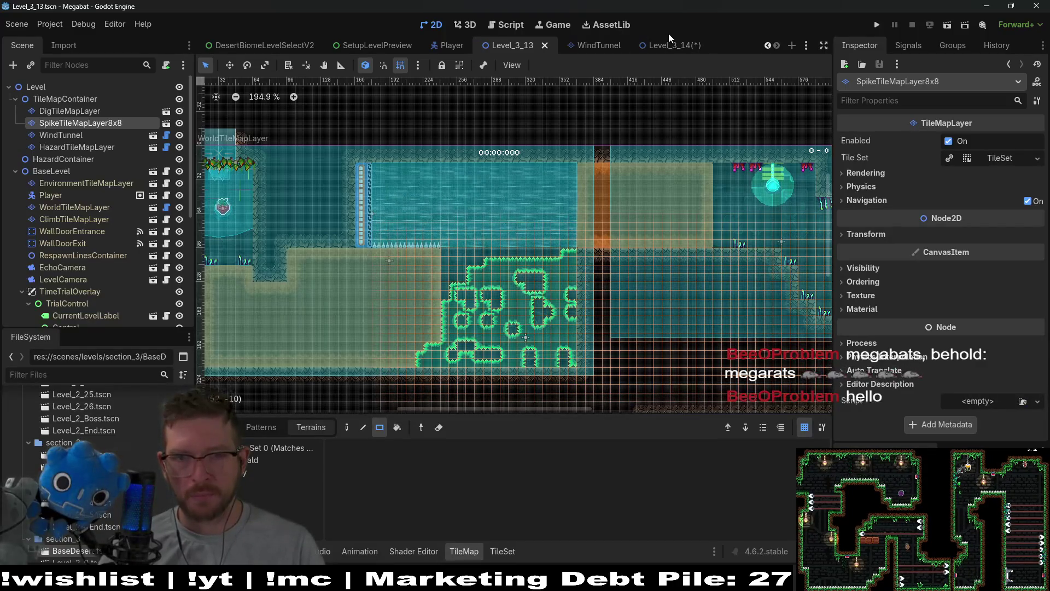
{"action": "left_click", "coordinate": [82, 183]}
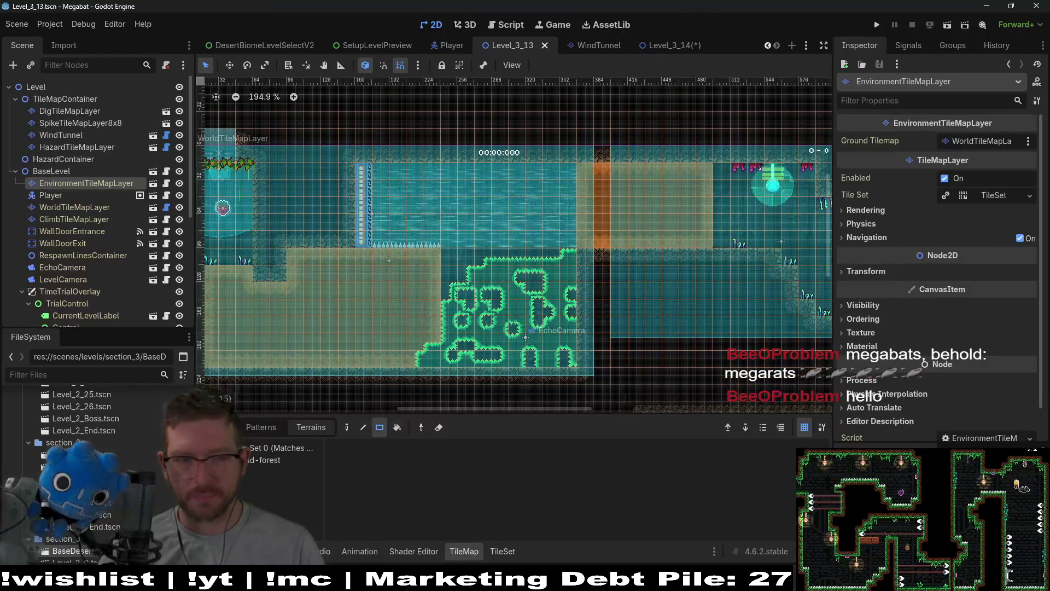
{"action": "left_click", "coordinate": [280, 503]}
{"action": "scroll", "coordinate": [426, 505], "scroll_direction": "down", "scroll_amount": 3}
{"action": "left_click", "coordinate": [390, 170]}
- Paint four DesertForegroundVineSmall tiles along the wind tunnel's top edge
{"action": "scroll", "coordinate": [421, 500], "scroll_direction": "down", "scroll_amount": 1}
{"action": "left_click", "coordinate": [421, 501]}
{"action": "left_click", "coordinate": [432, 167]}
{"action": "left_click", "coordinate": [466, 167]}
{"action": "left_click", "coordinate": [500, 167]}
{"action": "left_click", "coordinate": [534, 167]}
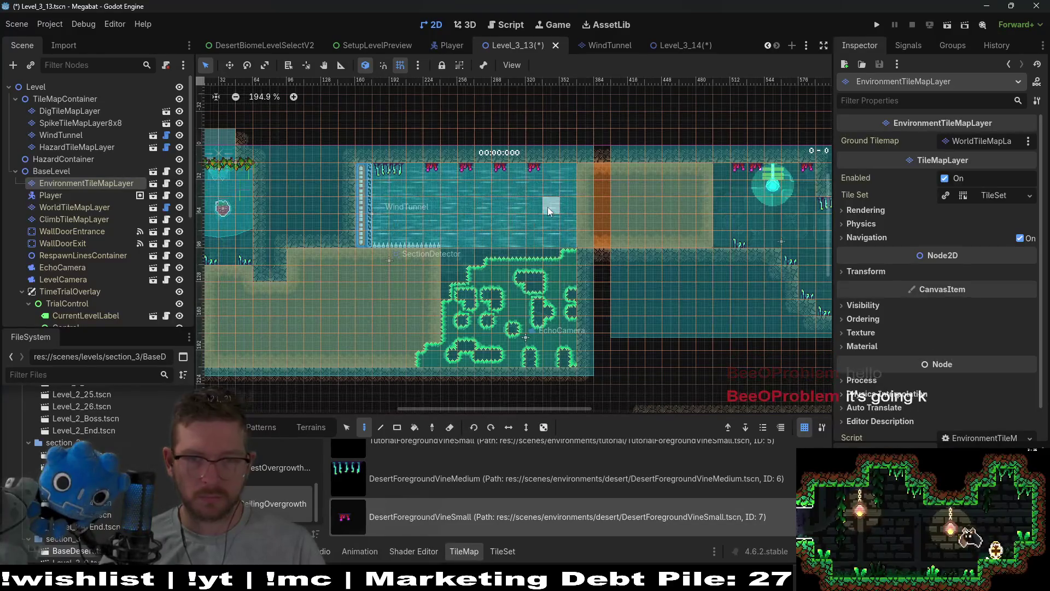
{"action": "scroll", "coordinate": [549, 210], "scroll_direction": "down", "scroll_amount": 5}
- Save Level_3_13, erase a spike tile in the top row, and save again
{"action": "key", "text": "ctrl+s"}
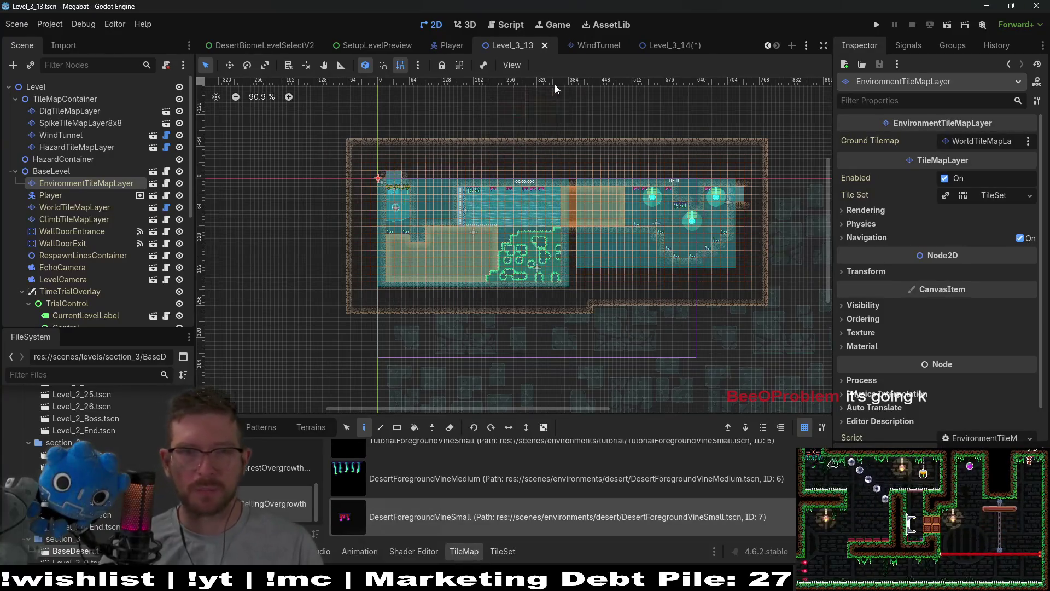
{"action": "scroll", "coordinate": [552, 195], "scroll_direction": "up", "scroll_amount": 1}
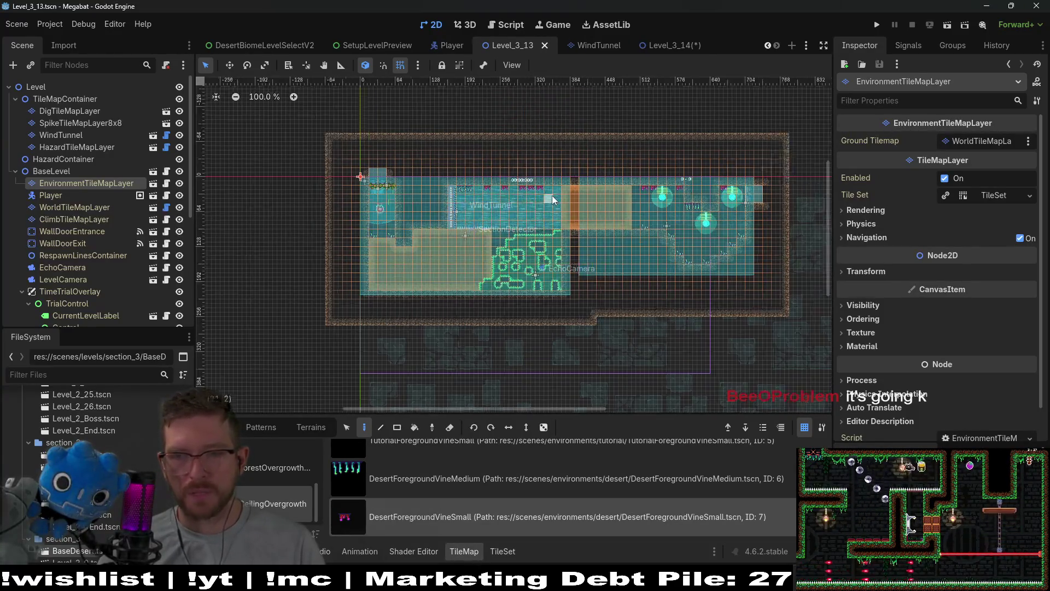
{"action": "scroll", "coordinate": [552, 195], "scroll_direction": "up", "scroll_amount": 5}
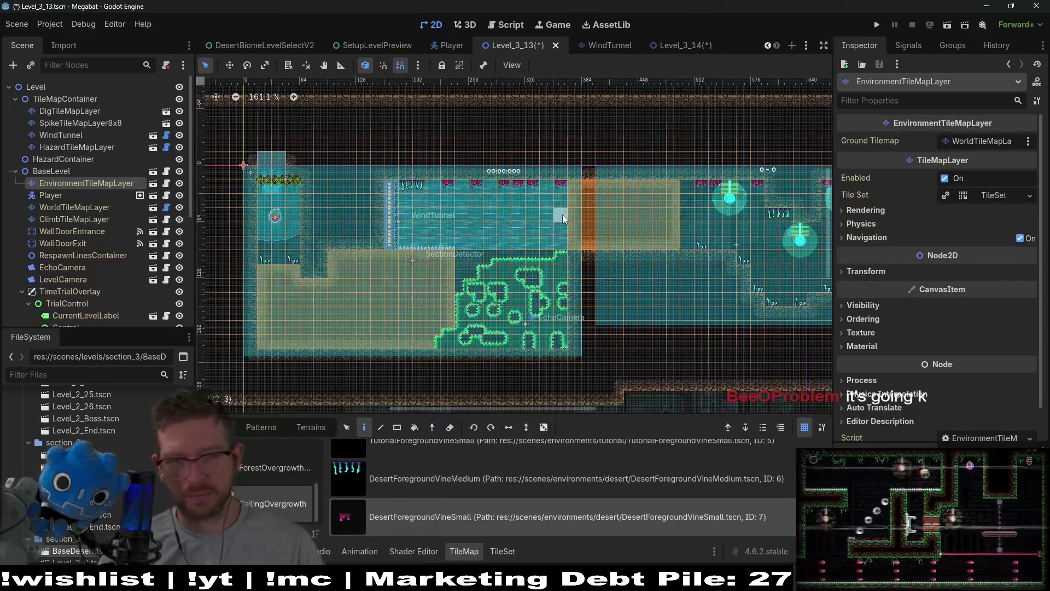
{"action": "right_click", "coordinate": [562, 182]}
{"action": "key", "text": "ctrl+s"}
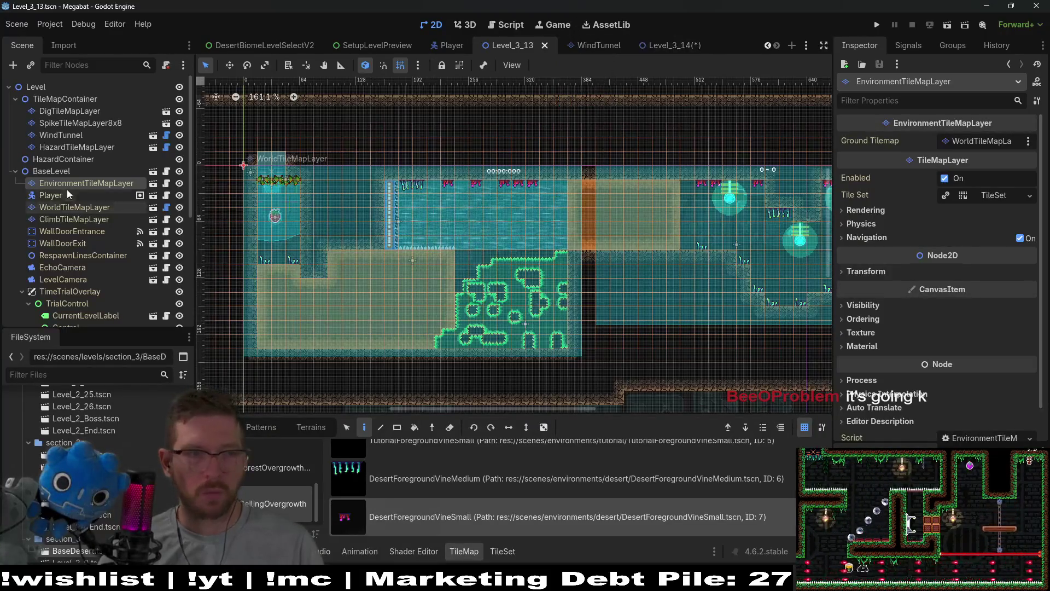
- Set BaseLevel's Level Size to Large 384 X 216
{"action": "left_click", "coordinate": [51, 171]}
{"action": "left_click", "coordinate": [968, 142]}
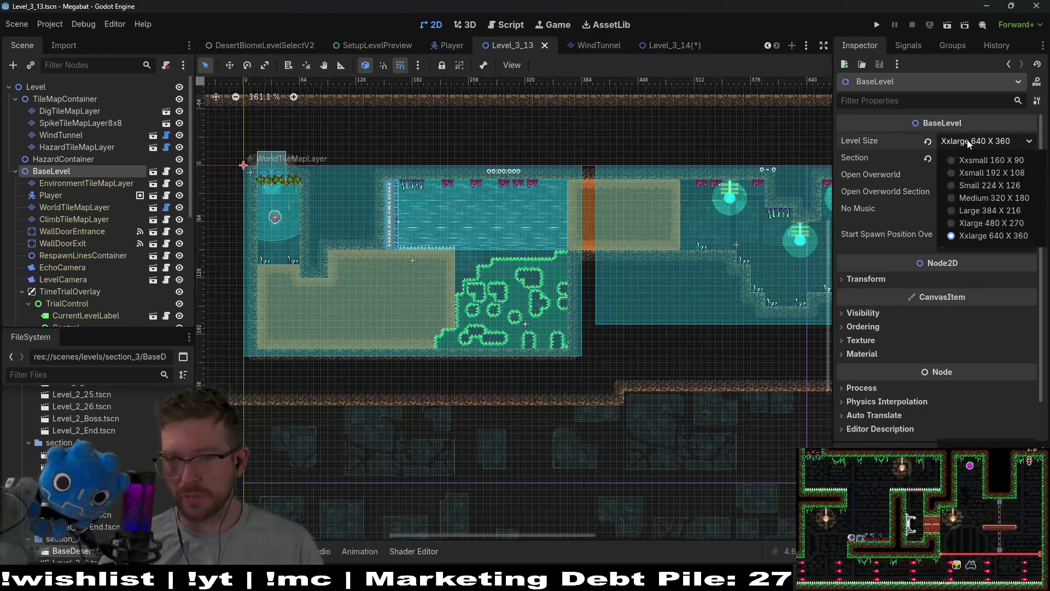
{"action": "left_click", "coordinate": [978, 209]}
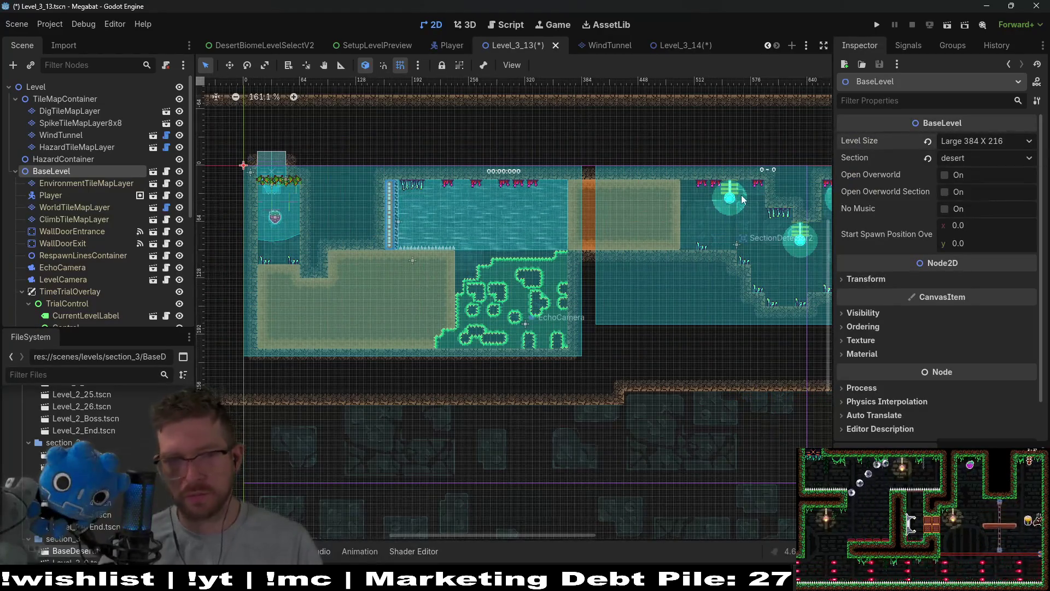
{"action": "key", "text": "ctrl+alt+o"}
- In GlobalConstants.gd, duplicate the LEVEL_3_12 levels entry as LEVEL_3_13
{"action": "type", "text": "globalconst"}
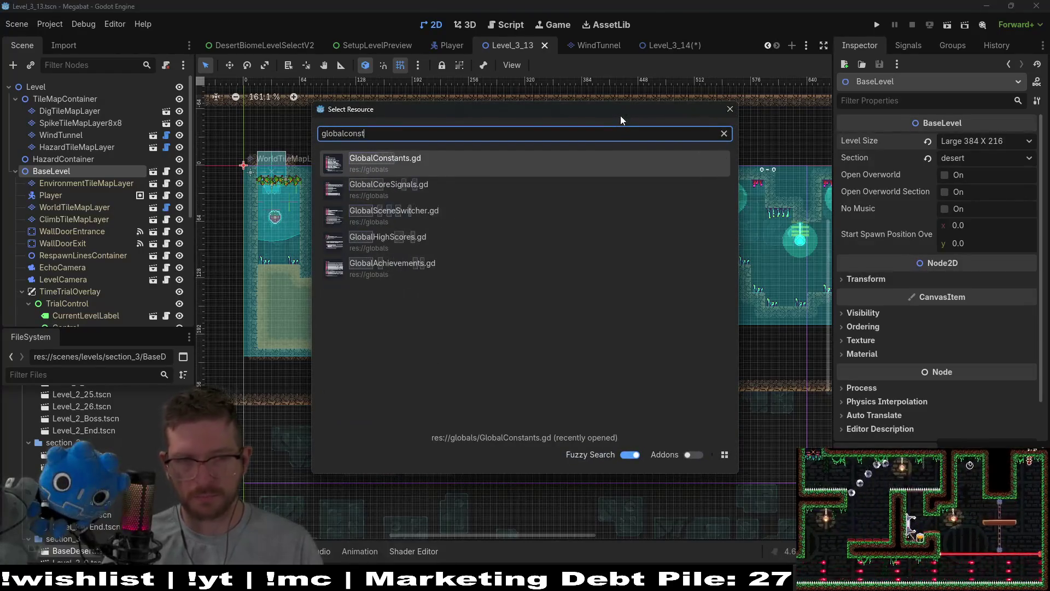
{"action": "key", "text": "Return"}
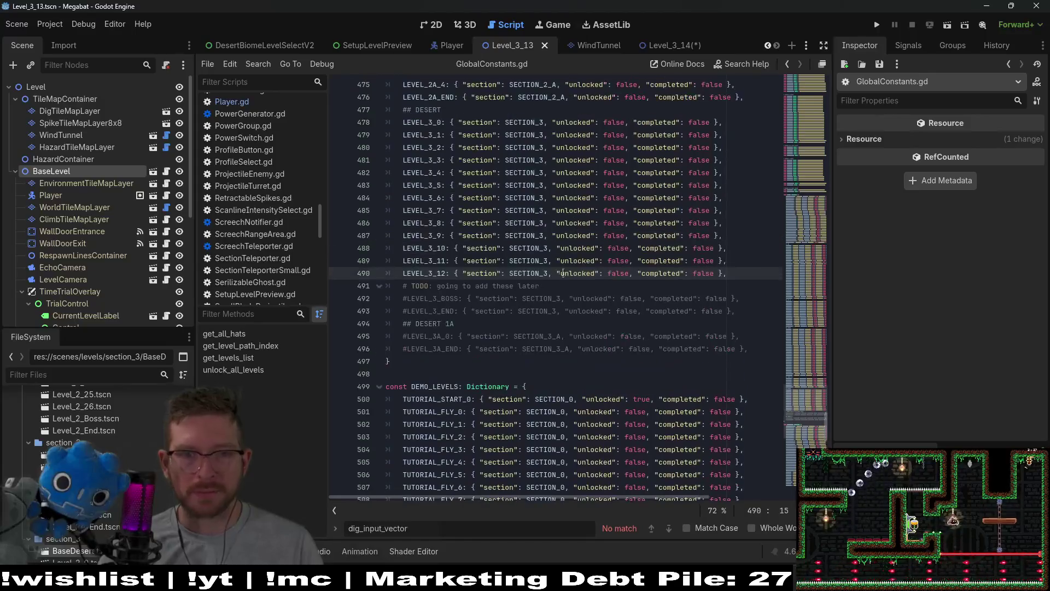
{"action": "left_click_drag", "start_coordinate": [731, 273], "coordinate": [738, 265]}
{"action": "key", "text": "ctrl+c"}
{"action": "left_click", "coordinate": [734, 276]}
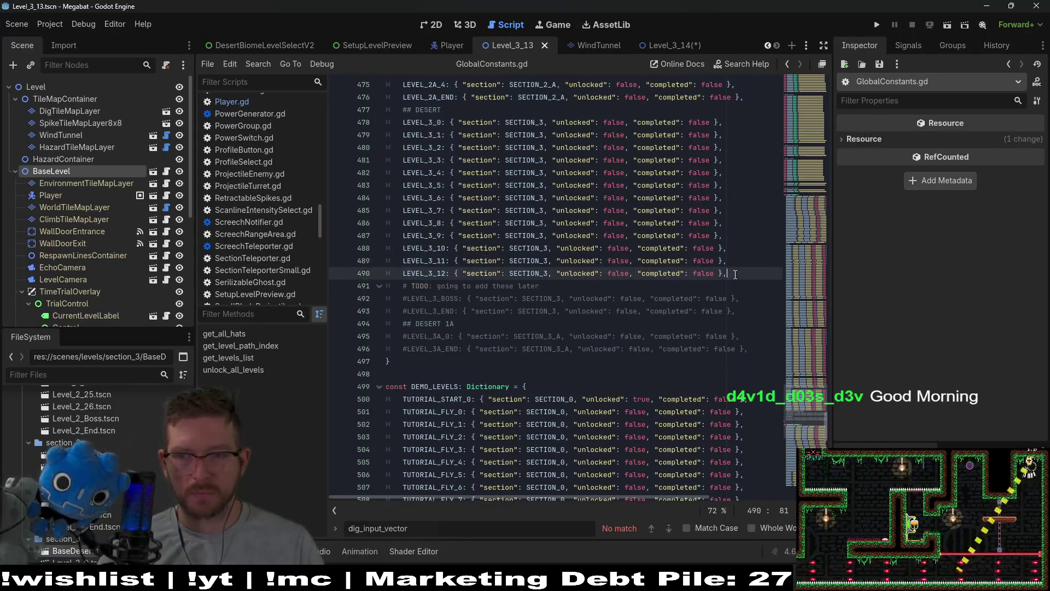
{"action": "key", "text": "ctrl+v"}
{"action": "key", "text": "BackSpace"}
{"action": "type", "text": "3"}
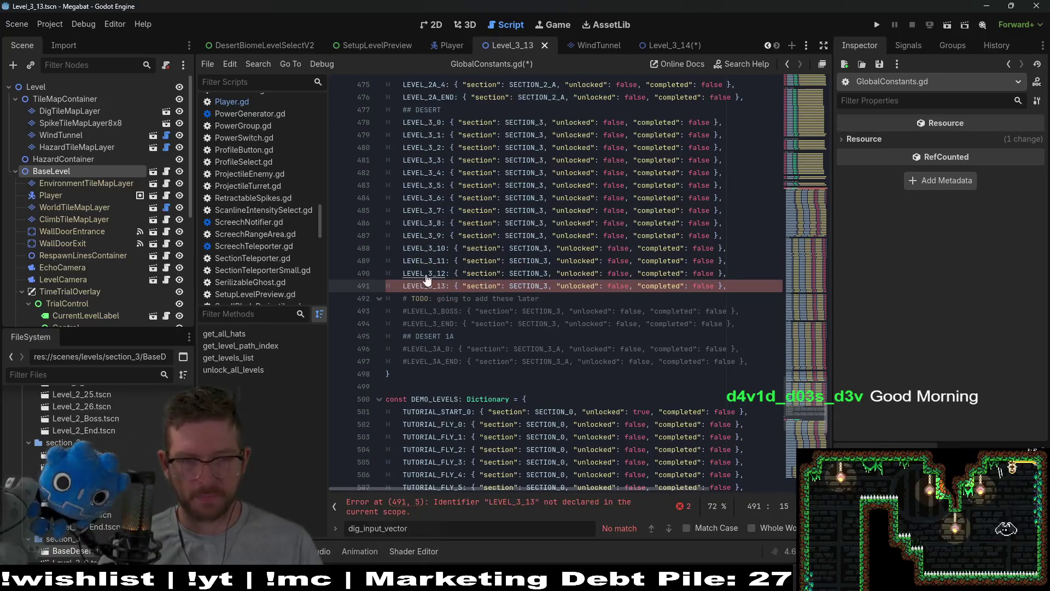
- Duplicate the LEVEL_3_12 path constant and rename the copy LEVEL_3_13
{"action": "left_click", "coordinate": [426, 273], "text": "ctrl"}
{"action": "left_click_drag", "start_coordinate": [726, 289], "coordinate": [721, 274]}
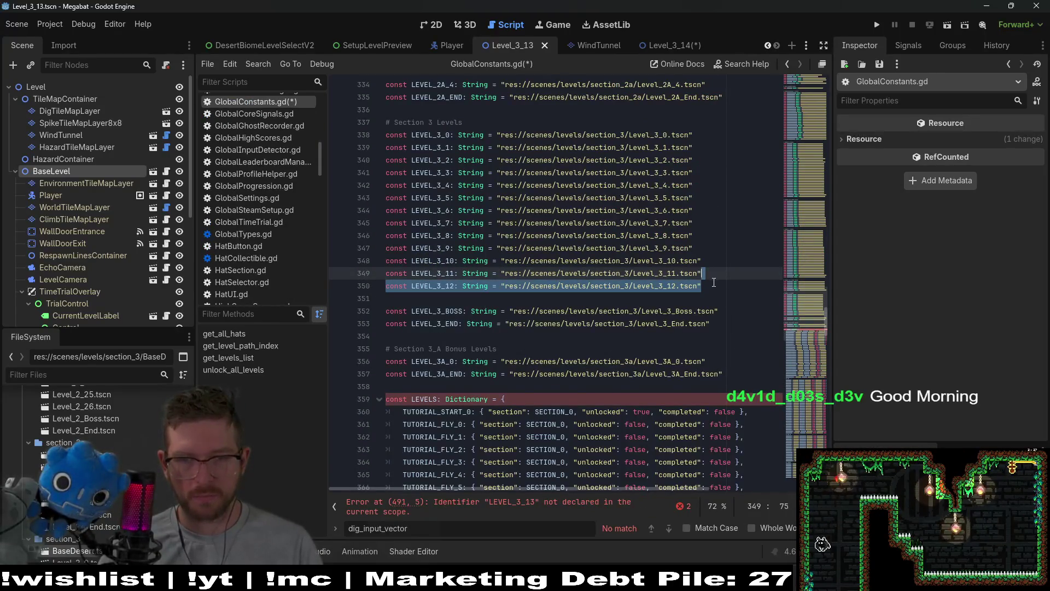
{"action": "key", "text": "ctrl+c"}
{"action": "left_click", "coordinate": [706, 286]}
{"action": "key", "text": "ctrl+v"}
{"action": "left_click", "coordinate": [455, 298]}
{"action": "key", "text": "BackSpace"}
{"action": "type", "text": "3_1"}
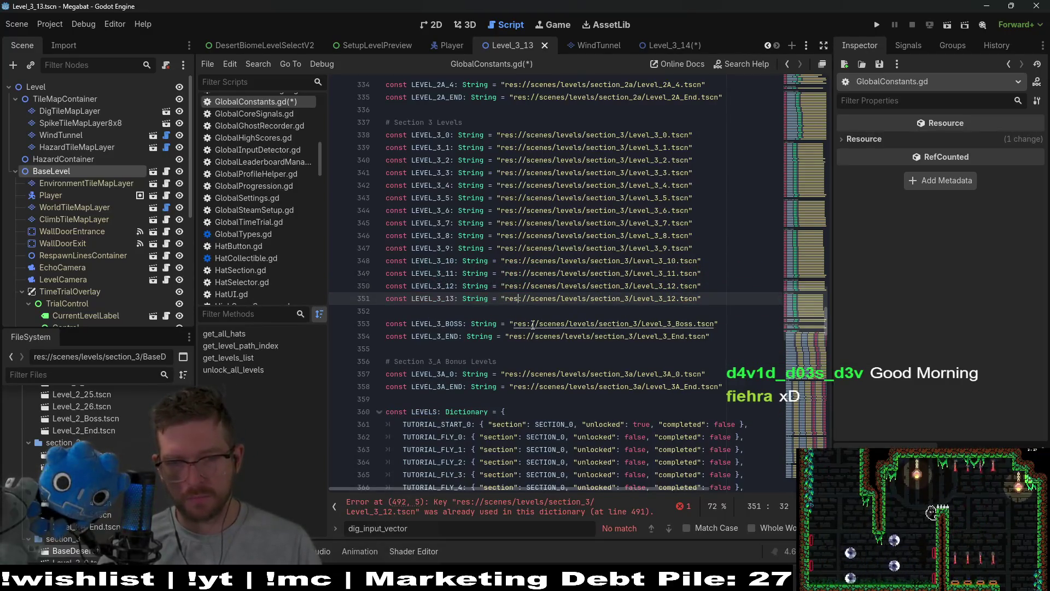
{"action": "type", "text": "3"}
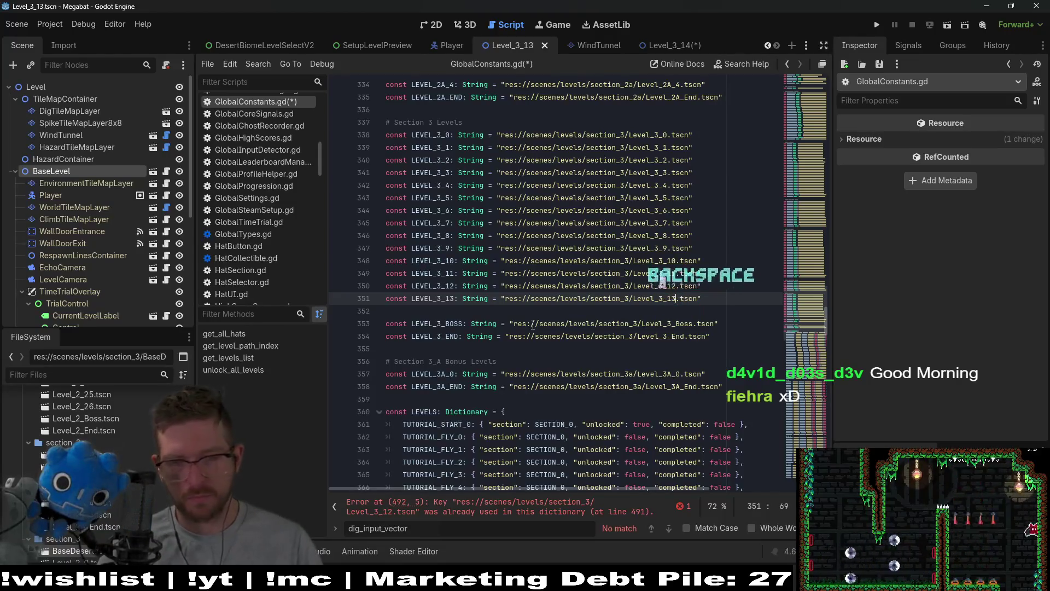
- Save GlobalConstants.gd and open the desert level-select scene
{"action": "key", "text": "ctrl+s"}
{"action": "scroll", "coordinate": [536, 258], "scroll_direction": "down", "scroll_amount": 1}
{"action": "scroll", "coordinate": [541, 259], "scroll_direction": "down", "scroll_amount": 14}
{"action": "scroll", "coordinate": [558, 264], "scroll_direction": "down", "scroll_amount": 8}
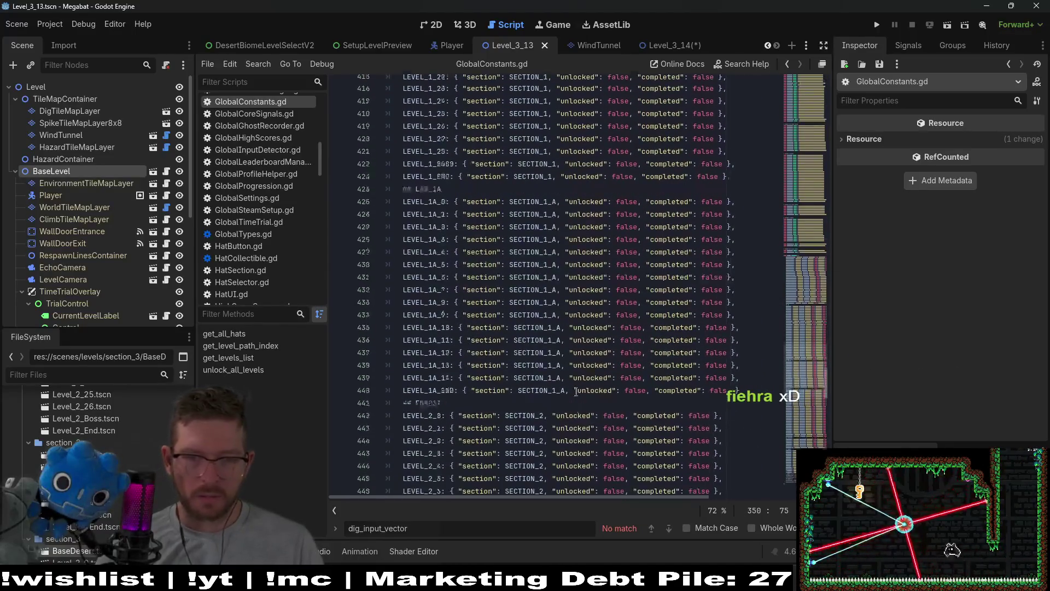
{"action": "key", "text": "alt+shift+o"}
{"action": "type", "text": "desert"}
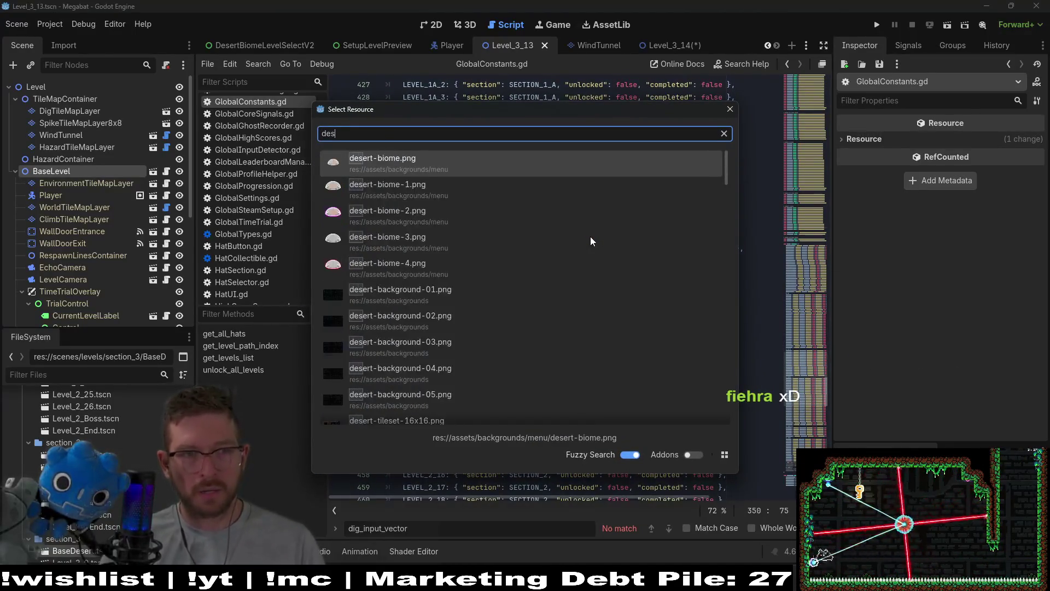
{"action": "left_click_drag", "start_coordinate": [542, 213], "coordinate": [280, 46]}
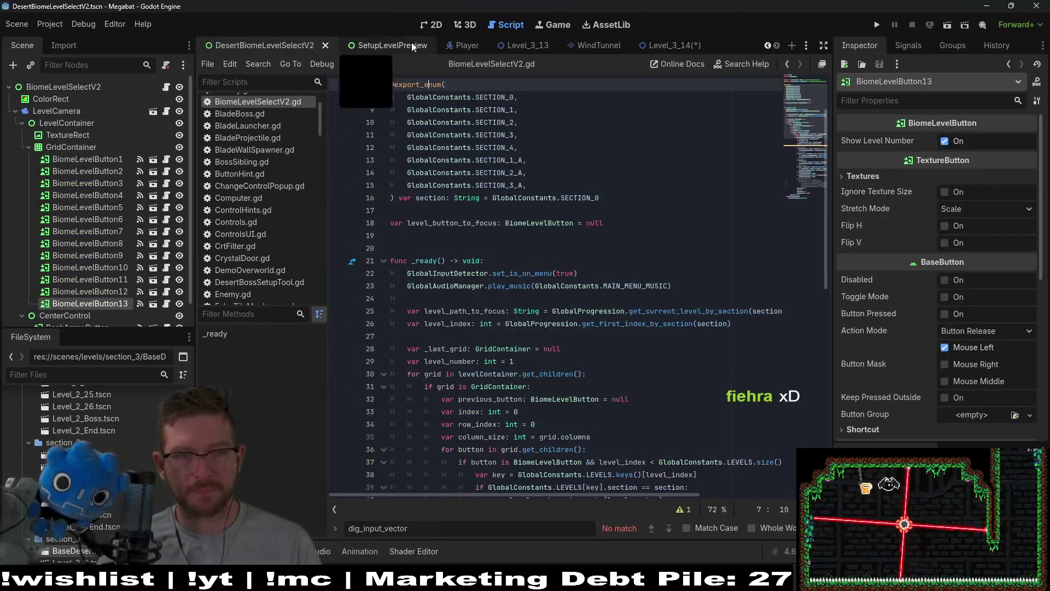
- Duplicate BiomeLevelButton13 into BiomeLevelButton14 in DesertBiomeLevelSelectV2 and save it
{"action": "left_click", "coordinate": [430, 25]}
{"action": "key", "text": "ctrl+d"}
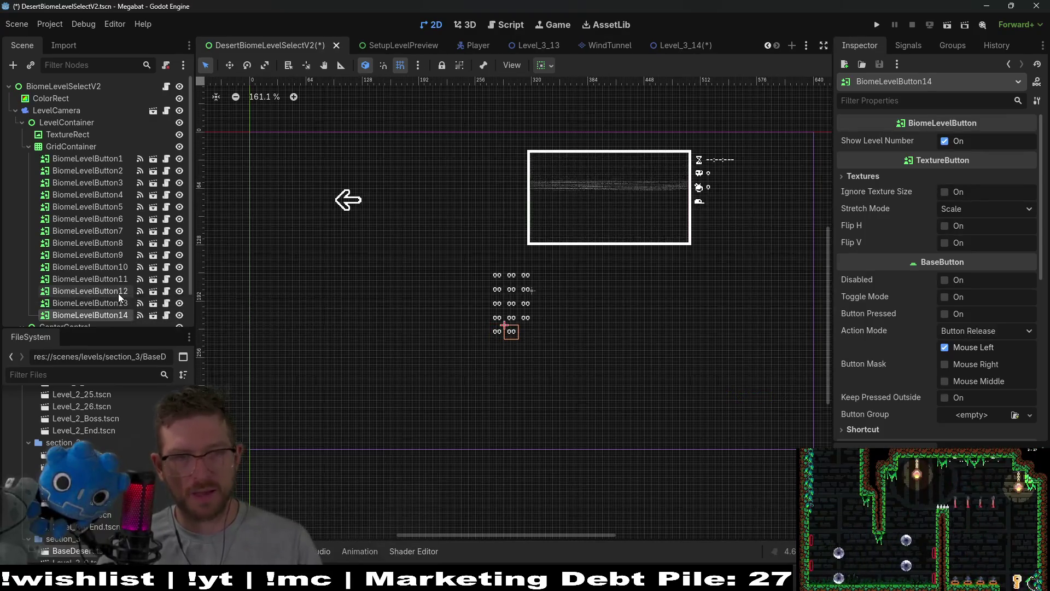
{"action": "key", "text": "ctrl+s"}
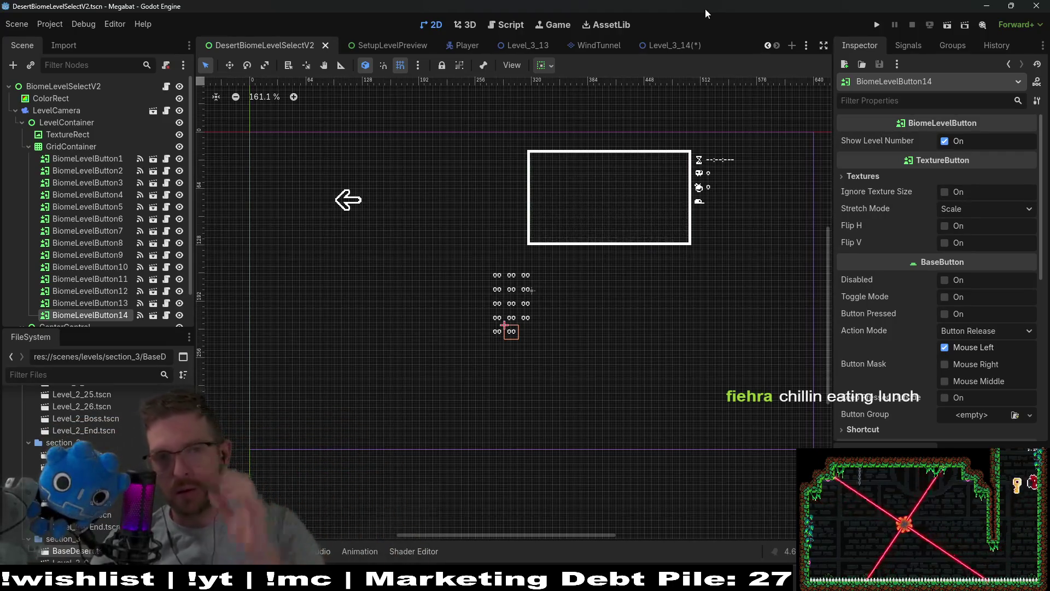
{"action": "left_click", "coordinate": [668, 44]}
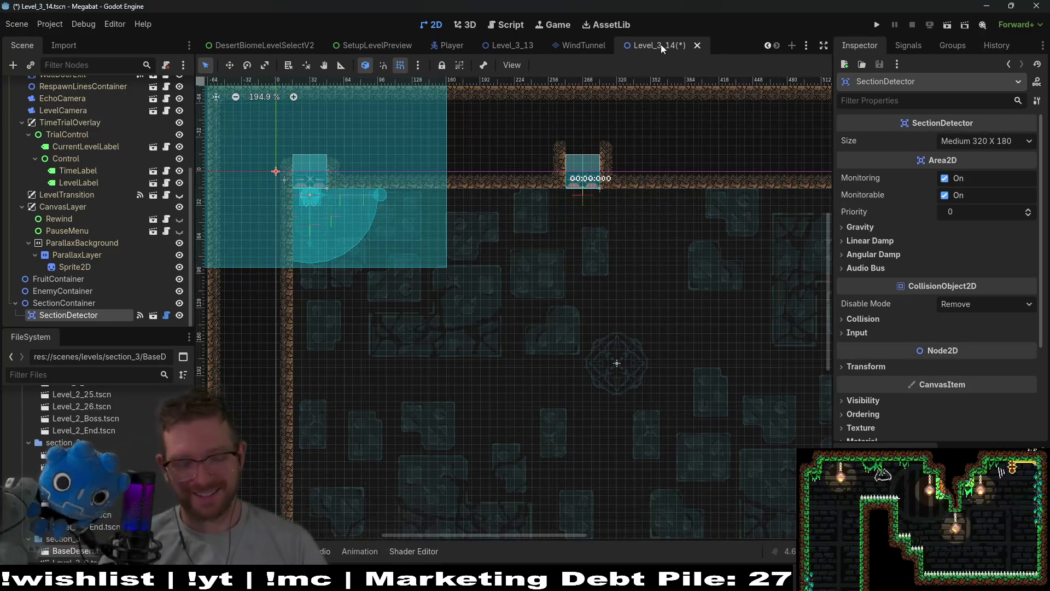
- Resize the SectionDetector to Xlarge 480 X 270 and align it with the room's top-left corner
{"action": "key", "text": "ctrl+s"}
{"action": "scroll", "coordinate": [369, 216], "scroll_direction": "down", "scroll_amount": 3}
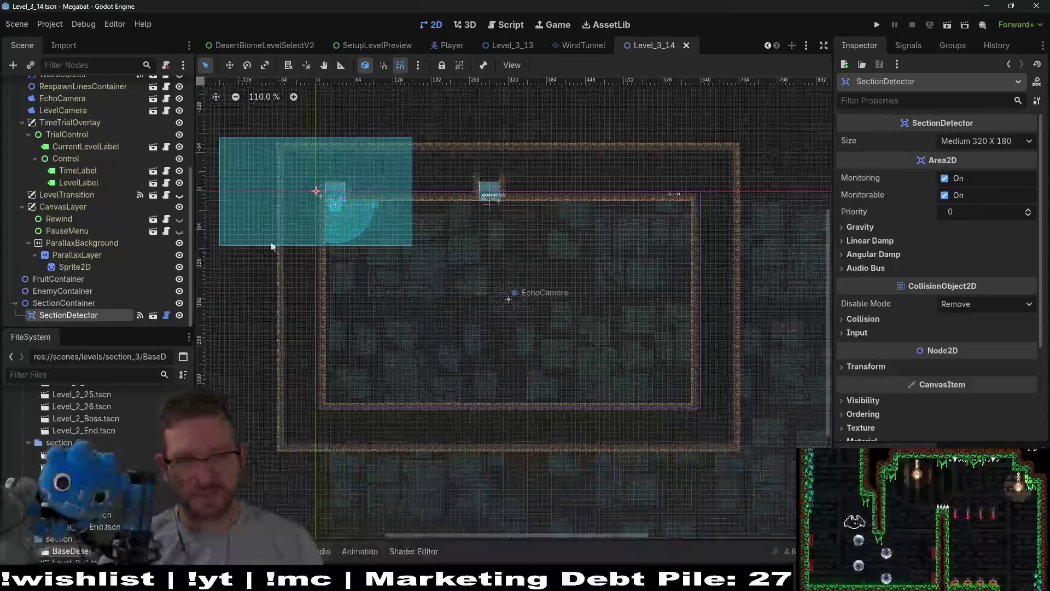
{"action": "scroll", "coordinate": [398, 266], "scroll_direction": "up", "scroll_amount": 1}
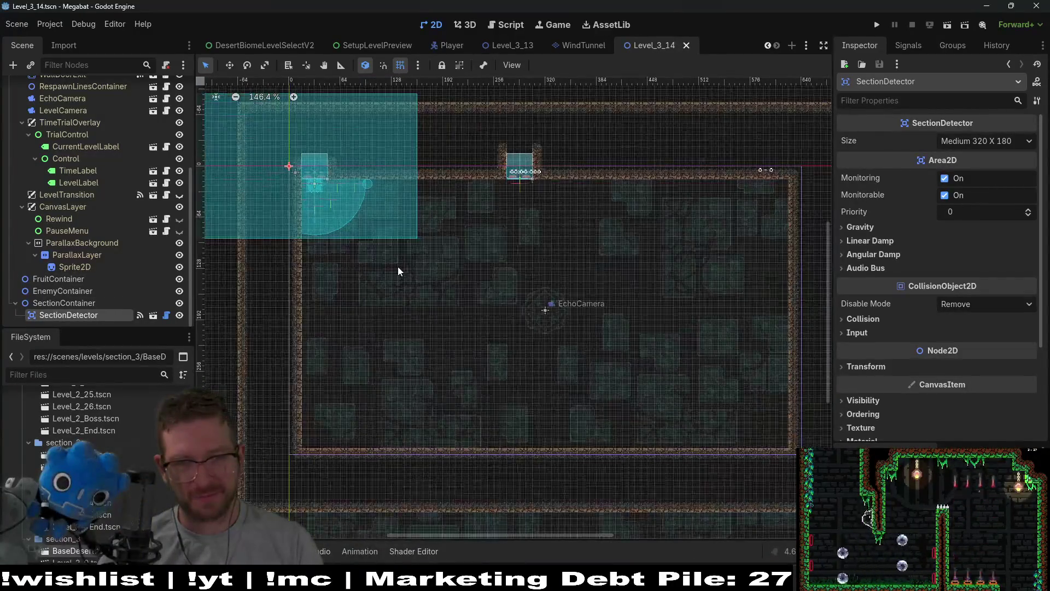
{"action": "scroll", "coordinate": [424, 237], "scroll_direction": "up", "scroll_amount": 3}
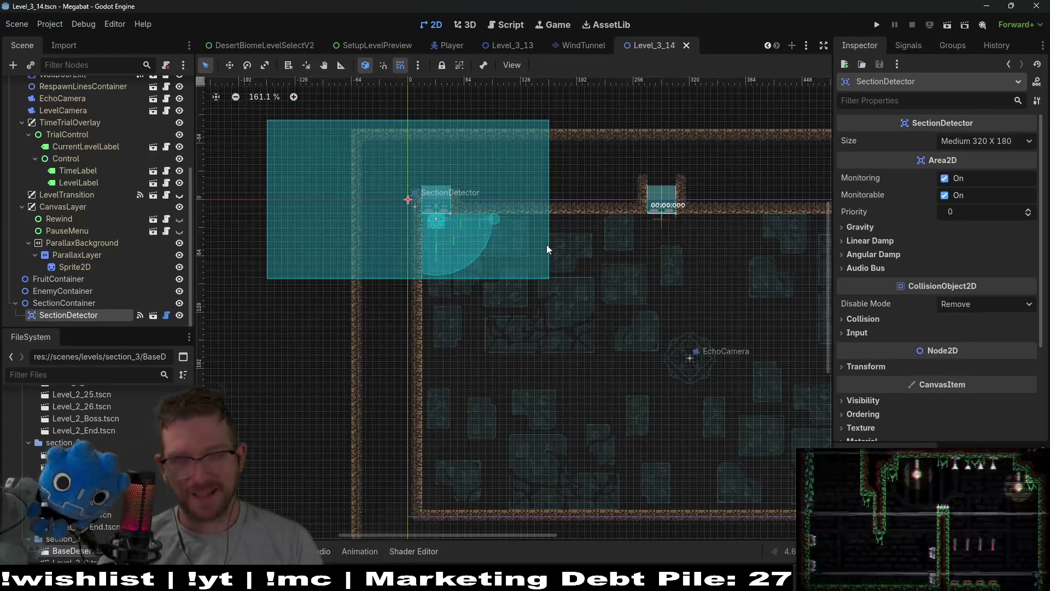
{"action": "left_click_drag", "start_coordinate": [408, 198], "coordinate": [514, 264]}
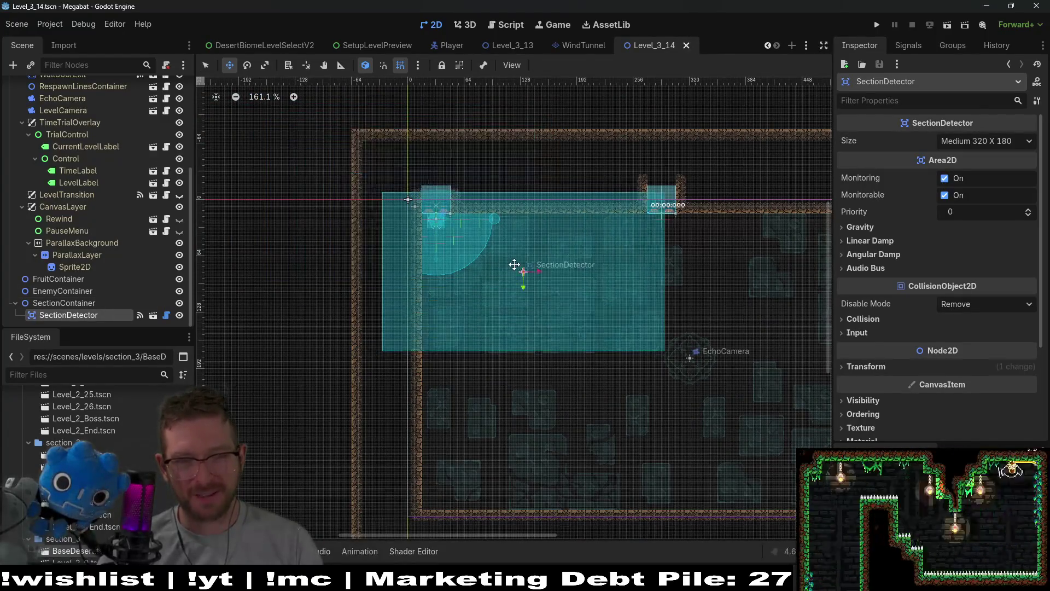
{"action": "left_click", "coordinate": [984, 141]}
{"action": "left_click", "coordinate": [980, 222]}
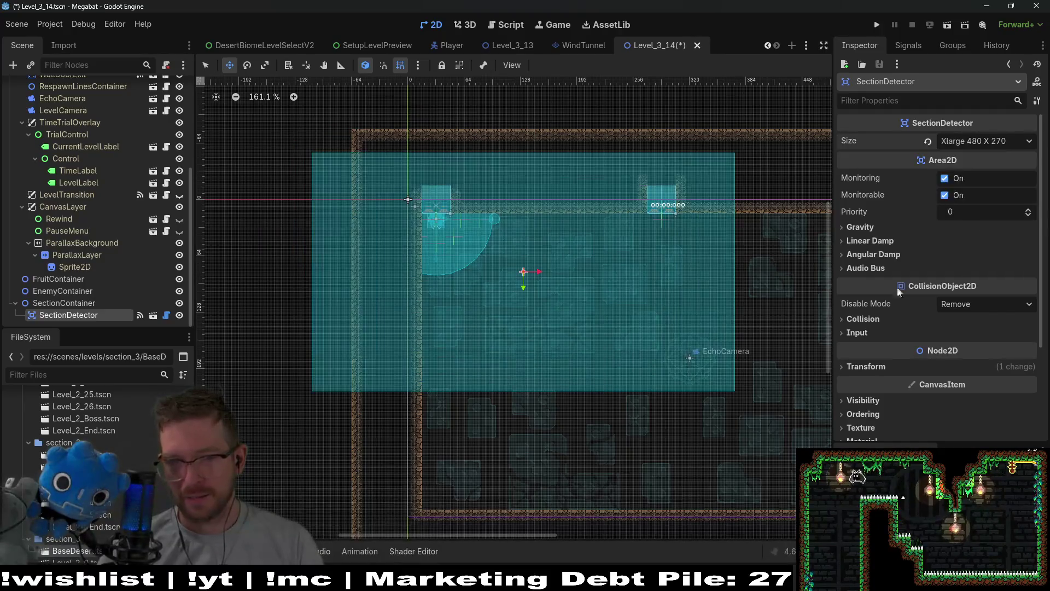
{"action": "left_click_drag", "start_coordinate": [443, 241], "coordinate": [541, 289]}
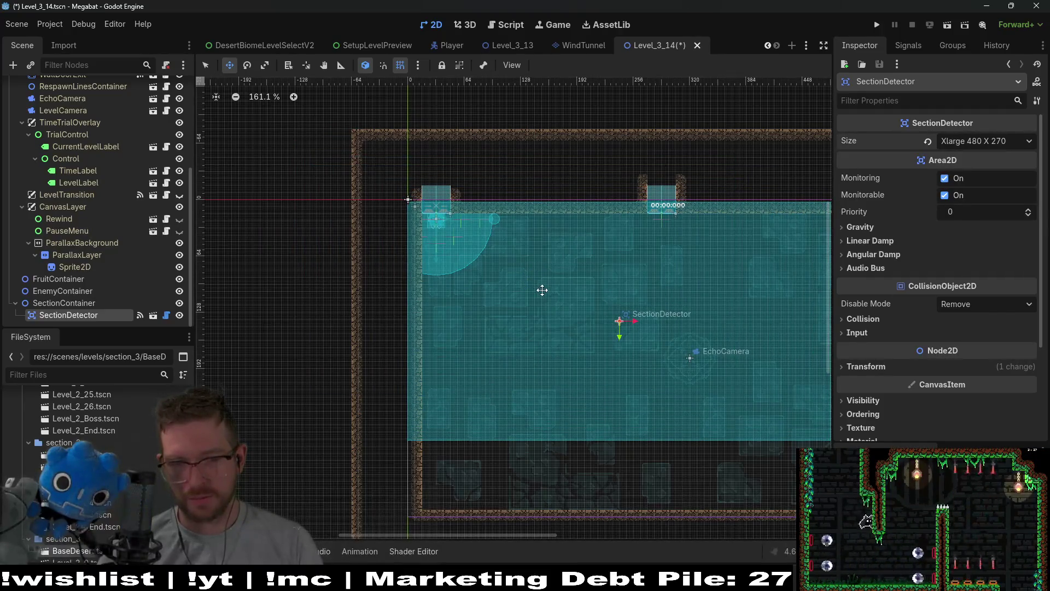
- Drag WallDoorExit from the top opening to the room's right side
{"action": "scroll", "coordinate": [431, 227], "scroll_direction": "up", "scroll_amount": 6}
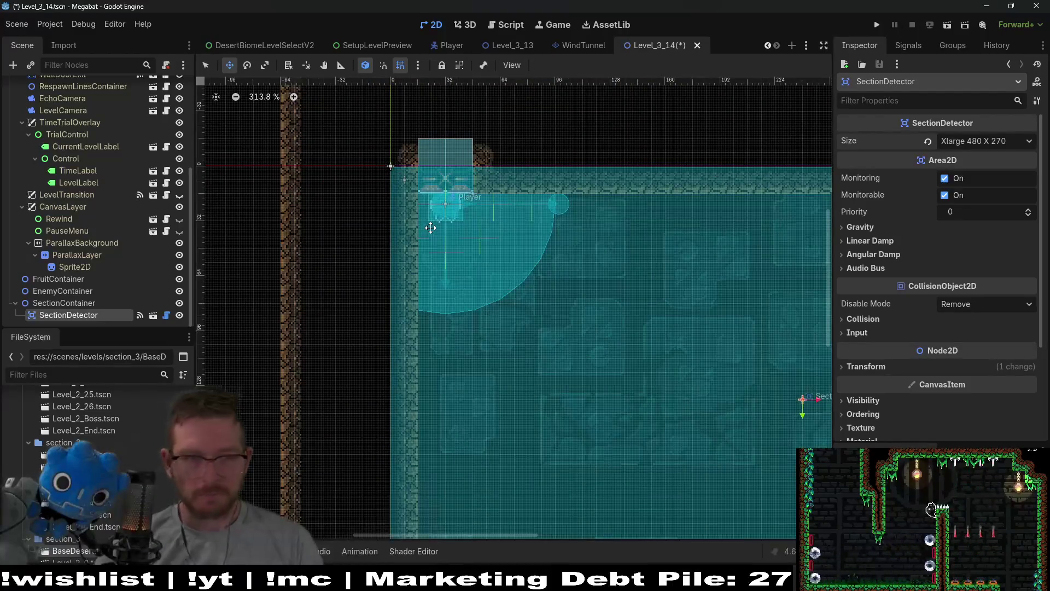
{"action": "scroll", "coordinate": [430, 227], "scroll_direction": "down", "scroll_amount": 7}
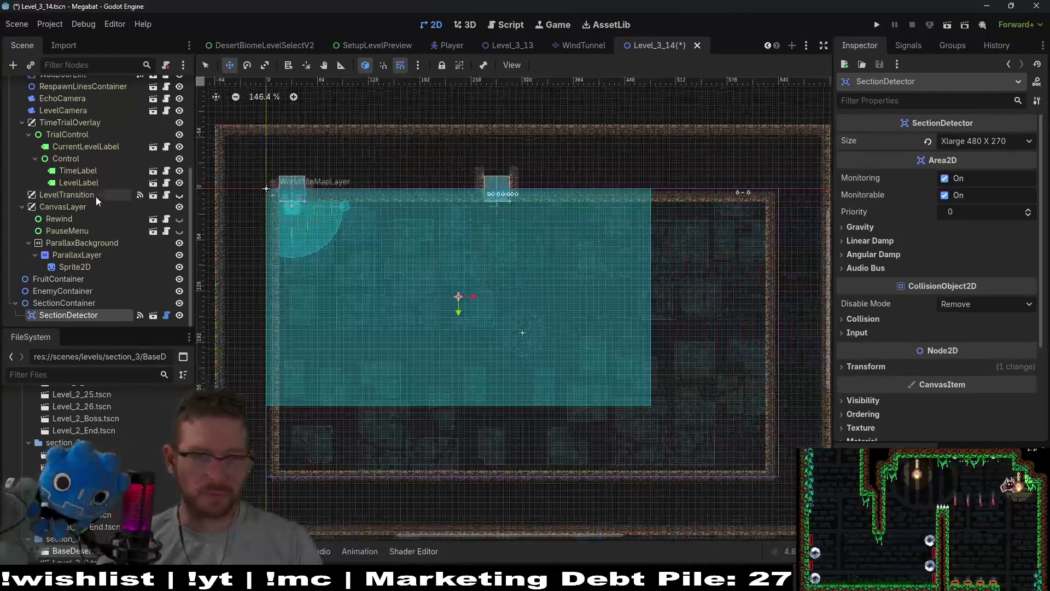
{"action": "scroll", "coordinate": [104, 246], "scroll_direction": "up", "scroll_amount": 3}
{"action": "scroll", "coordinate": [117, 275], "scroll_direction": "down", "scroll_amount": 3}
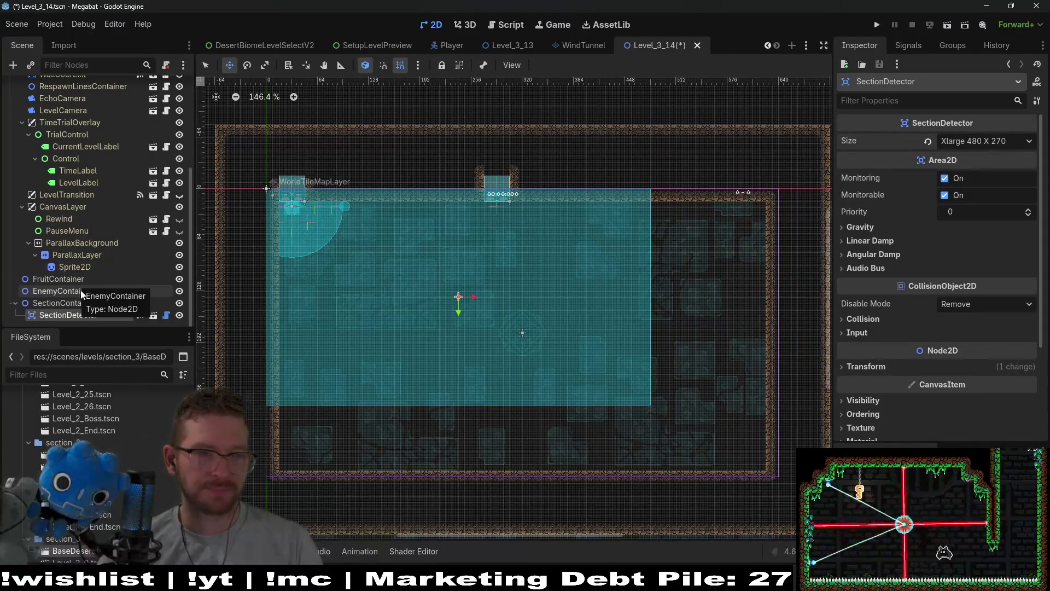
{"action": "scroll", "coordinate": [80, 273], "scroll_direction": "up", "scroll_amount": 5}
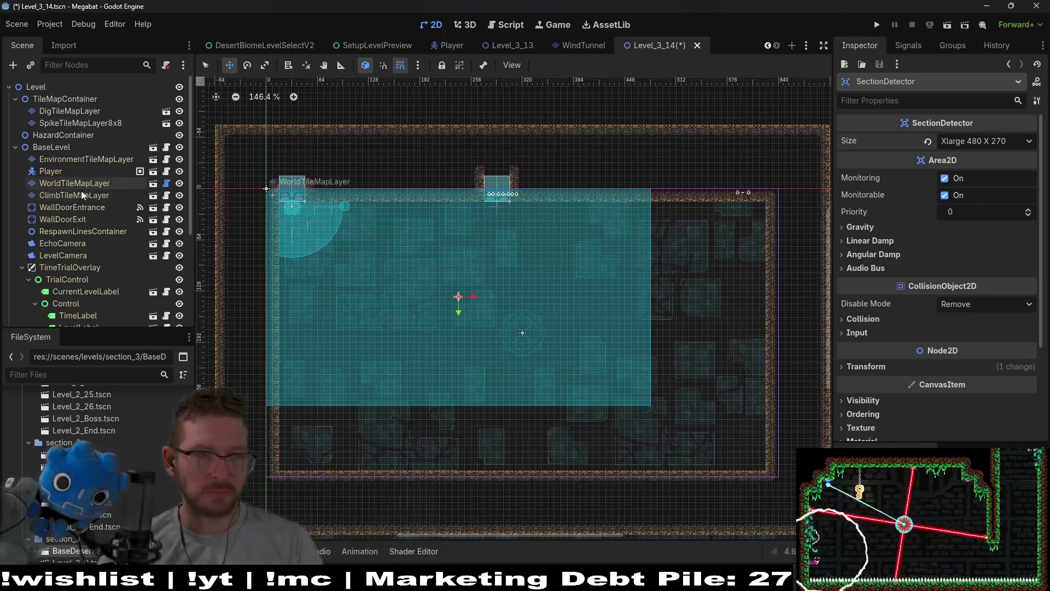
{"action": "left_click", "coordinate": [73, 219]}
{"action": "mouse_move", "coordinate": [497, 189]}
{"action": "left_mouse_down"}
{"action": "mouse_move", "coordinate": [750, 274]}
{"action": "mouse_move", "coordinate": [686, 273]}
{"action": "left_mouse_up"}
{"action": "left_click_drag", "start_coordinate": [585, 296], "coordinate": [727, 288]}
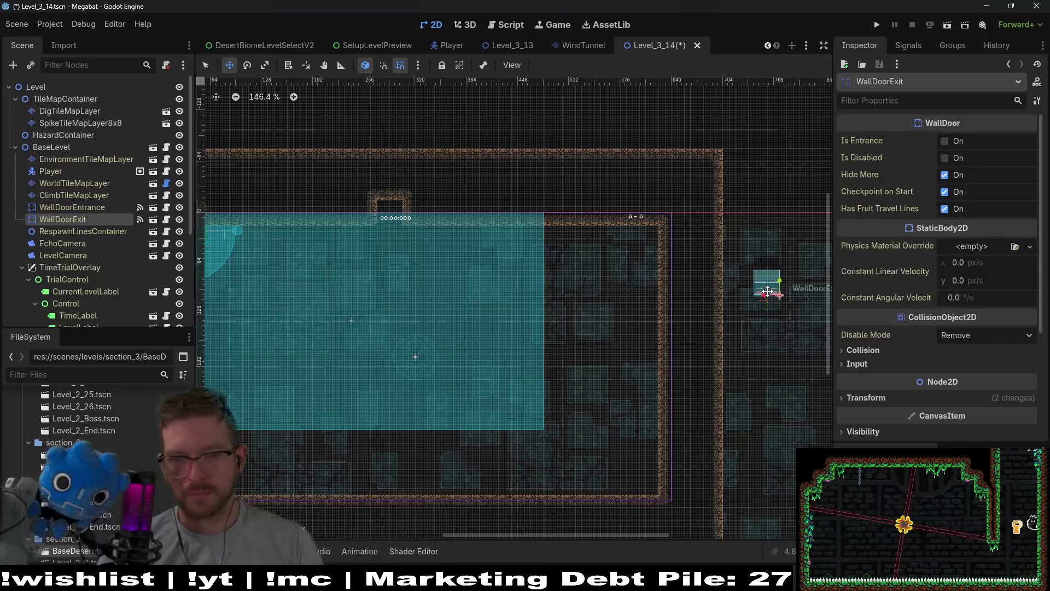
{"action": "left_click", "coordinate": [78, 182]}
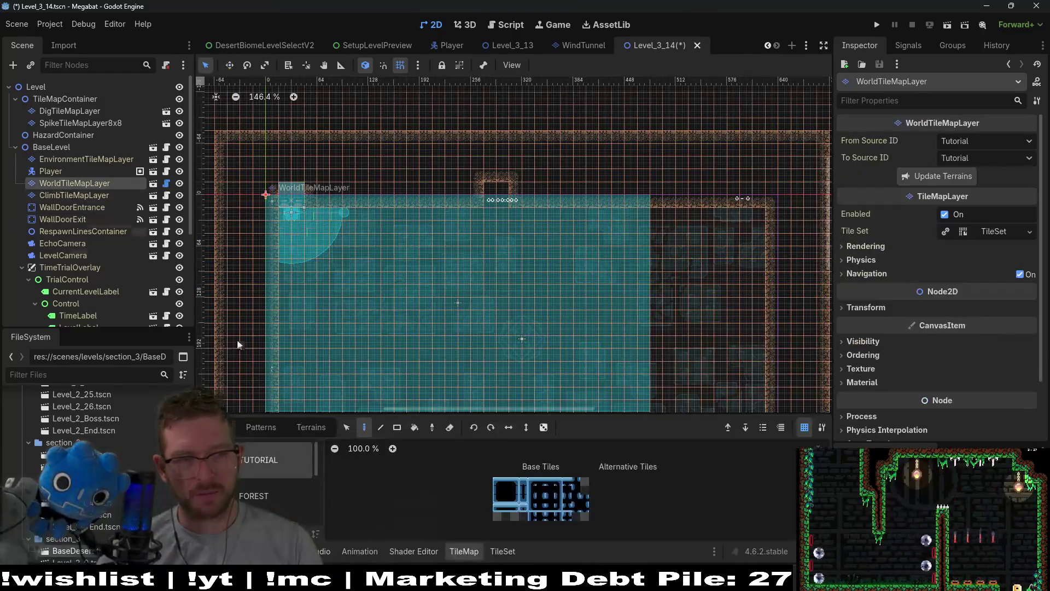
- Choose the DESERT terrain and paint a small desert rectangle
{"action": "left_click", "coordinate": [251, 495]}
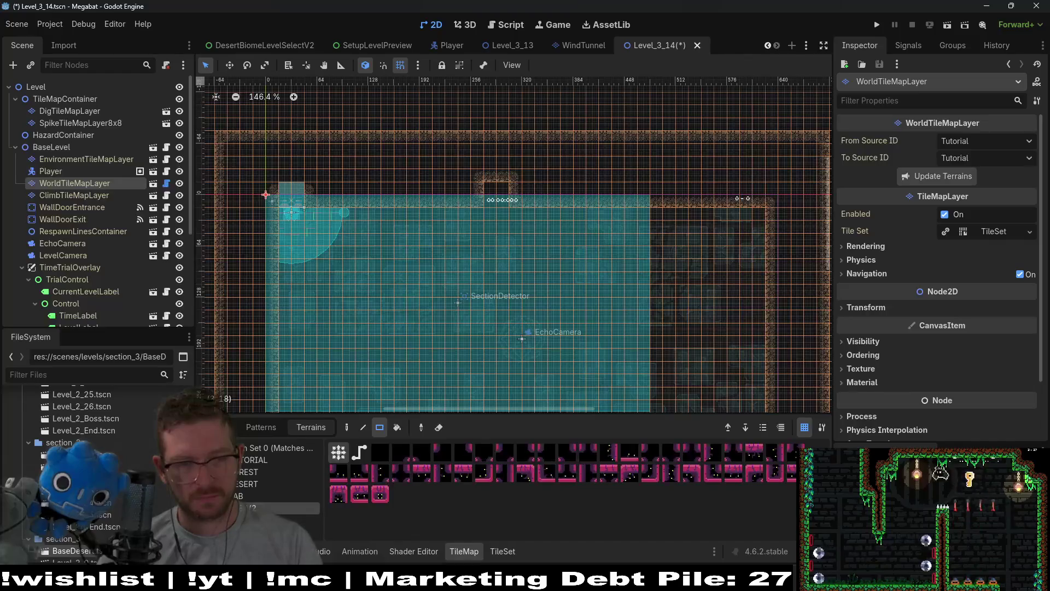
{"action": "left_click", "coordinate": [253, 471]}
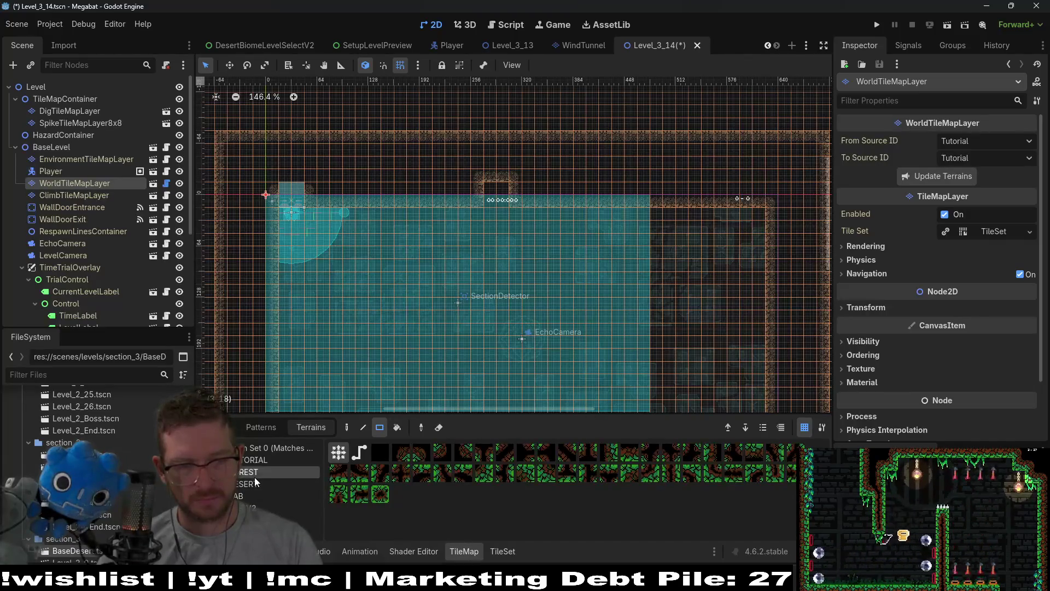
{"action": "left_click", "coordinate": [251, 483]}
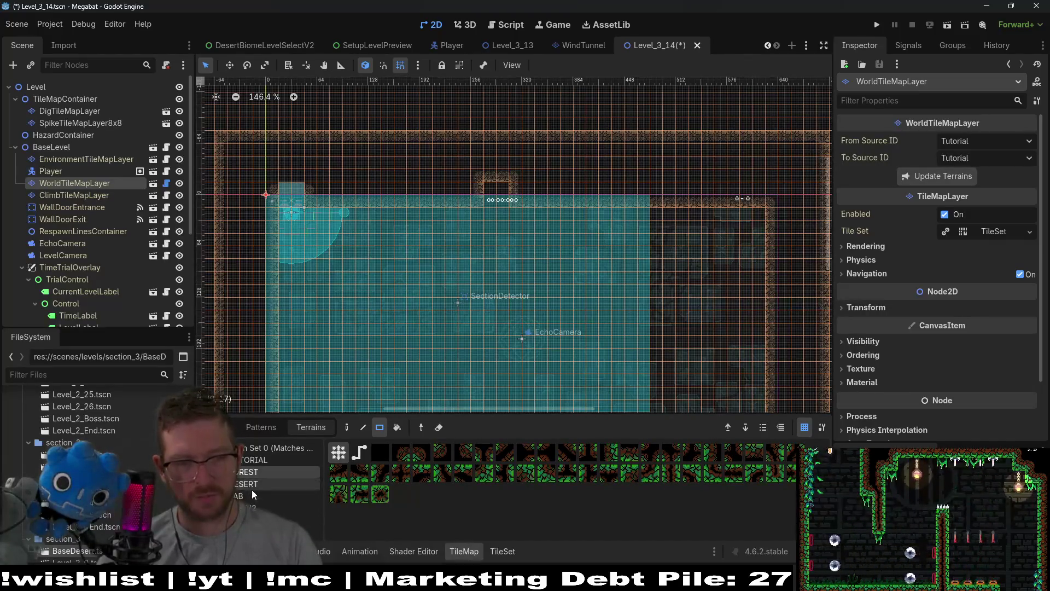
{"action": "left_click_drag", "start_coordinate": [474, 173], "coordinate": [521, 201]}
{"action": "scroll", "coordinate": [521, 198], "scroll_direction": "down", "scroll_amount": 4}
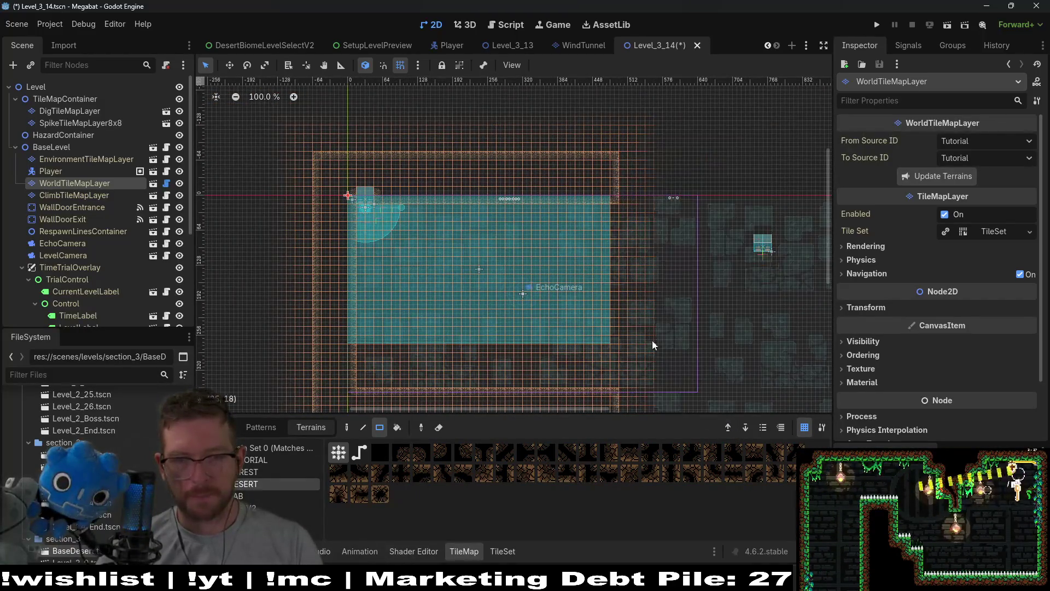
{"action": "scroll", "coordinate": [652, 340], "scroll_direction": "down", "scroll_amount": 3}
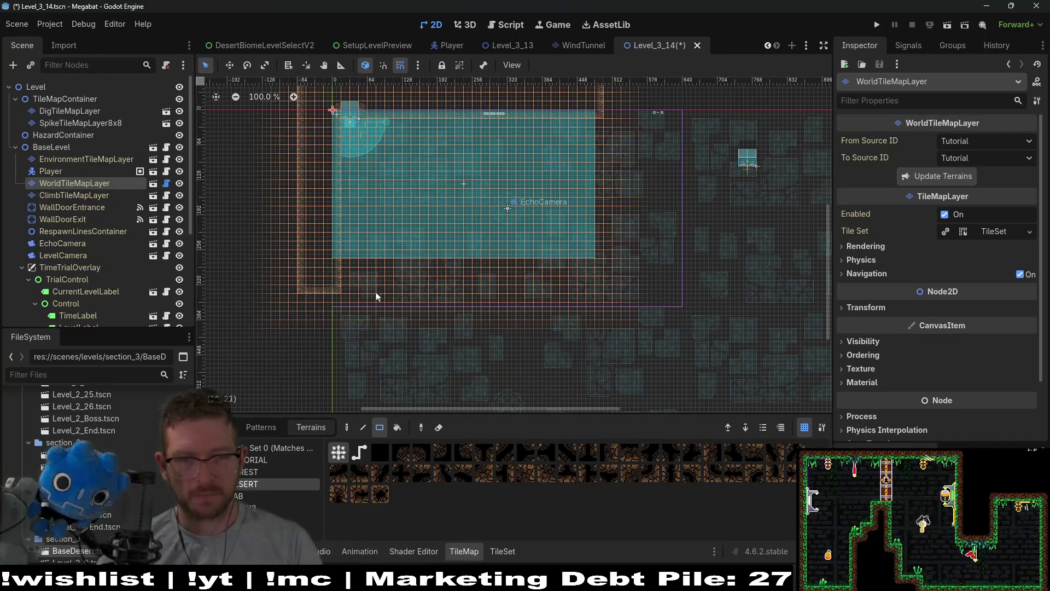
- Paint desert walls along the room's bottom and down its right side
{"action": "mouse_move", "coordinate": [304, 253]}
{"action": "left_mouse_down"}
{"action": "mouse_move", "coordinate": [393, 277]}
{"action": "mouse_move", "coordinate": [622, 292]}
{"action": "left_mouse_up"}
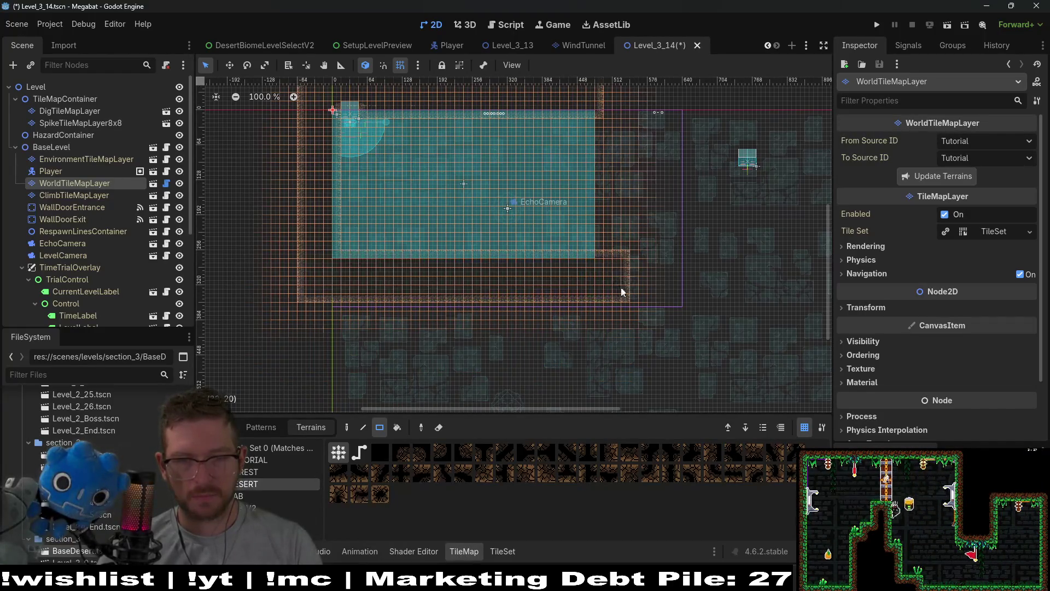
{"action": "scroll", "coordinate": [622, 292], "scroll_direction": "up", "scroll_amount": 2}
{"action": "left_click_drag", "start_coordinate": [572, 127], "coordinate": [605, 353]}
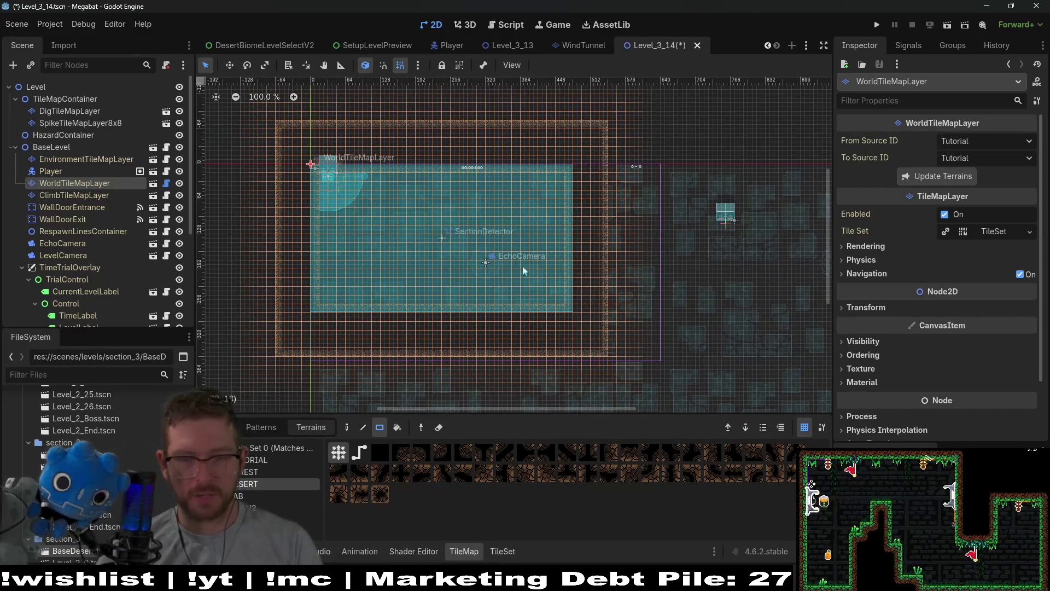
{"action": "scroll", "coordinate": [391, 229], "scroll_direction": "down", "scroll_amount": 3}
{"action": "scroll", "coordinate": [408, 244], "scroll_direction": "up", "scroll_amount": 8}
{"action": "scroll", "coordinate": [539, 184], "scroll_direction": "down", "scroll_amount": 4}
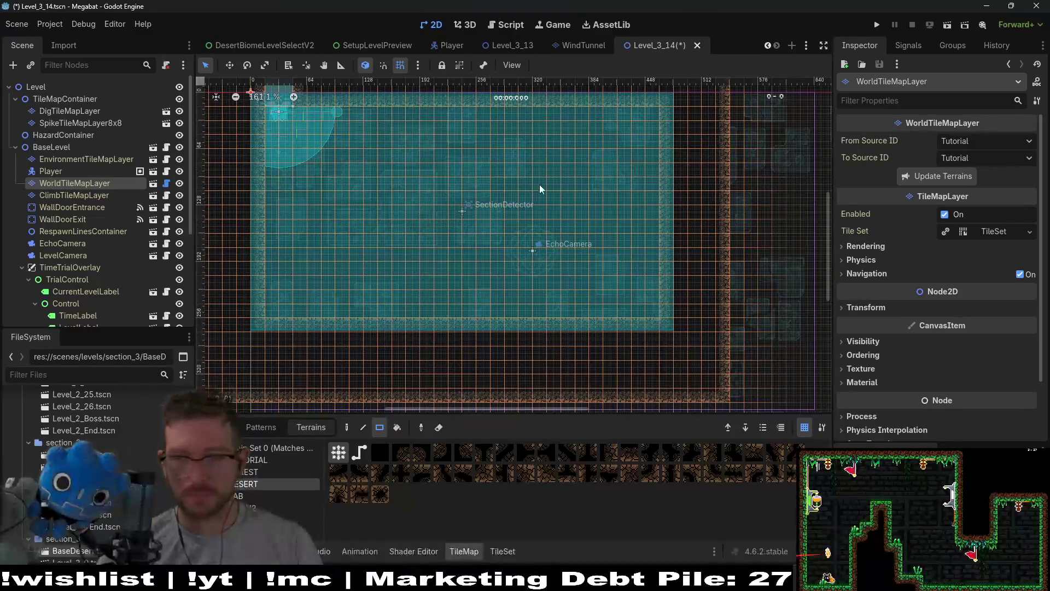
{"action": "scroll", "coordinate": [438, 225], "scroll_direction": "up", "scroll_amount": 3}
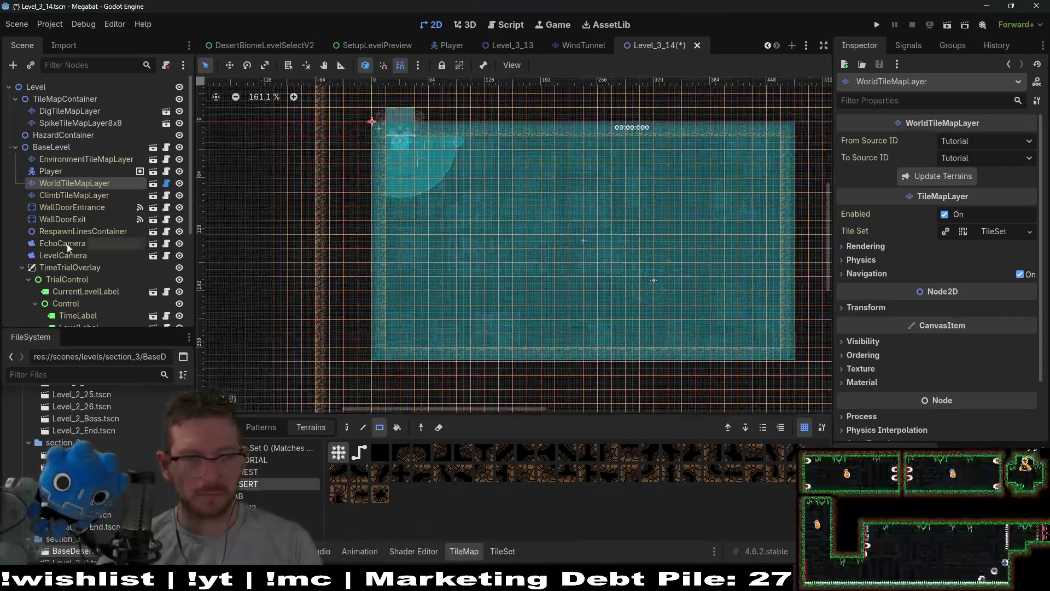
{"action": "scroll", "coordinate": [74, 241], "scroll_direction": "down", "scroll_amount": 5}
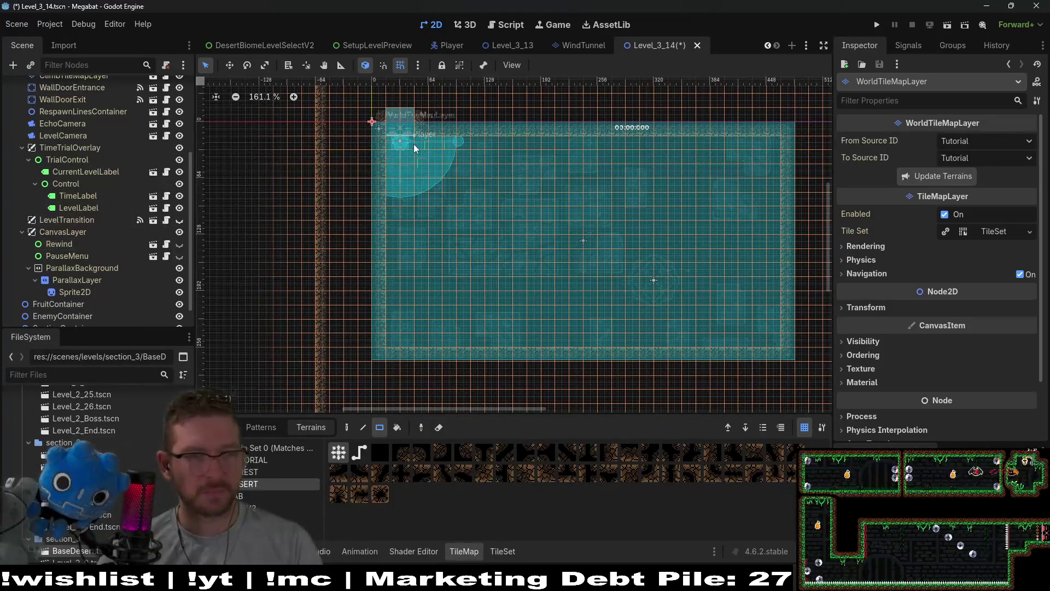
{"action": "left_click_drag", "start_coordinate": [593, 157], "coordinate": [534, 160]}
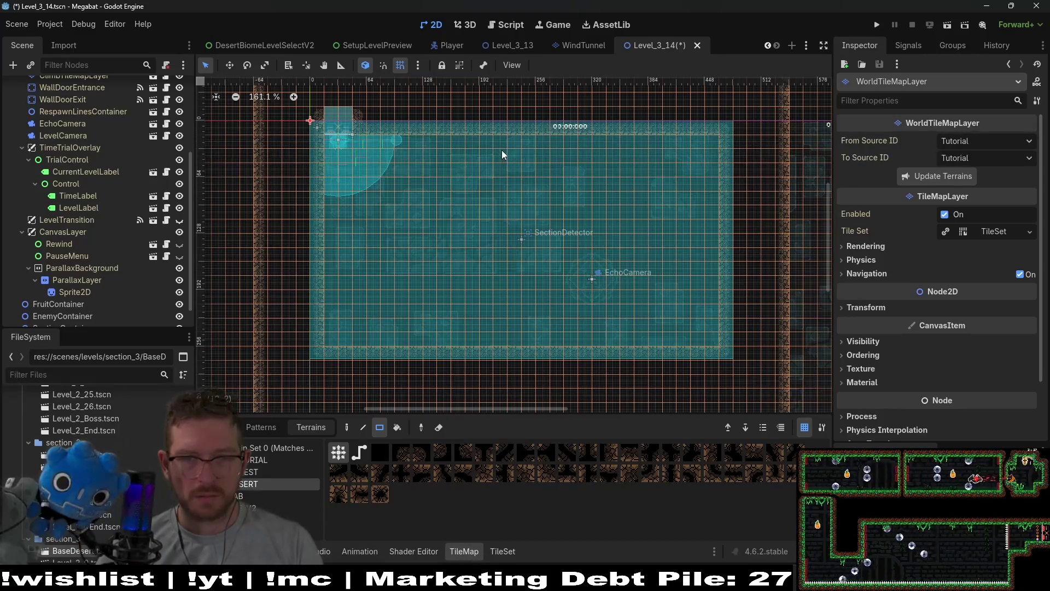
- Paint a 7x5 desert block in the room centre and widen it with a 2x4 strip
{"action": "mouse_move", "coordinate": [473, 215]}
{"action": "left_mouse_down"}
{"action": "mouse_move", "coordinate": [576, 264]}
{"action": "mouse_move", "coordinate": [557, 265]}
{"action": "left_mouse_up"}
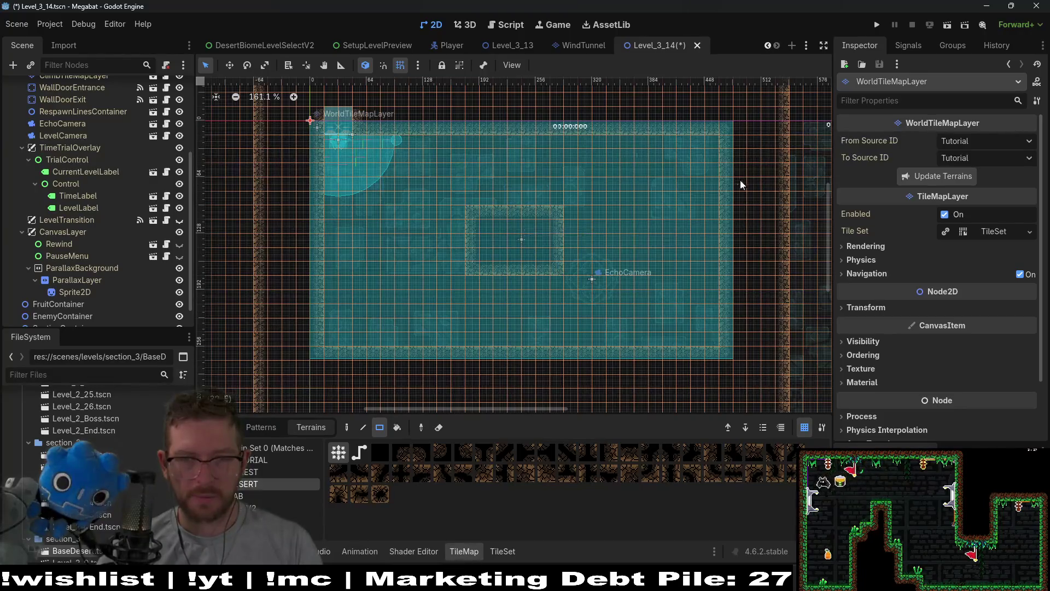
{"action": "scroll", "coordinate": [741, 185], "scroll_direction": "right", "scroll_amount": 3}
{"action": "scroll", "coordinate": [741, 185], "scroll_direction": "up", "scroll_amount": 2}
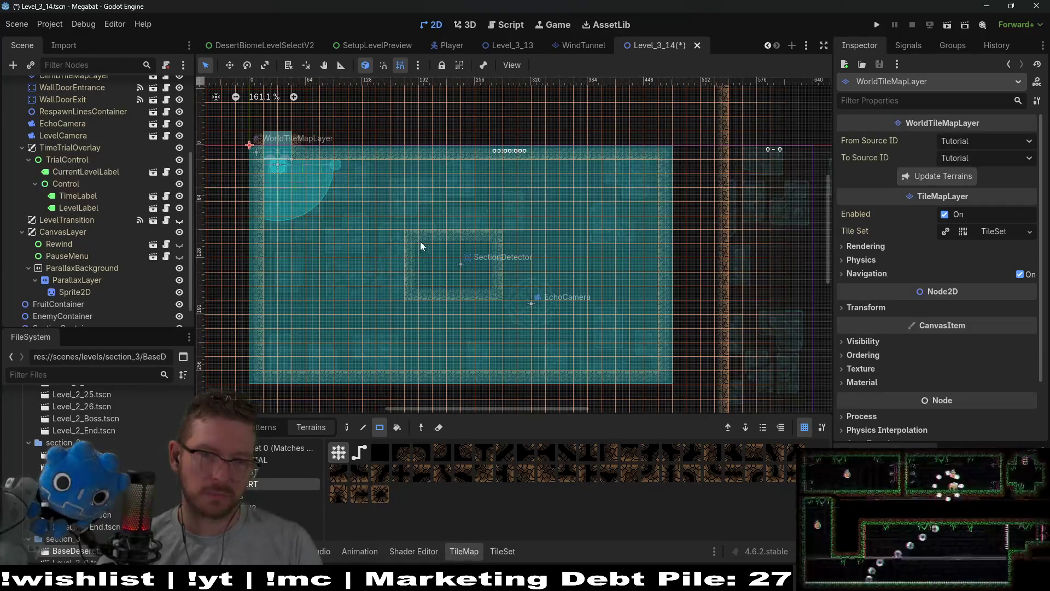
{"action": "scroll", "coordinate": [663, 213], "scroll_direction": "down", "scroll_amount": 2}
{"action": "scroll", "coordinate": [664, 213], "scroll_direction": "left", "scroll_amount": 3}
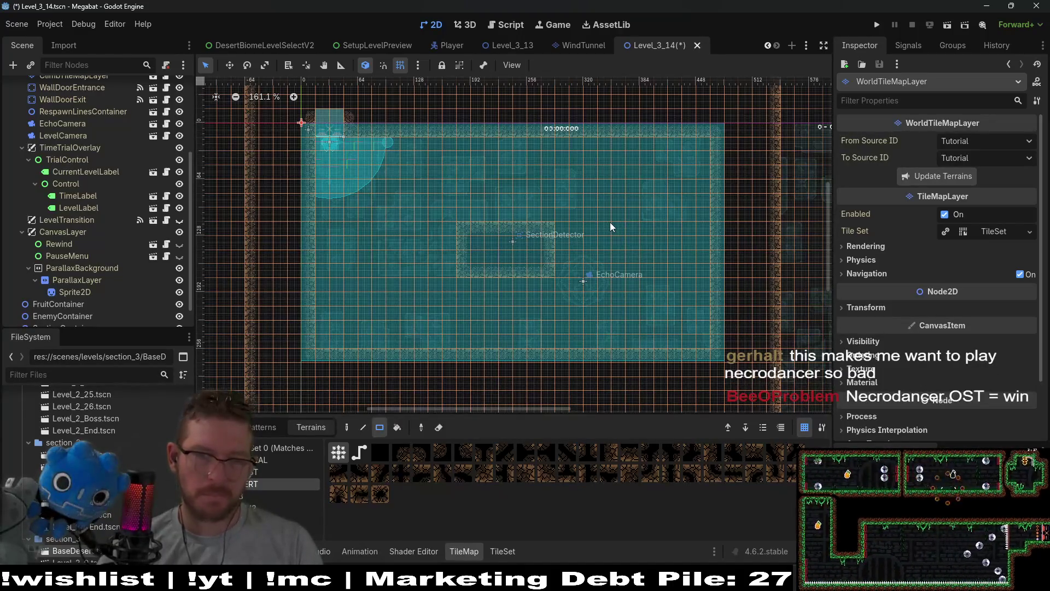
{"action": "left_click_drag", "start_coordinate": [560, 227], "coordinate": [577, 267]}
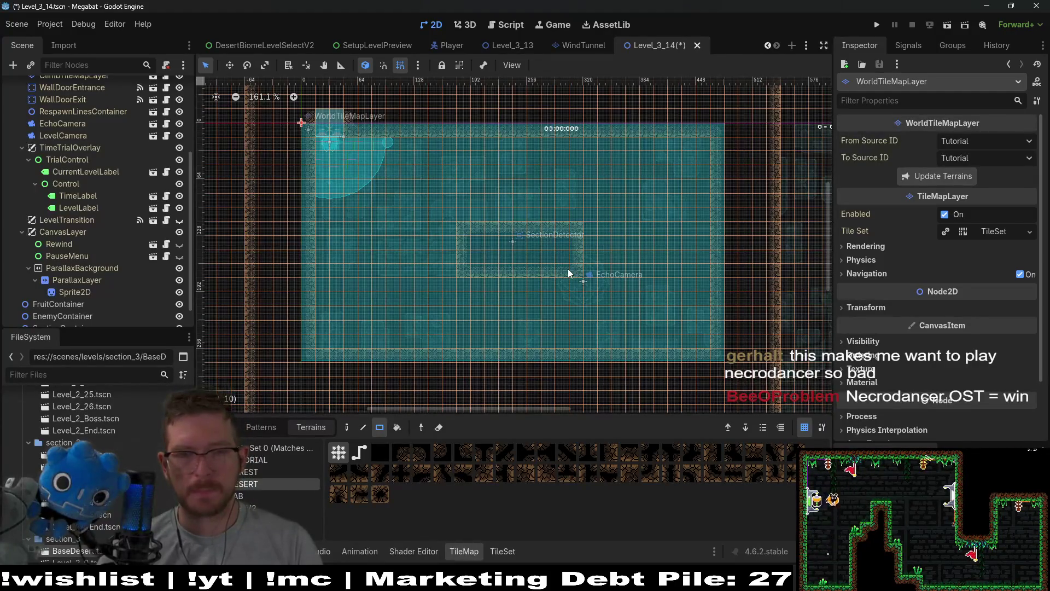
{"action": "scroll", "coordinate": [85, 139], "scroll_direction": "up", "scroll_amount": 5}
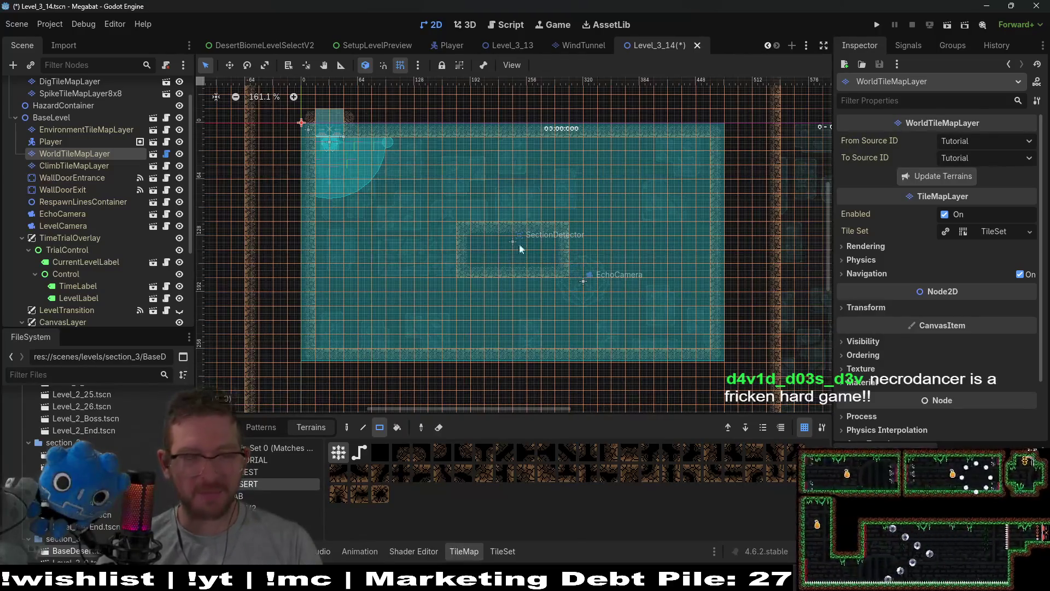
{"action": "scroll", "coordinate": [101, 221], "scroll_direction": "up", "scroll_amount": 1}
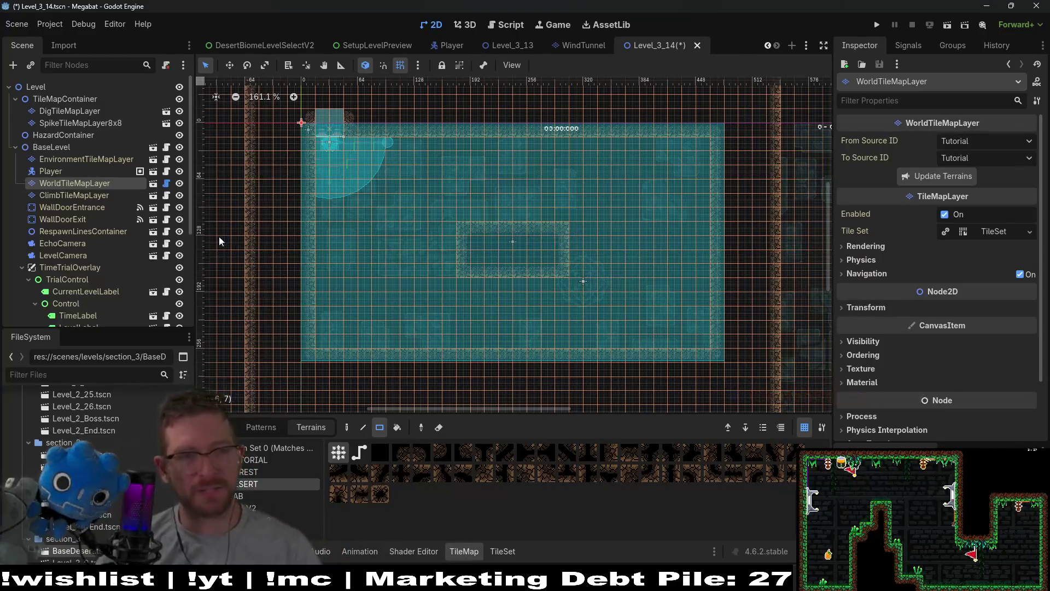
- Instance WindTunnel.tscn under TileMapContainer and place it atop the central desert block
{"action": "right_click", "coordinate": [60, 100]}
{"action": "key", "text": "Escape"}
{"action": "key", "text": "ctrl+shift+a"}
{"action": "type", "text": "wind"}
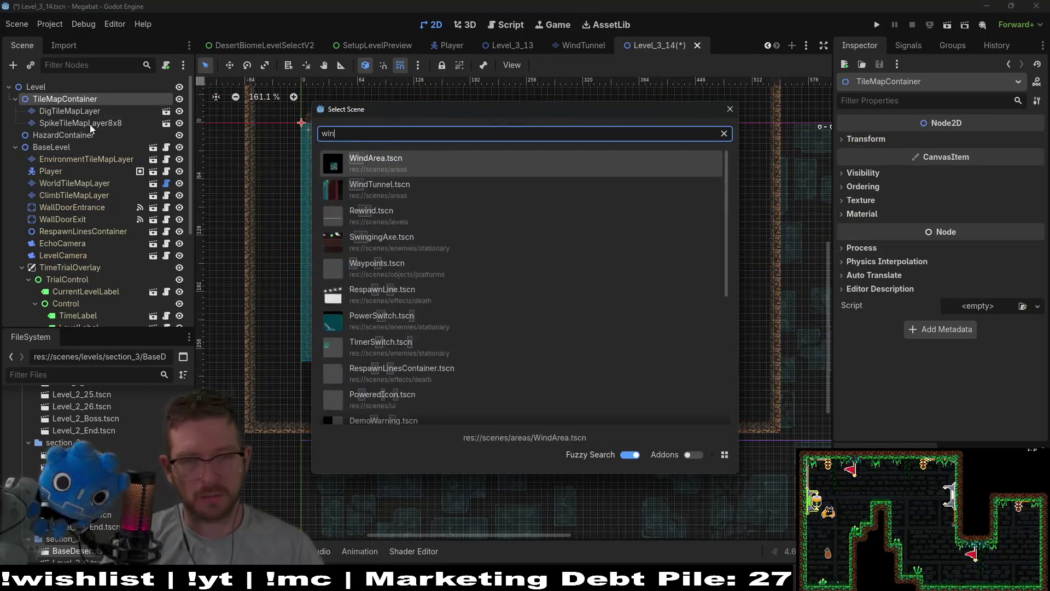
{"action": "key", "text": "Down"}
{"action": "key", "text": "Down"}
{"action": "key", "text": "Return"}
{"action": "key", "text": "w"}
{"action": "mouse_move", "coordinate": [396, 164]}
{"action": "left_mouse_down"}
{"action": "mouse_move", "coordinate": [549, 234]}
{"action": "mouse_move", "coordinate": [501, 219]}
{"action": "mouse_move", "coordinate": [512, 205]}
{"action": "left_mouse_up"}
{"action": "scroll", "coordinate": [499, 216], "scroll_direction": "up", "scroll_amount": 5}
{"action": "scroll", "coordinate": [550, 208], "scroll_direction": "down", "scroll_amount": 4}
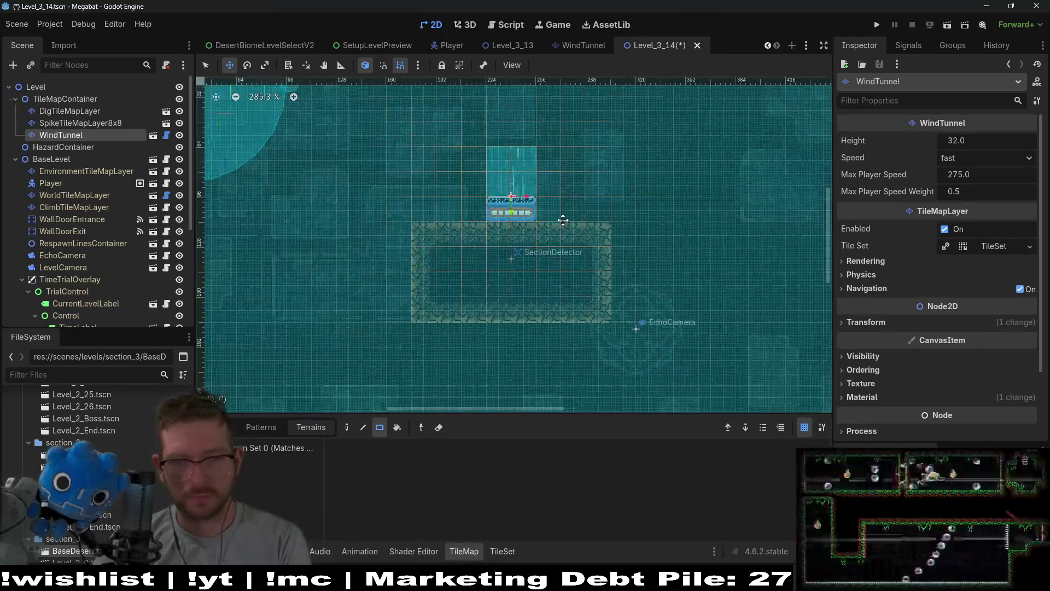
{"action": "scroll", "coordinate": [563, 213], "scroll_direction": "down", "scroll_amount": 2}
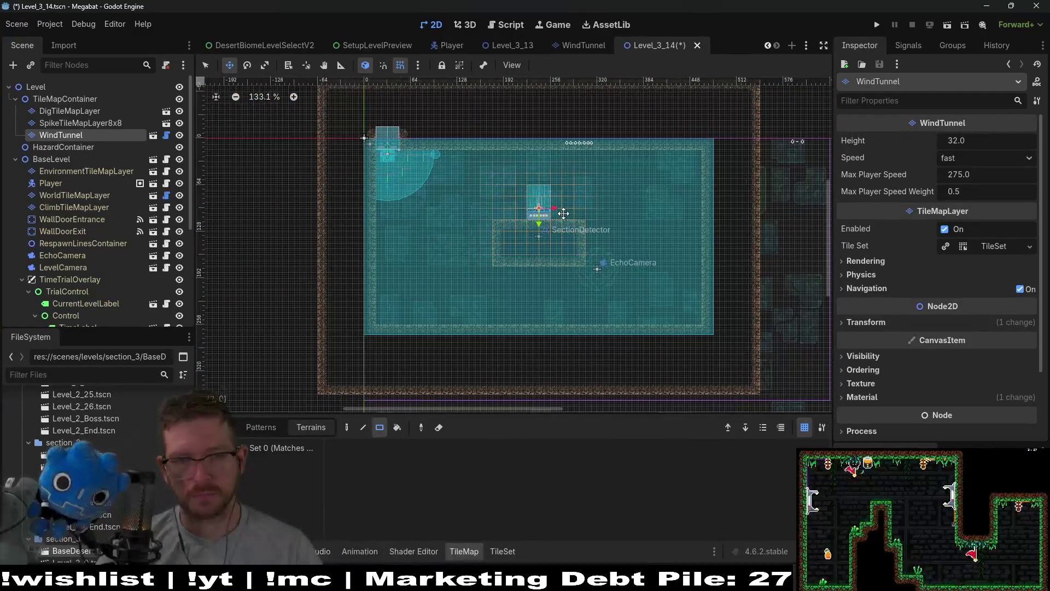